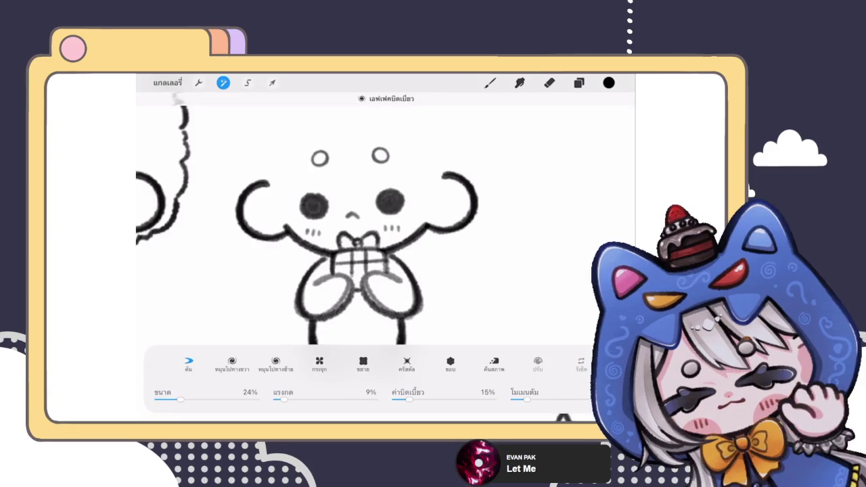
# - Lightly reshape the gift-holding character's face with Liquify at 20% size, then return to the Brush
pyautogui.moveTo(392, 196); pyautogui.dragTo(411, 194)
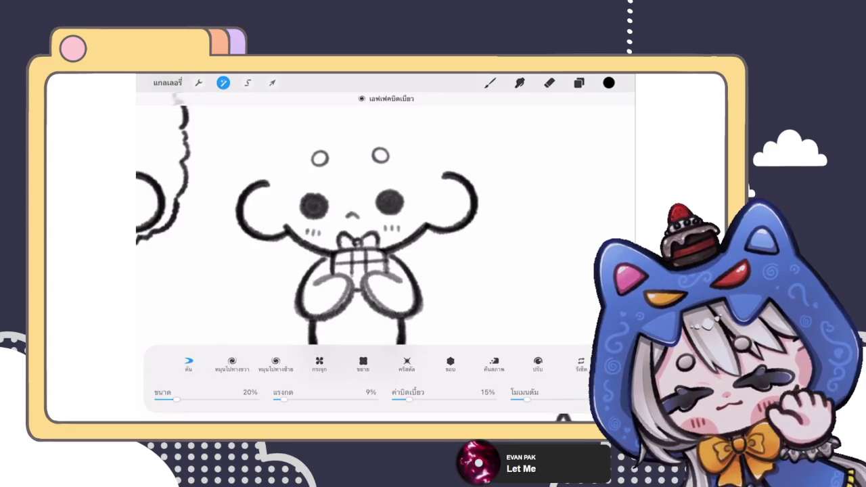
pyautogui.click(490, 82)
pyautogui.scroll(-5, 365, 257)
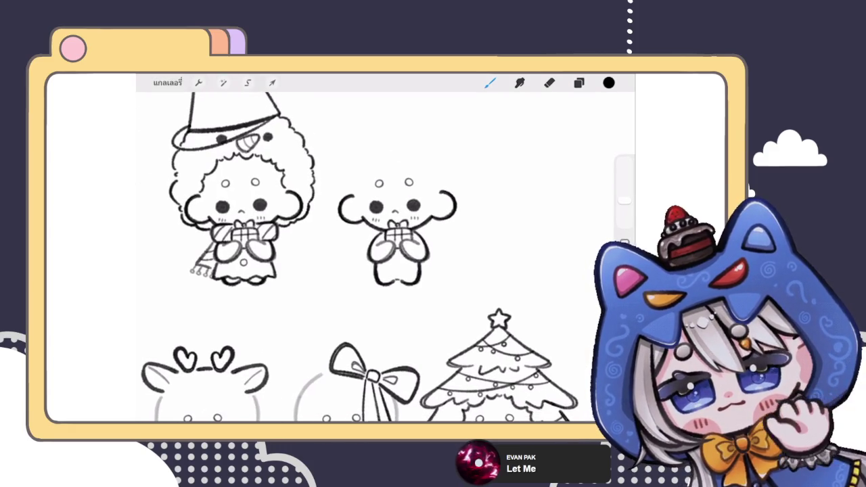
pyautogui.scroll(-3, 365, 257)
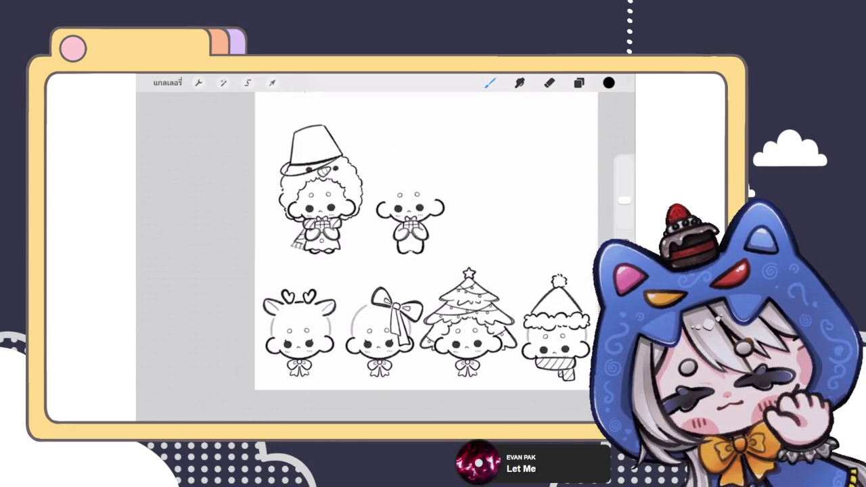
pyautogui.scroll(-5, 426, 233)
pyautogui.scroll(8, 403, 257)
pyautogui.scroll(5, 365, 257)
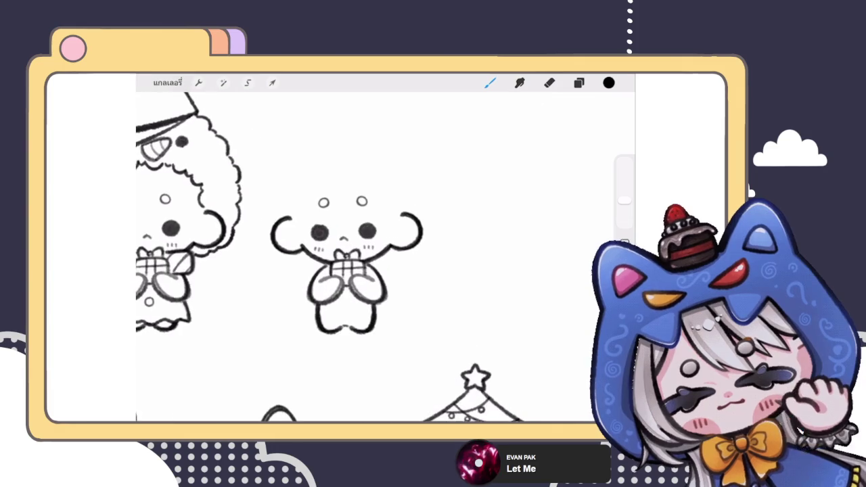
pyautogui.scroll(1, 349, 264)
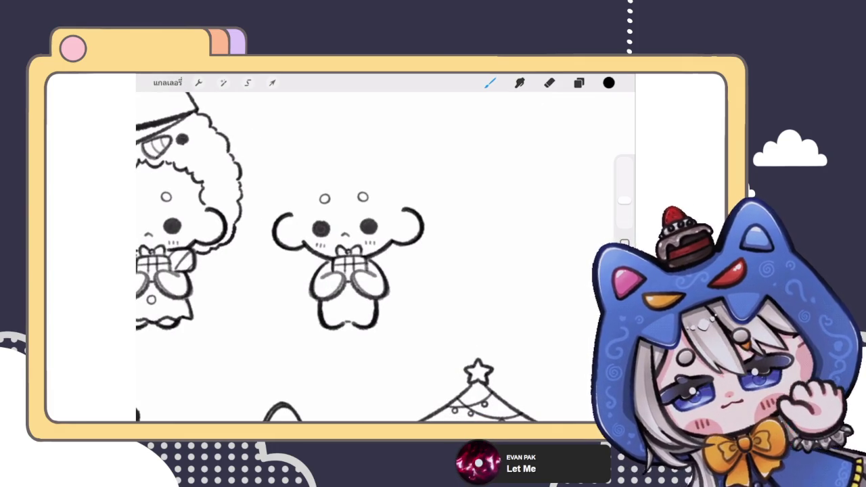
pyautogui.click(578, 82)
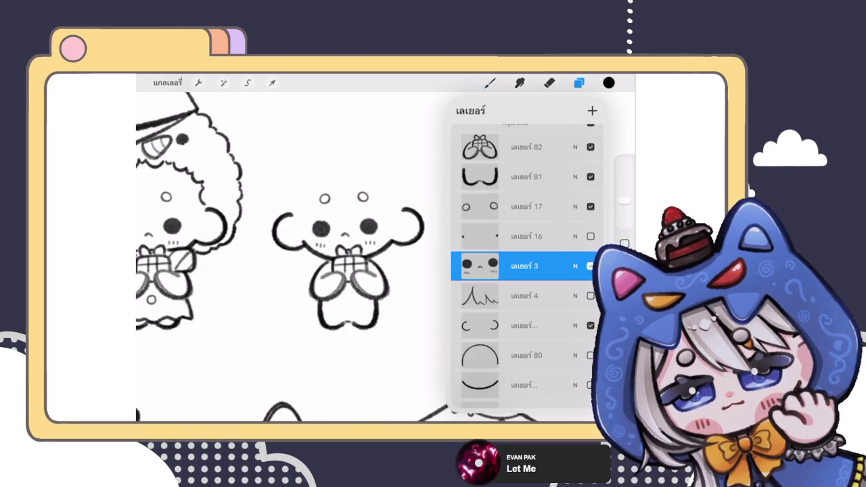
# - Select เลเยอร์ 82, the gift-holding hands layer
pyautogui.scroll(2, 284, 257)
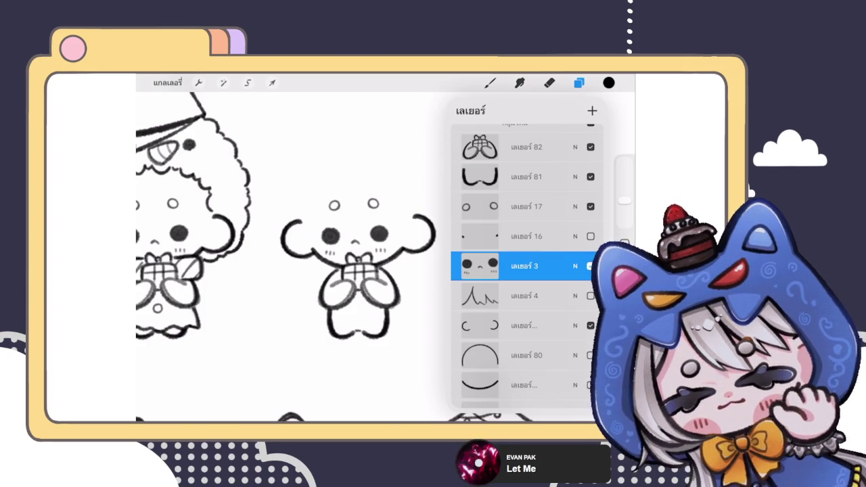
pyautogui.scroll(2, 526, 266)
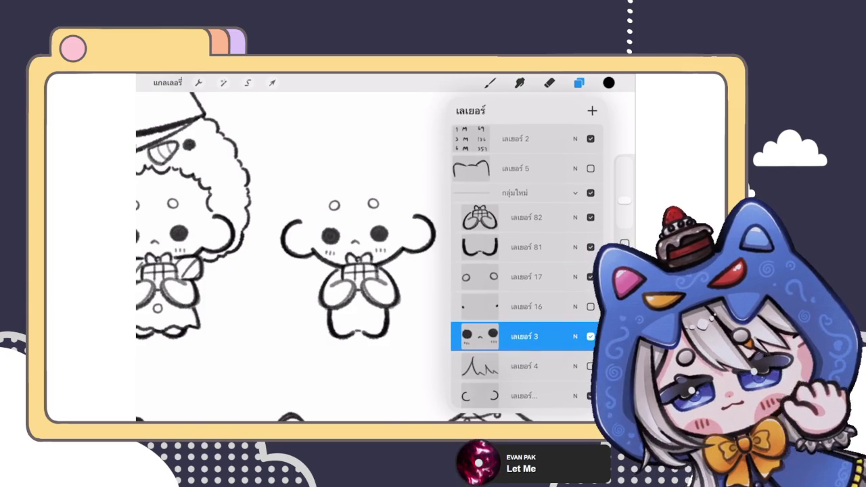
pyautogui.click(526, 217)
pyautogui.press('Escape')
# - Add a new empty layer, เลเยอร์ 100, above the hands layer
pyautogui.press('b')
pyautogui.scroll(3, 364, 202)
pyautogui.click(578, 82)
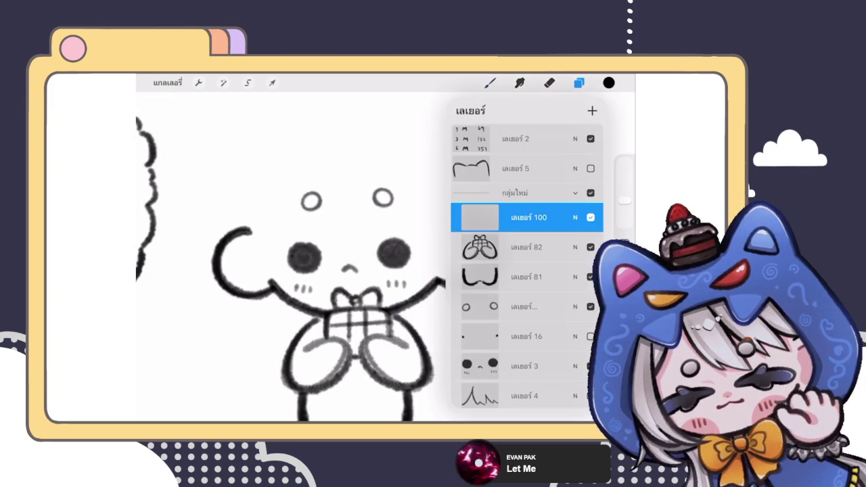
pyautogui.click(578, 82)
pyautogui.scroll(-3, 358, 271)
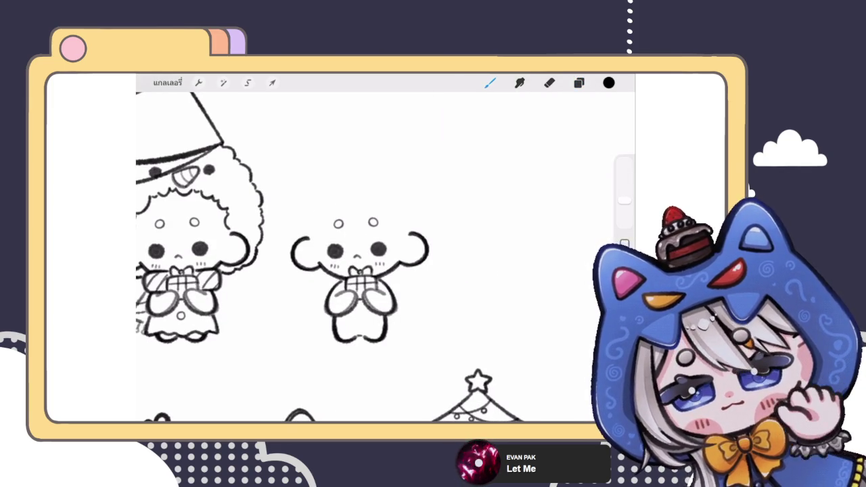
# - Switch to the Eraser and zoom in on the small character
pyautogui.click(578, 82)
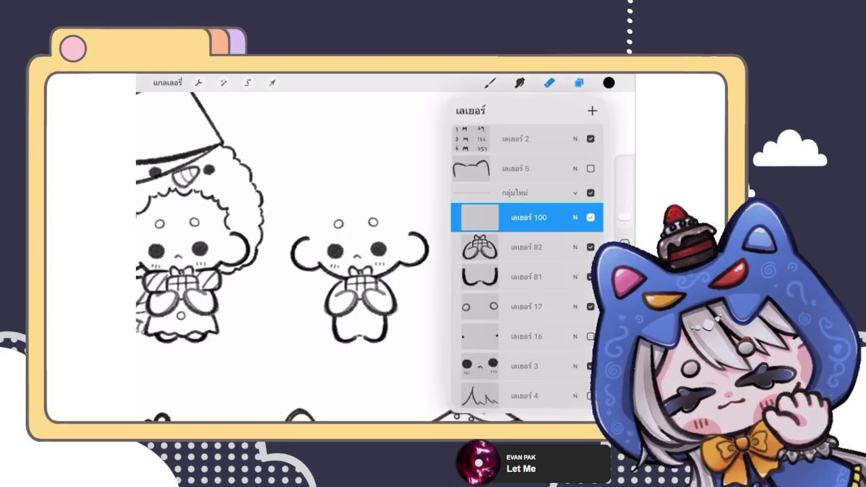
pyautogui.click(578, 83)
pyautogui.click(548, 83)
pyautogui.scroll(-3, 359, 257)
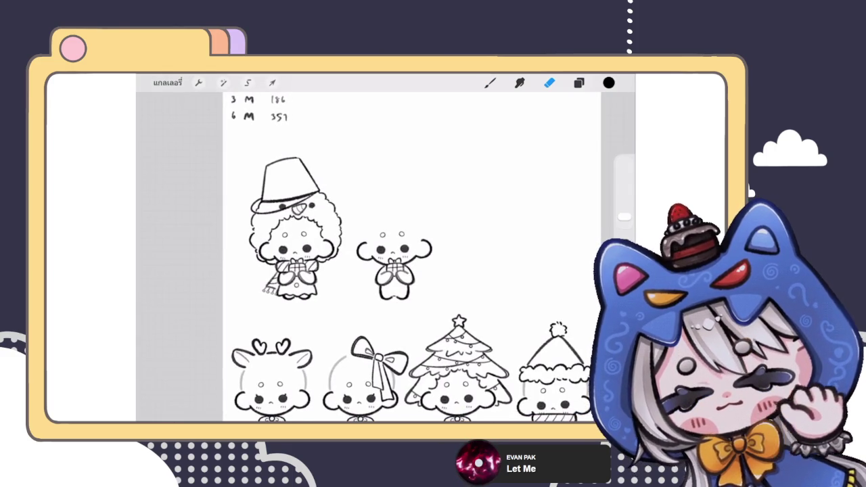
pyautogui.scroll(-2, 405, 257)
pyautogui.scroll(-2, 405, 257)
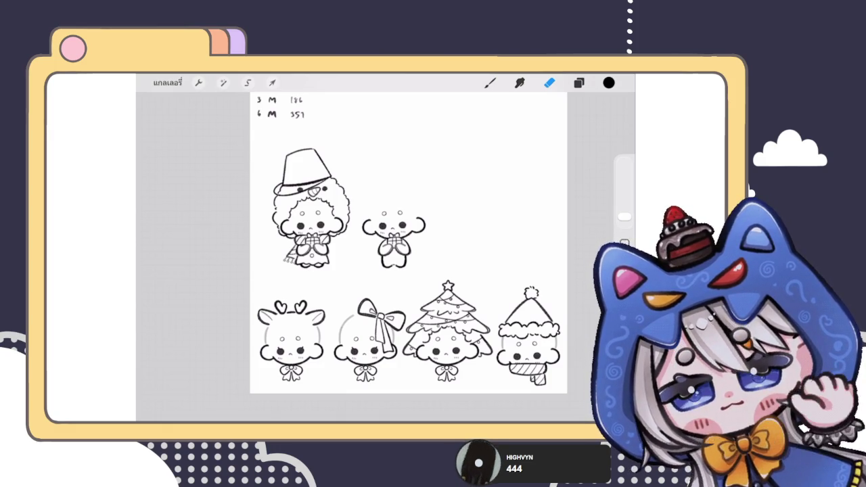
pyautogui.click(579, 82)
pyautogui.click(549, 83)
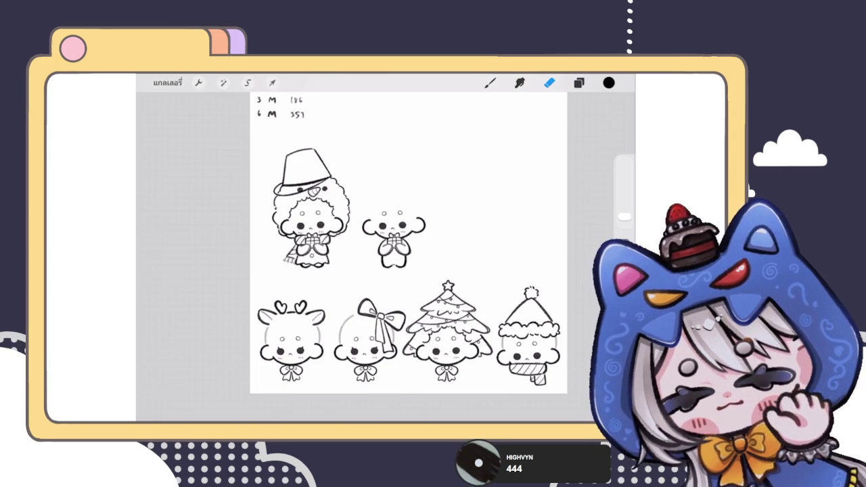
pyautogui.click(490, 82)
pyautogui.click(579, 83)
pyautogui.click(489, 82)
pyautogui.click(578, 82)
pyautogui.click(490, 83)
pyautogui.click(578, 83)
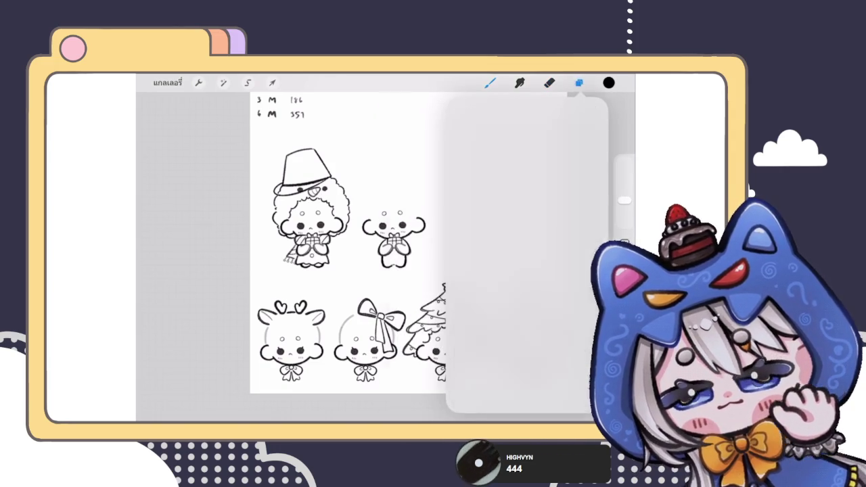
pyautogui.click(579, 83)
pyautogui.click(579, 82)
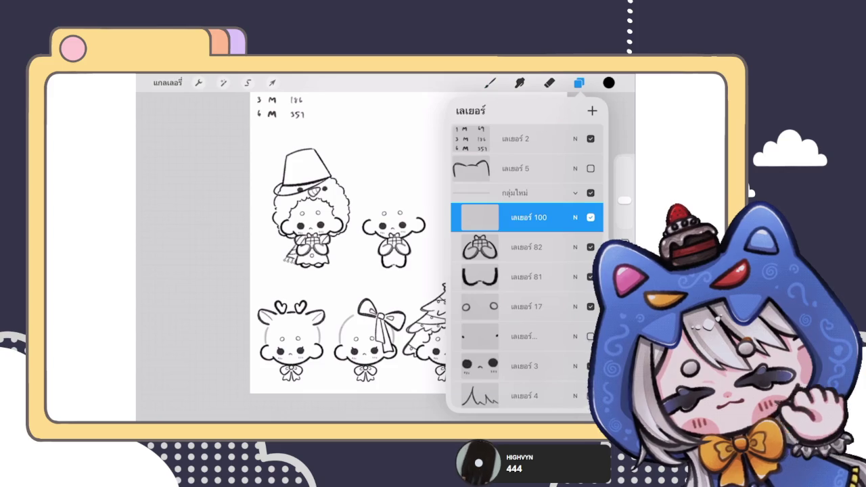
pyautogui.click(489, 83)
pyautogui.click(490, 83)
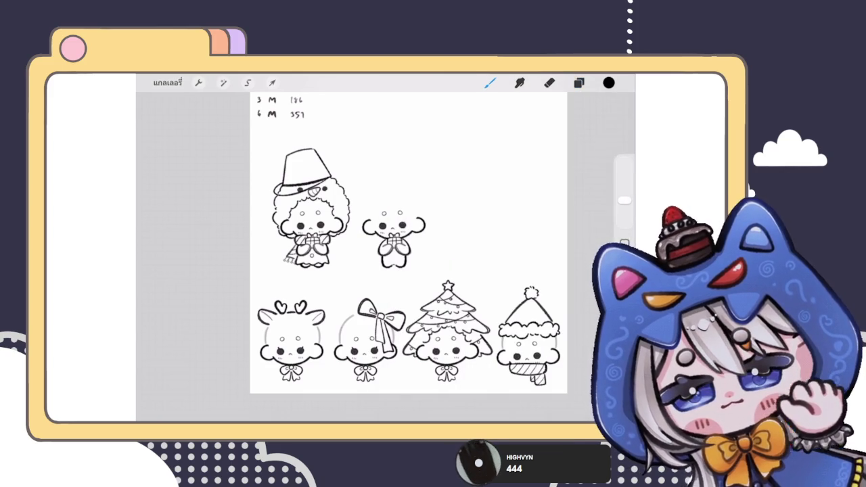
pyautogui.scroll(5, 393, 240)
pyautogui.moveTo(322, 197); pyautogui.dragTo(339, 268)
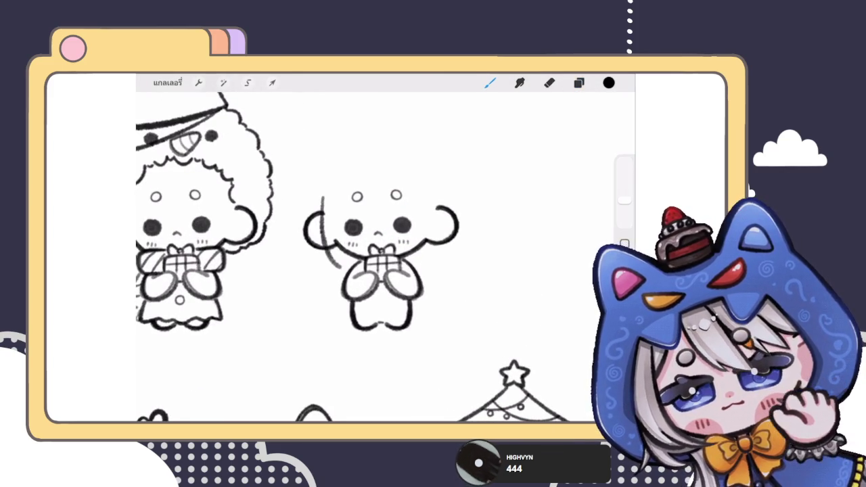
pyautogui.scroll(3, 371, 281)
pyautogui.hotkey('ctrl', 'z')
pyautogui.hotkey('ctrl', 'shift', 'z')
pyautogui.hotkey('ctrl', 'z')
pyautogui.moveTo(265, 211); pyautogui.dragTo(291, 280)
pyautogui.moveTo(262, 190); pyautogui.dragTo(292, 279)
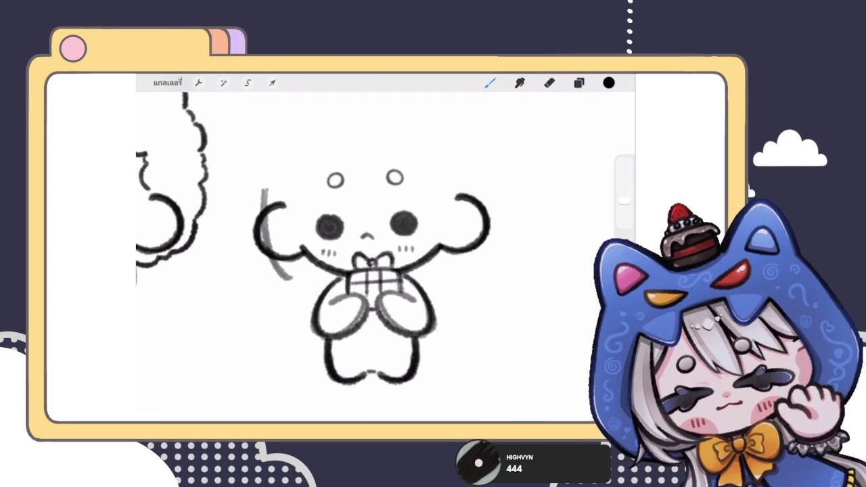
pyautogui.scroll(-5, 372, 257)
pyautogui.hotkey('ctrl', 'z')
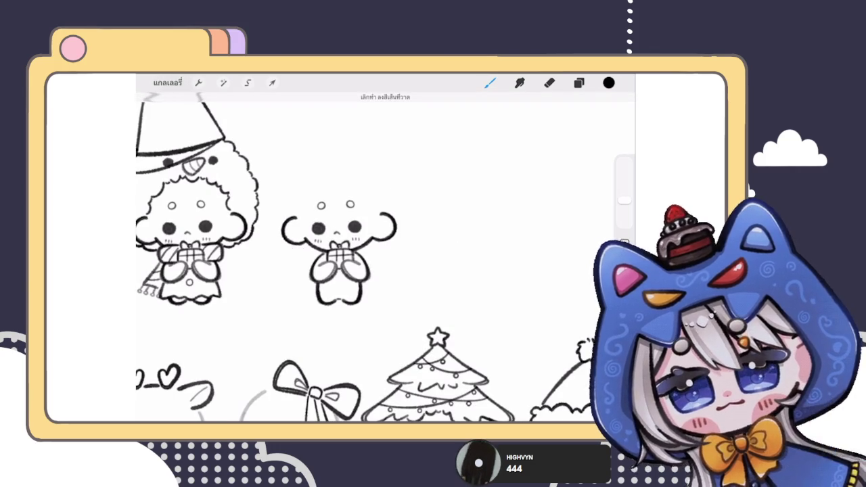
pyautogui.scroll(-5, 386, 257)
pyautogui.click(578, 82)
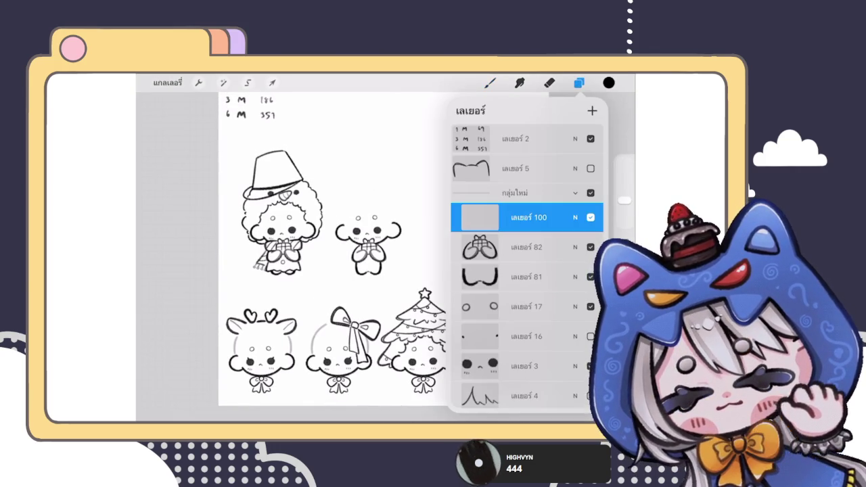
pyautogui.click(578, 82)
pyautogui.scroll(3, 304, 257)
pyautogui.click(578, 82)
pyautogui.click(578, 83)
pyautogui.click(578, 83)
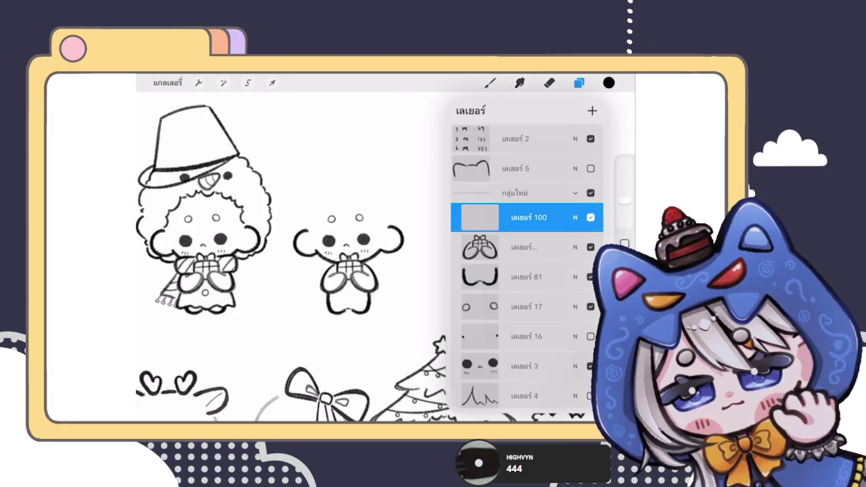
pyautogui.click(578, 83)
pyautogui.click(578, 83)
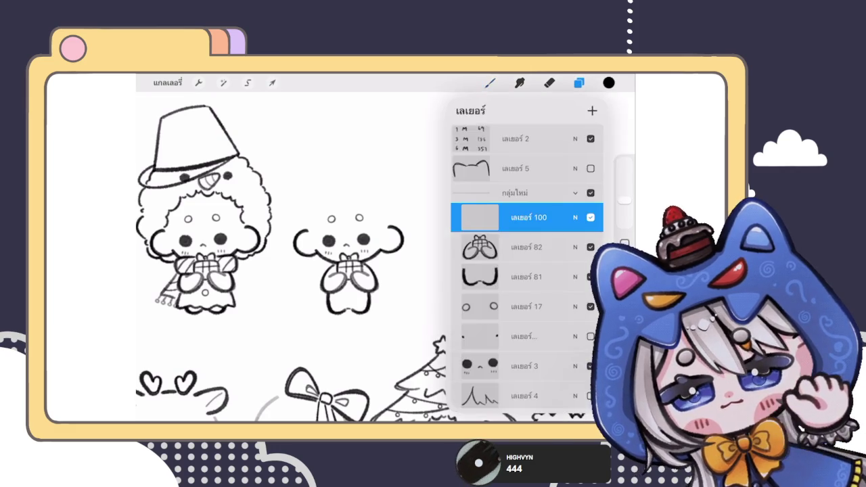
pyautogui.click(490, 83)
pyautogui.scroll(3, 305, 257)
pyautogui.moveTo(311, 218)
pyautogui.mouseDown()
pyautogui.moveTo(318, 284)
pyautogui.moveTo(345, 289)
pyautogui.mouseUp()
pyautogui.hotkey('ctrl', 'z')
pyautogui.hotkey('ctrl', 'z')
pyautogui.scroll(2, 338, 257)
pyautogui.moveTo(294, 202)
pyautogui.mouseDown()
pyautogui.moveTo(298, 270)
pyautogui.moveTo(338, 289)
pyautogui.mouseUp()
pyautogui.scroll(-3, 379, 257)
pyautogui.hotkey('ctrl', 'z')
pyautogui.hotkey('ctrl', 'z')
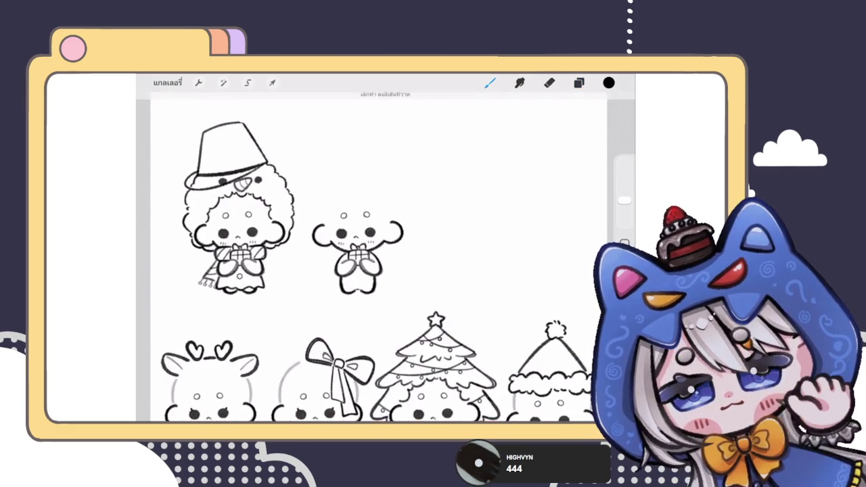
pyautogui.scroll(2, 304, 257)
pyautogui.click(578, 82)
pyautogui.click(578, 83)
pyautogui.scroll(-3, 386, 250)
pyautogui.scroll(-2, 385, 250)
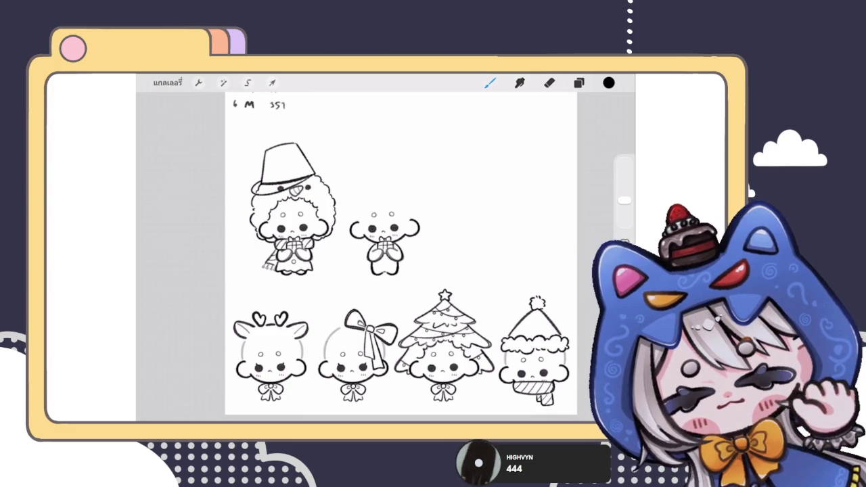
pyautogui.click(579, 82)
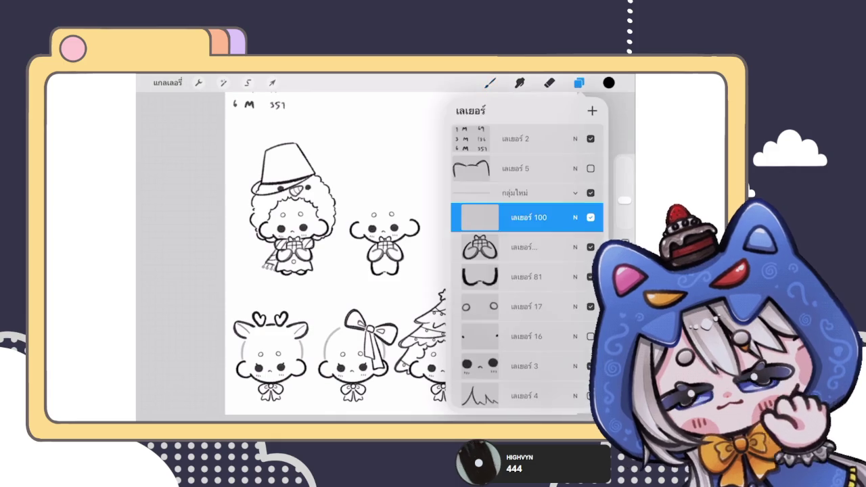
# - Draw and undo a trial stroke above the small character
pyautogui.click(578, 83)
pyautogui.click(578, 82)
pyautogui.click(578, 83)
pyautogui.click(578, 82)
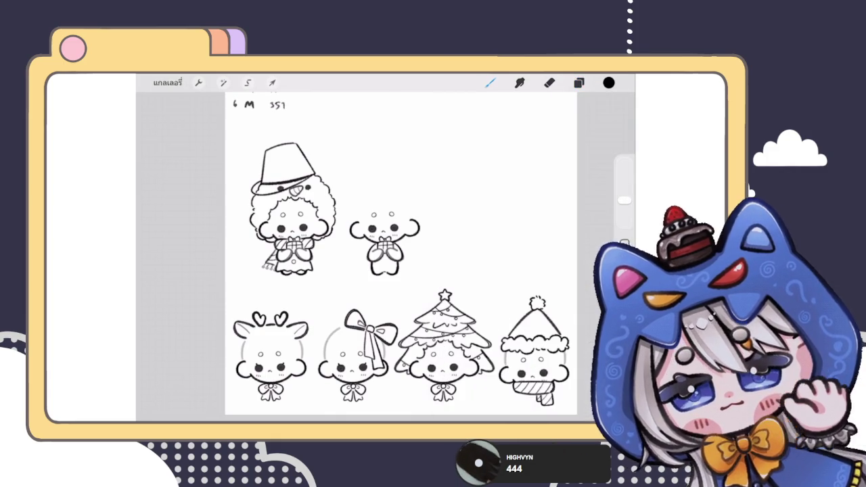
pyautogui.scroll(3, 378, 198)
pyautogui.scroll(3, 378, 198)
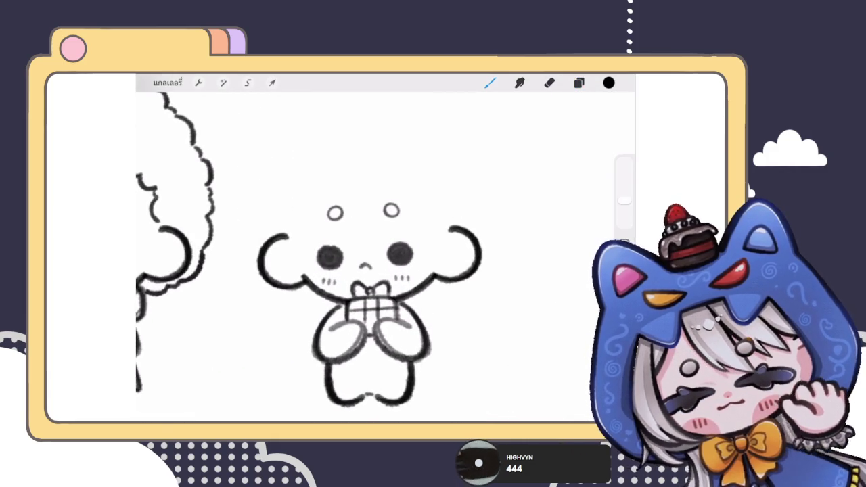
pyautogui.scroll(-1, 393, 270)
pyautogui.scroll(-2, 304, 257)
pyautogui.moveTo(379, 206); pyautogui.dragTo(396, 253)
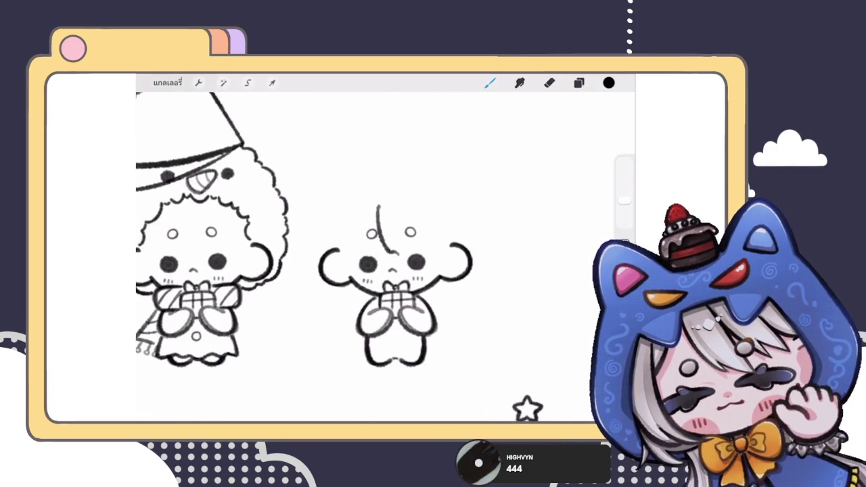
pyautogui.hotkey('ctrl', 'z')
pyautogui.scroll(-2, 304, 257)
# - Delete layer 100, then show and select layer 5 with the cat ears
pyautogui.click(578, 82)
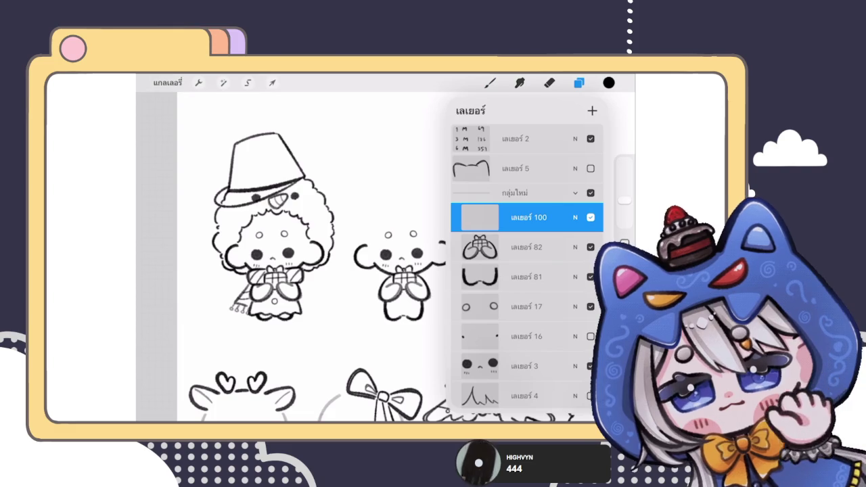
pyautogui.moveTo(554, 217); pyautogui.dragTo(486, 217)
pyautogui.click(582, 217)
pyautogui.click(590, 167)
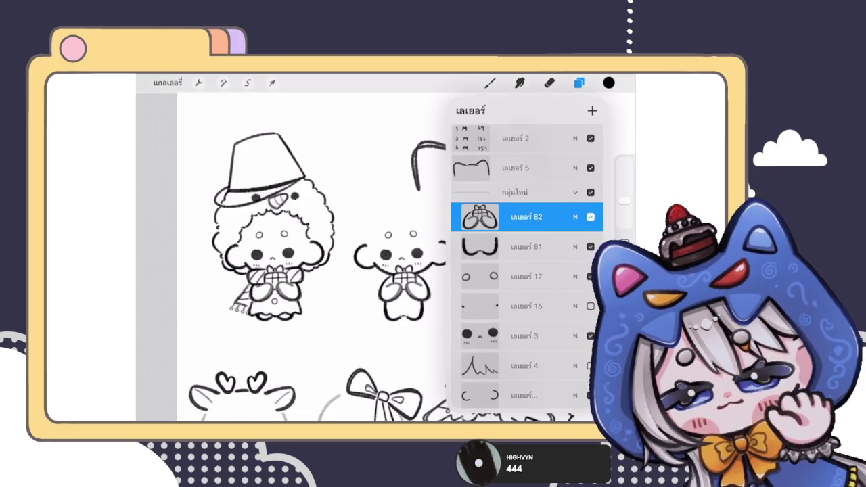
pyautogui.click(525, 168)
# - Shrink the cat-ear outline with Transform and move it onto the small character's head
pyautogui.click(271, 83)
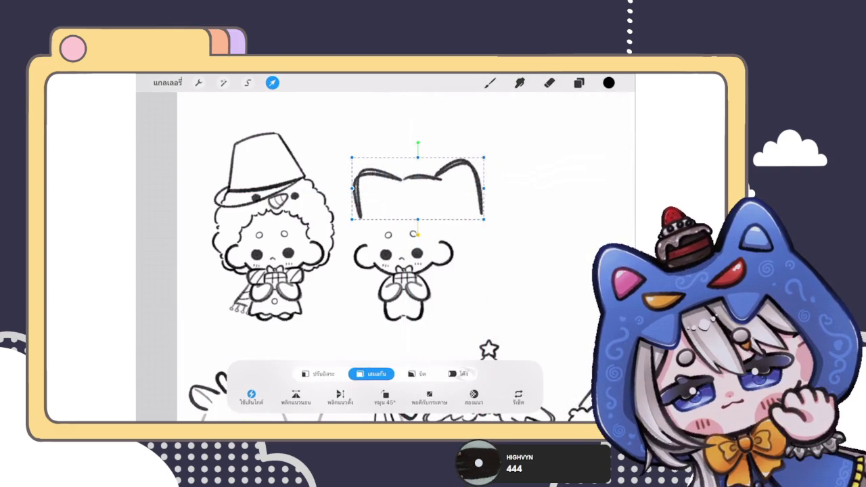
pyautogui.moveTo(490, 156); pyautogui.dragTo(447, 175)
pyautogui.moveTo(399, 196)
pyautogui.mouseDown()
pyautogui.moveTo(405, 213)
pyautogui.moveTo(400, 199)
pyautogui.mouseUp()
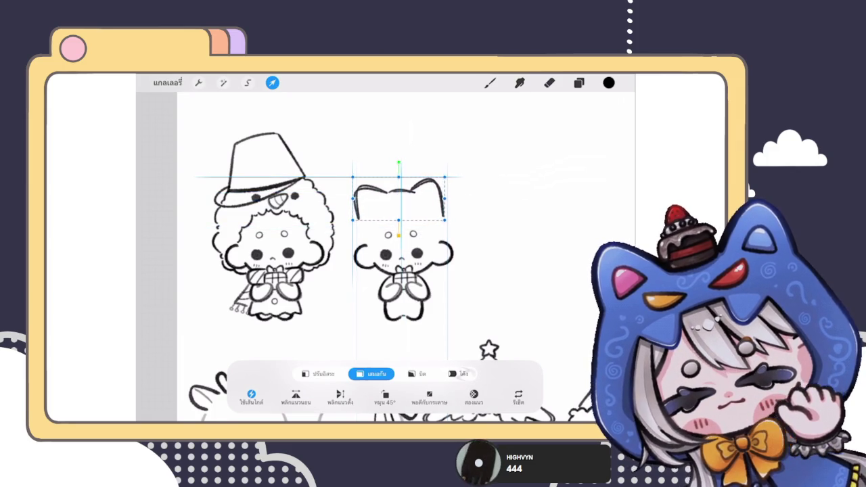
pyautogui.click(490, 82)
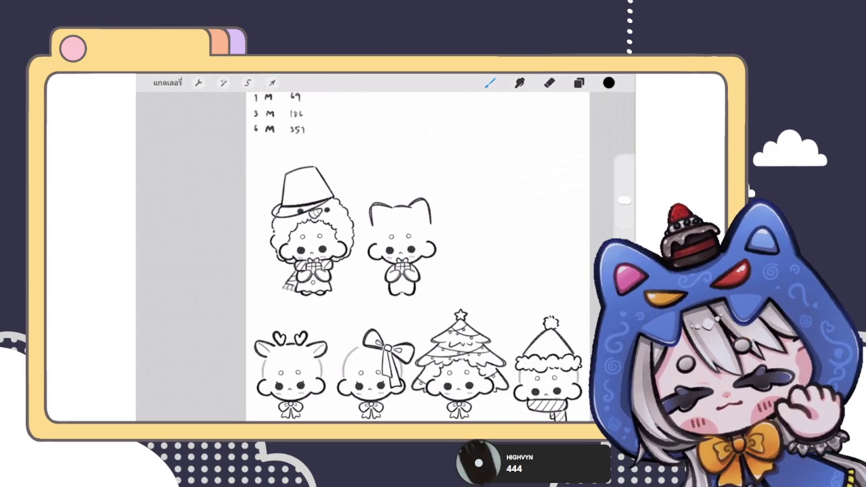
pyautogui.scroll(3, 423, 271)
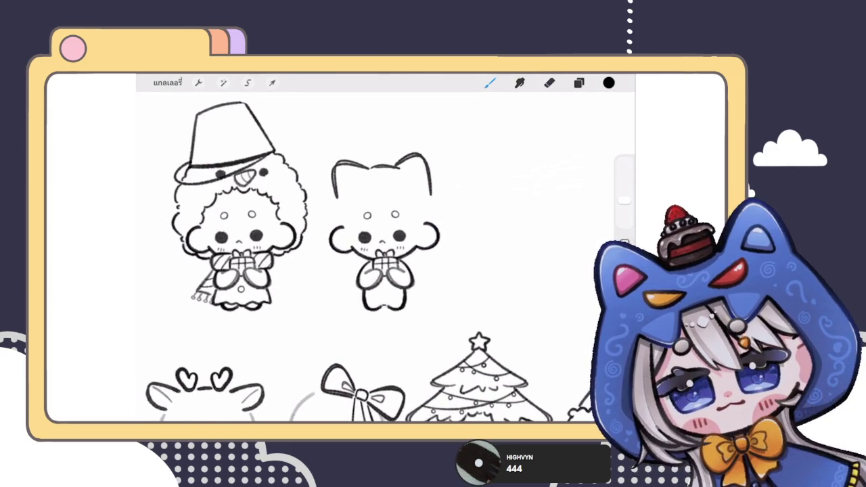
pyautogui.scroll(3, 398, 169)
# - Erase the outline between the ears and redraw it with the Brush
pyautogui.click(578, 83)
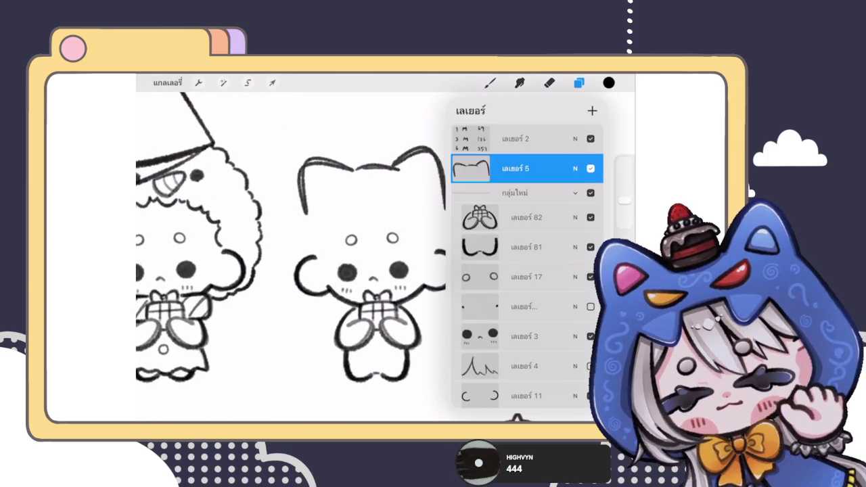
pyautogui.click(578, 83)
pyautogui.click(549, 82)
pyautogui.moveTo(399, 184); pyautogui.dragTo(397, 173)
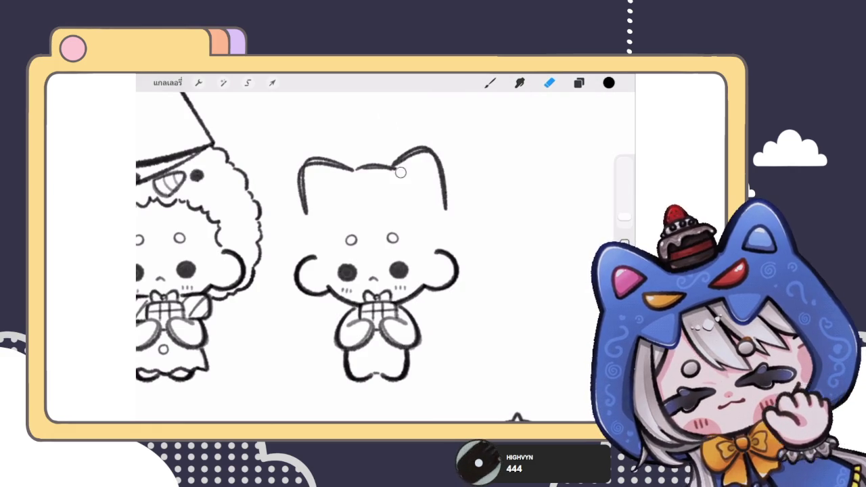
pyautogui.scroll(3, 331, 256)
pyautogui.click(490, 82)
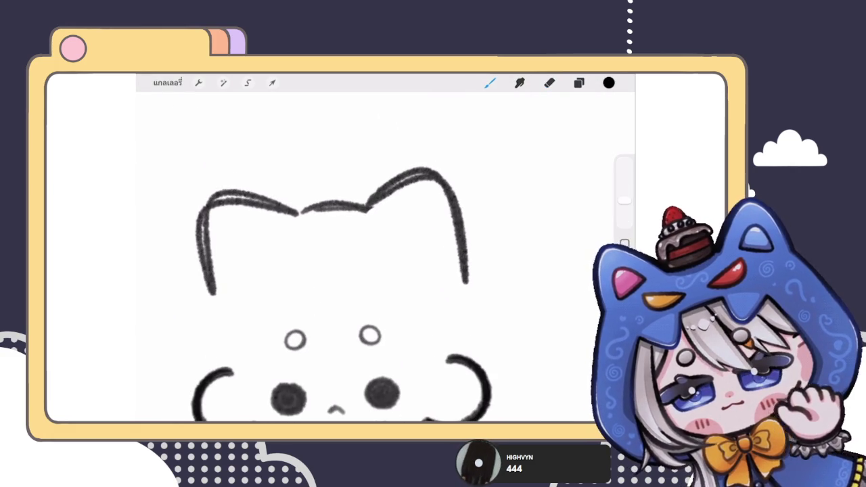
pyautogui.moveTo(366, 210); pyautogui.dragTo(382, 197)
pyautogui.scroll(-5, 331, 257)
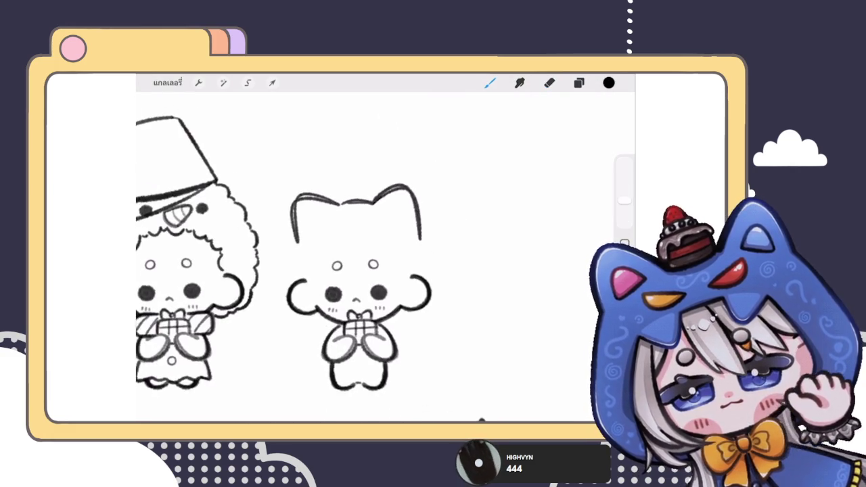
pyautogui.scroll(-3, 331, 257)
pyautogui.scroll(2, 332, 257)
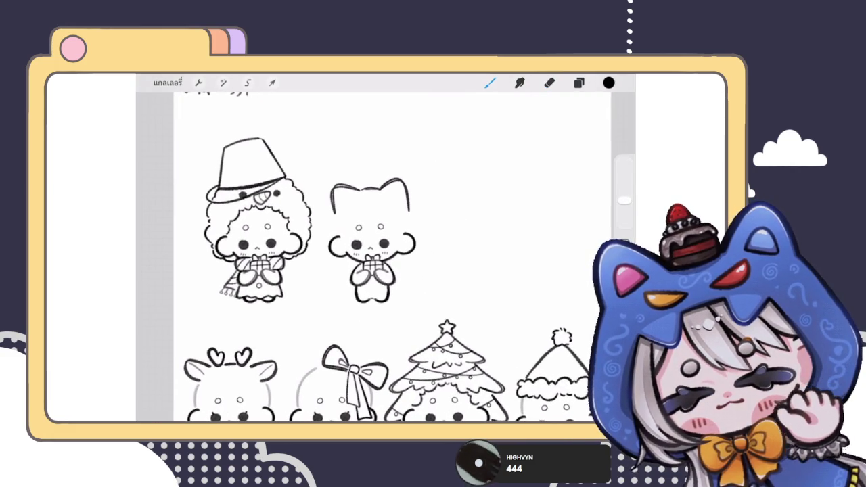
# - Nudge the cat ears slightly so they line up on the head
pyautogui.click(578, 82)
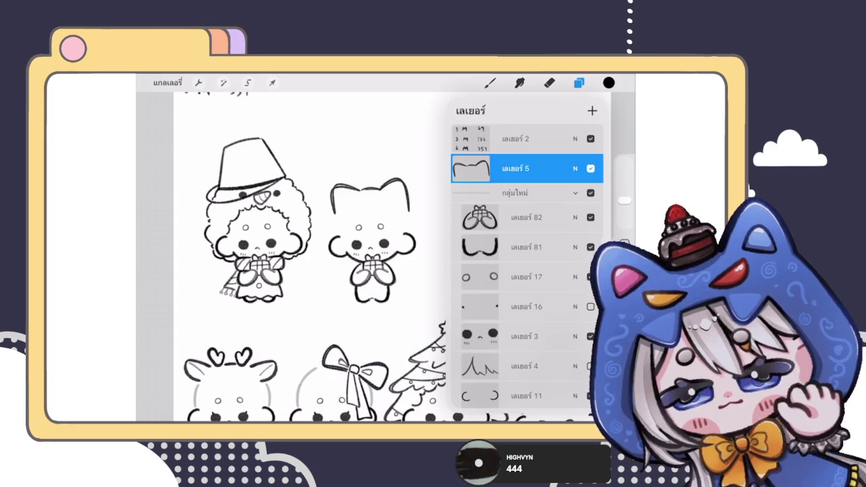
pyautogui.scroll(2, 291, 257)
pyautogui.click(272, 82)
pyautogui.moveTo(382, 206); pyautogui.dragTo(382, 203)
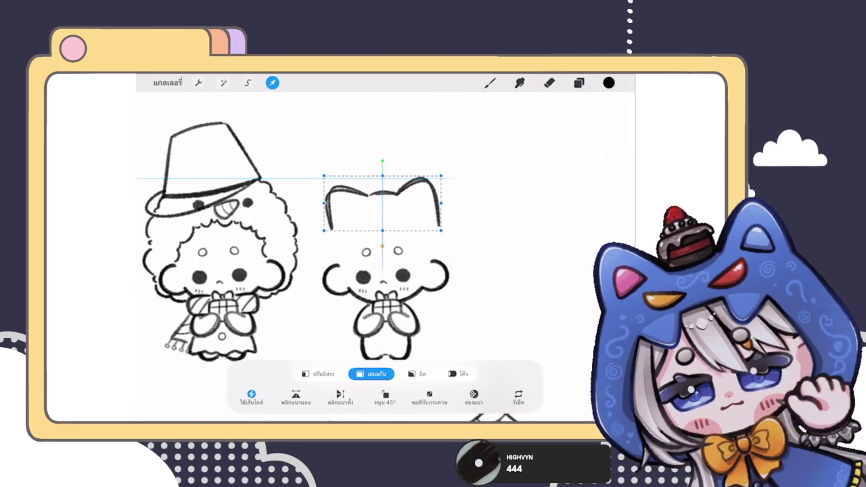
pyautogui.click(578, 82)
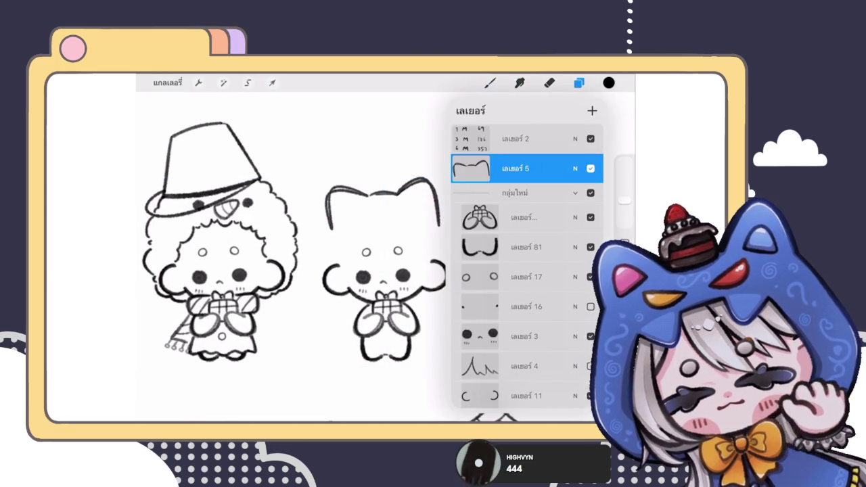
# - Move layer 5 into the กลุ่มใหม่ group and select the layer for the hat band
pyautogui.moveTo(470, 168); pyautogui.dragTo(514, 203)
pyautogui.click(489, 82)
pyautogui.scroll(3, 338, 227)
pyautogui.click(578, 83)
pyautogui.click(514, 203)
pyautogui.click(578, 83)
# - Draw a grey band with top, lower and end lines along the hat's base
pyautogui.moveTo(334, 278)
pyautogui.mouseDown()
pyautogui.moveTo(342, 261)
pyautogui.moveTo(487, 182)
pyautogui.moveTo(561, 160)
pyautogui.mouseUp()
pyautogui.scroll(2, 379, 270)
pyautogui.hotkey('ctrl', 'z')
pyautogui.moveTo(317, 277)
pyautogui.mouseDown()
pyautogui.moveTo(336, 311)
pyautogui.moveTo(524, 204)
pyautogui.mouseUp()
pyautogui.moveTo(352, 306); pyautogui.dragTo(400, 274)
pyautogui.moveTo(344, 311)
pyautogui.mouseDown()
pyautogui.moveTo(455, 242)
pyautogui.moveTo(565, 193)
pyautogui.mouseUp()
pyautogui.moveTo(559, 163); pyautogui.dragTo(567, 192)
pyautogui.scroll(-5, 379, 257)
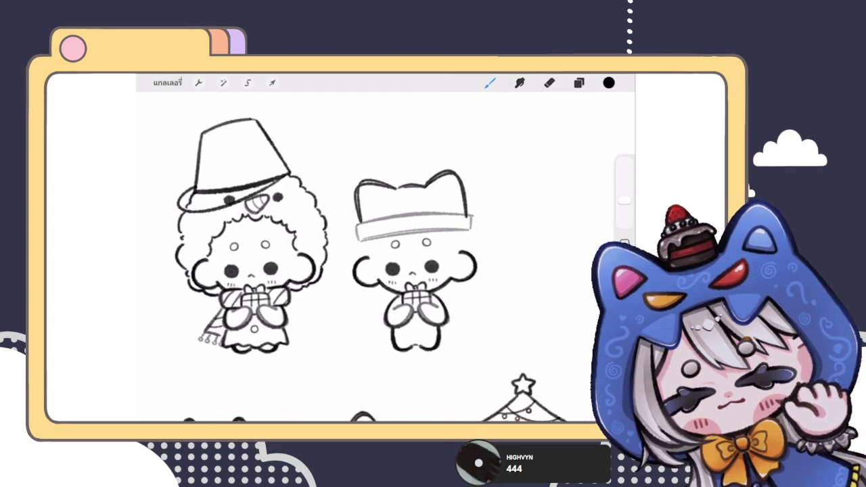
pyautogui.scroll(5, 365, 270)
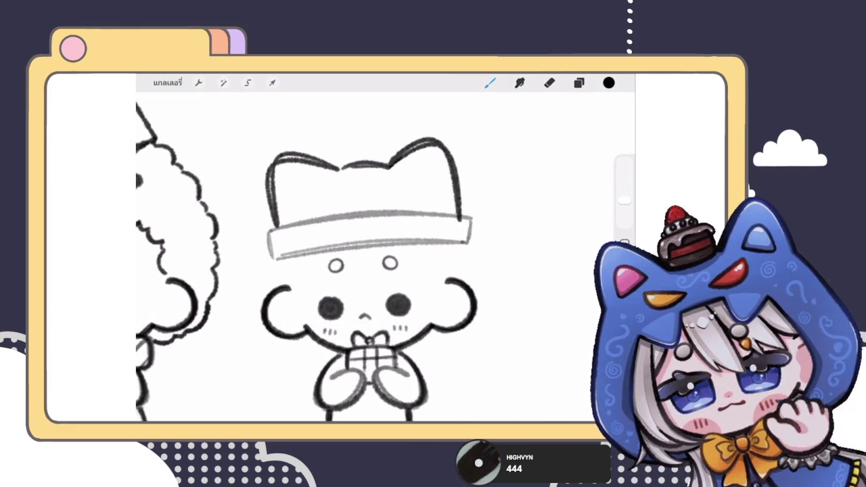
pyautogui.scroll(-5, 379, 257)
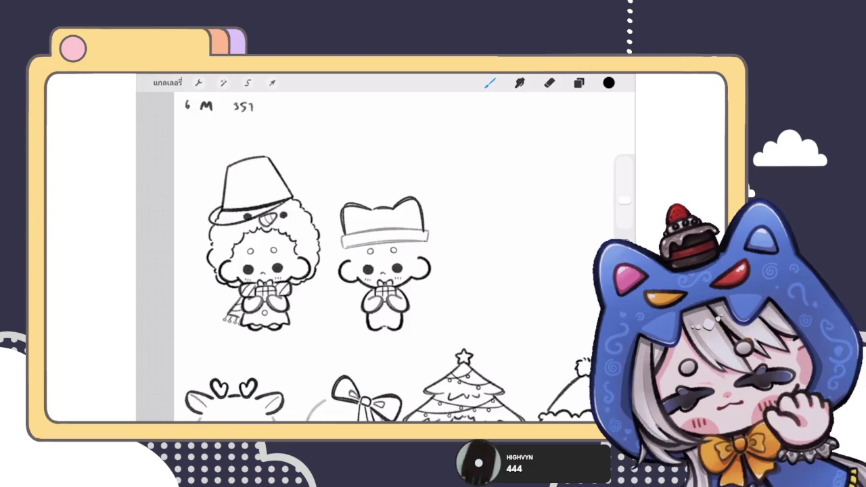
pyautogui.scroll(5, 365, 257)
pyautogui.scroll(2, 369, 257)
# - Warp the band's top-right corner and tighten its right side with Freeform
pyautogui.click(272, 82)
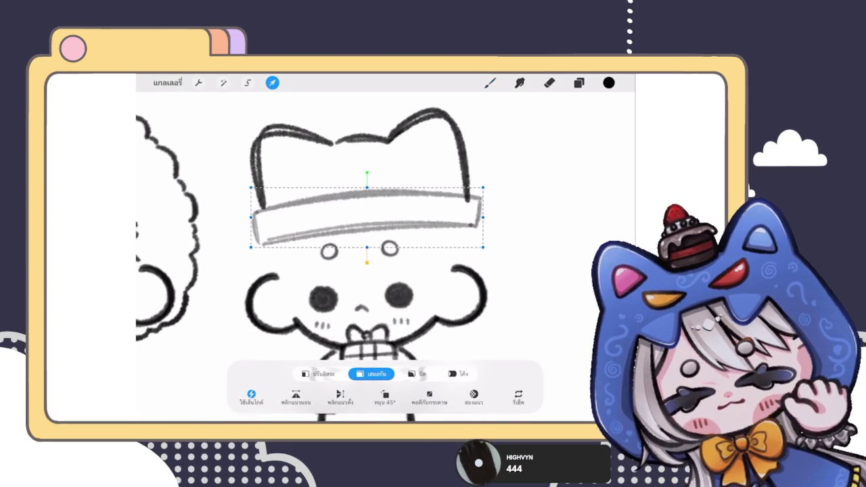
pyautogui.click(458, 374)
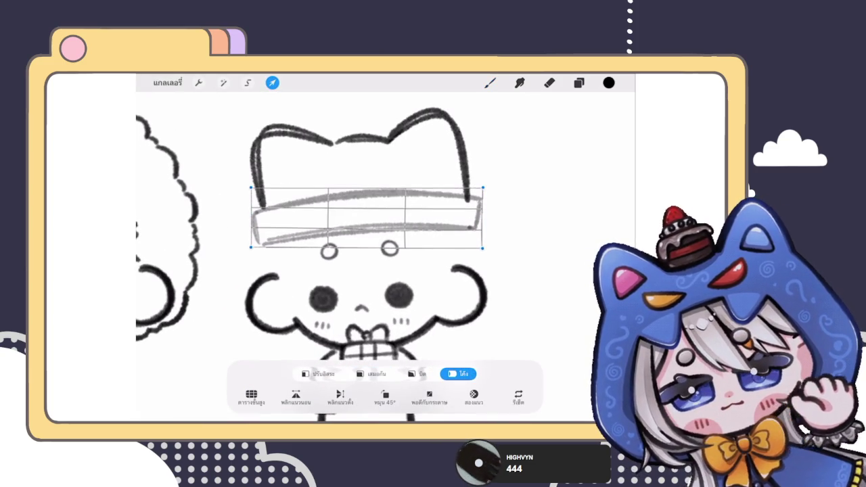
pyautogui.moveTo(483, 188); pyautogui.dragTo(478, 187)
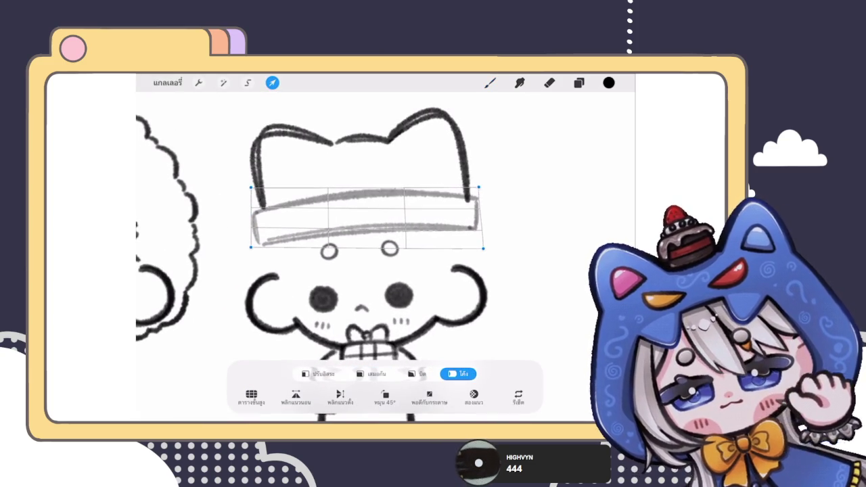
pyautogui.click(318, 374)
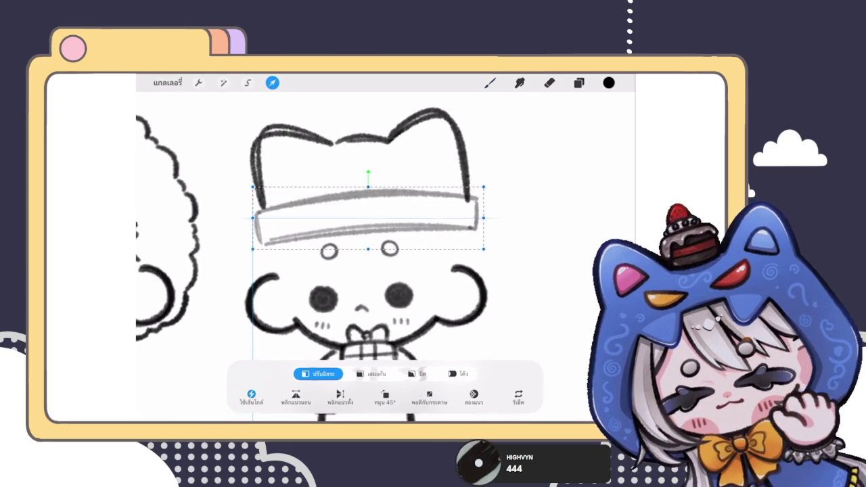
pyautogui.moveTo(482, 218); pyautogui.dragTo(481, 218)
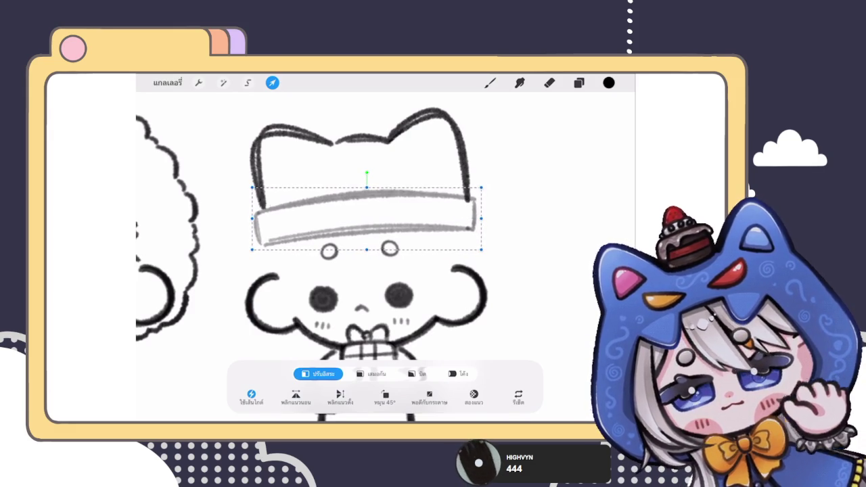
pyautogui.click(578, 83)
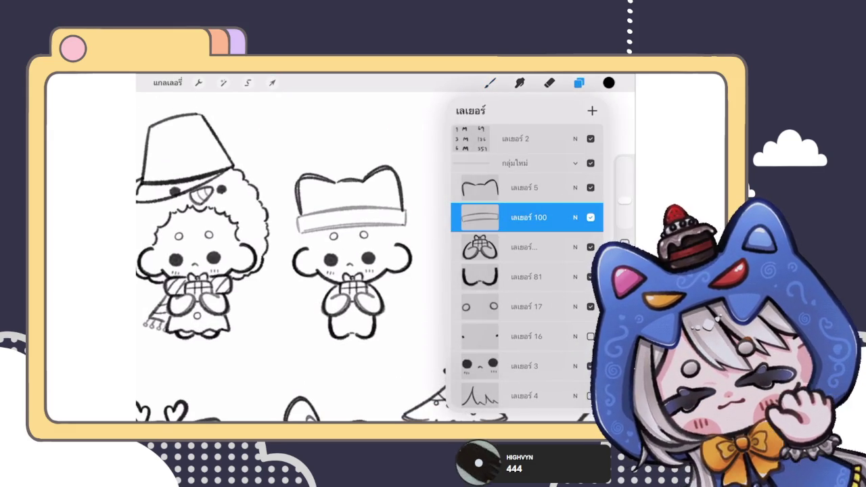
# - Select the hat-band layer in the layer list
pyautogui.scroll(3, 340, 188)
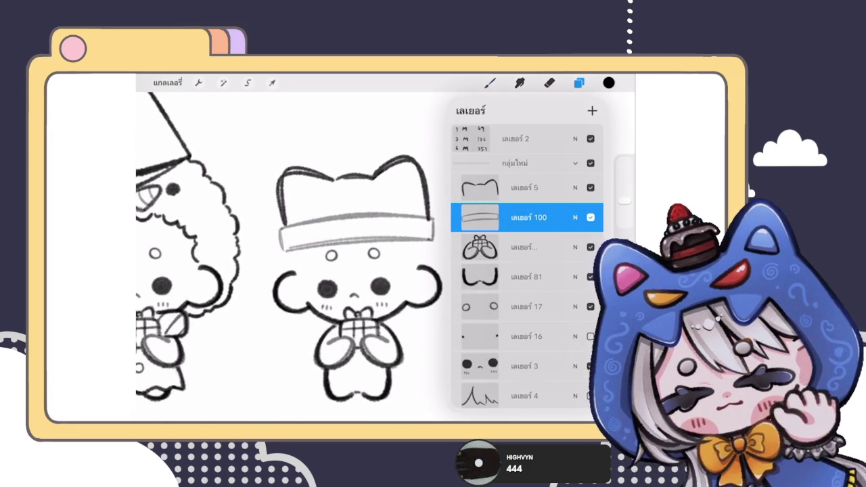
pyautogui.click(527, 187)
pyautogui.click(549, 82)
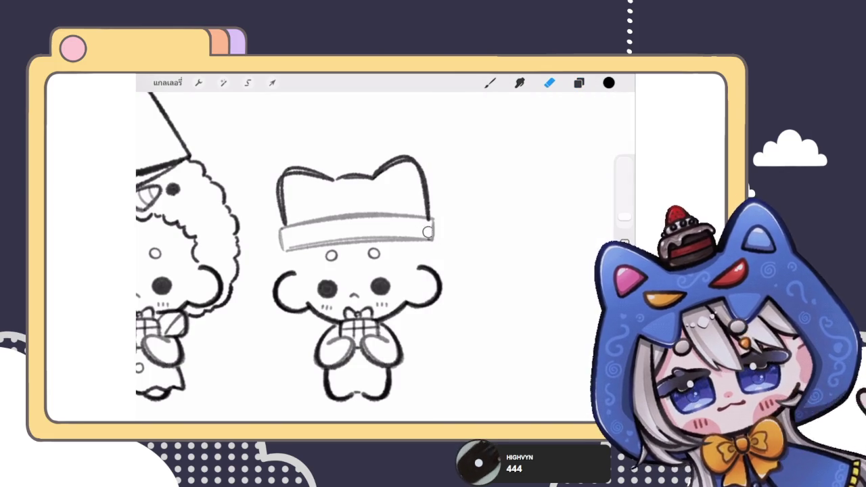
pyautogui.click(579, 83)
pyautogui.click(514, 218)
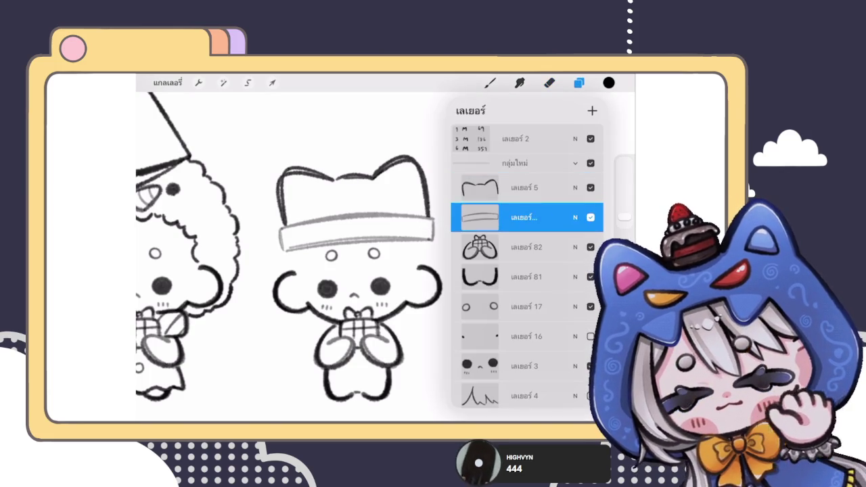
pyautogui.moveTo(541, 217); pyautogui.dragTo(474, 217)
# - Push the hat band line slightly with Liquify at 30% size
pyautogui.click(223, 83)
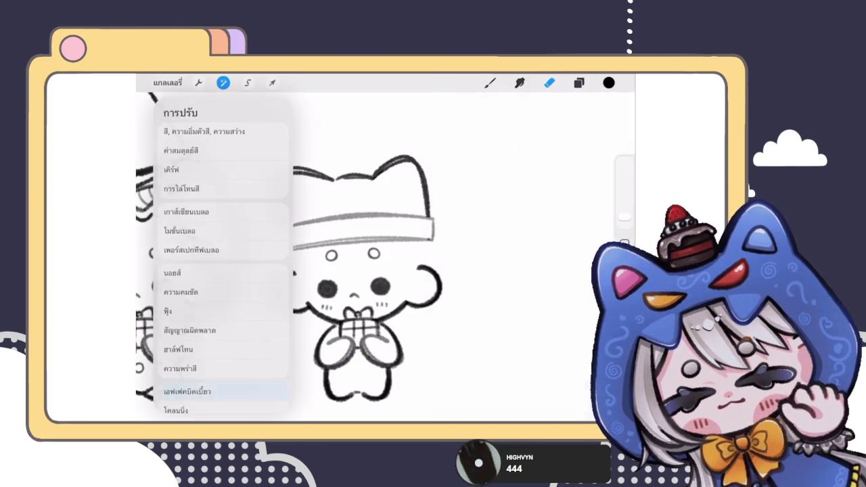
pyautogui.click(189, 390)
pyautogui.moveTo(176, 399); pyautogui.dragTo(188, 399)
pyautogui.moveTo(416, 193)
pyautogui.mouseDown()
pyautogui.moveTo(423, 196)
pyautogui.moveTo(405, 162)
pyautogui.mouseUp()
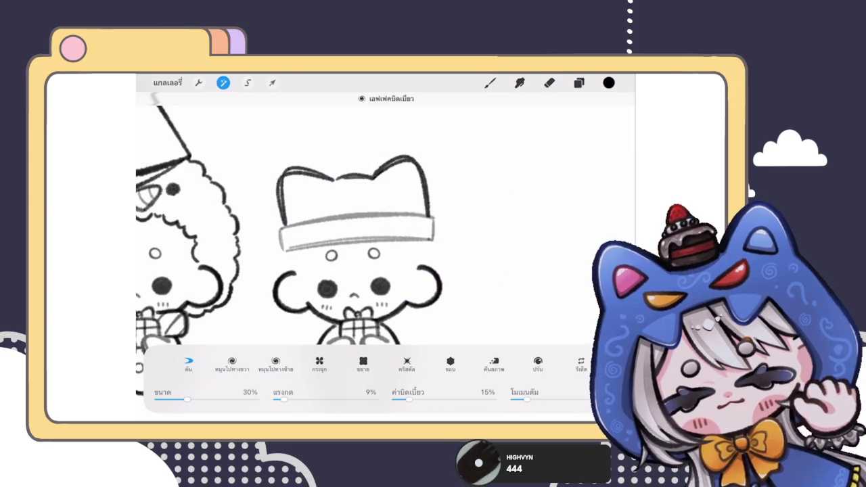
pyautogui.click(578, 83)
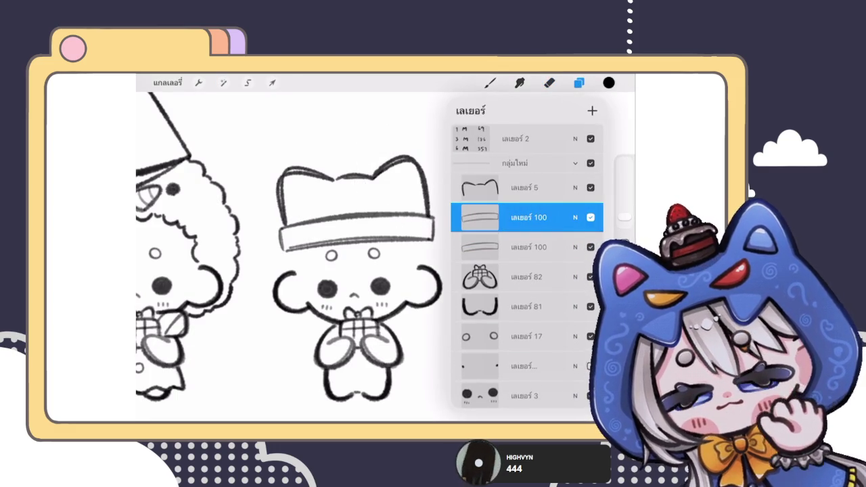
# - Merge the upper เลเยอร์ 100 down into the hat-band layer below
pyautogui.click(575, 218)
pyautogui.click(479, 217)
pyautogui.click(376, 280)
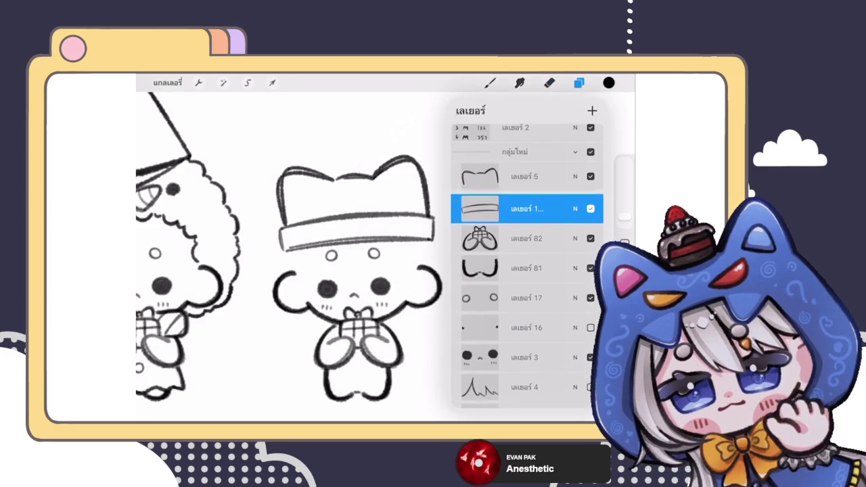
pyautogui.scroll(-3, 291, 256)
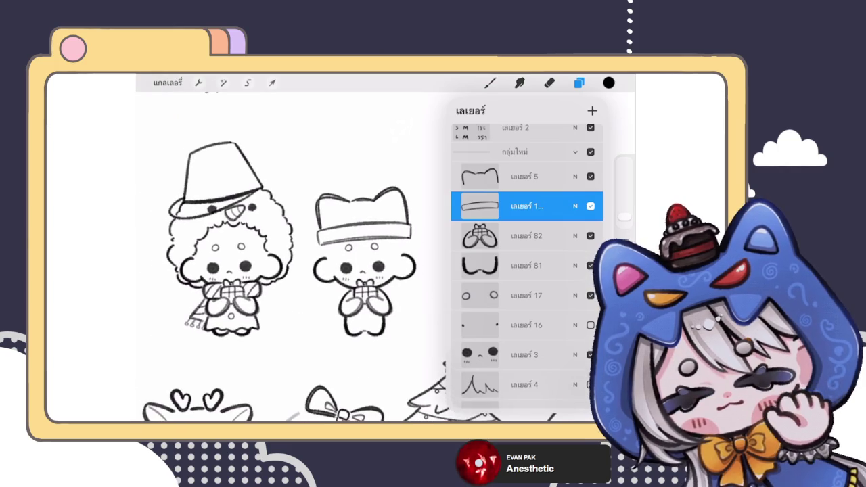
pyautogui.scroll(3, 355, 368)
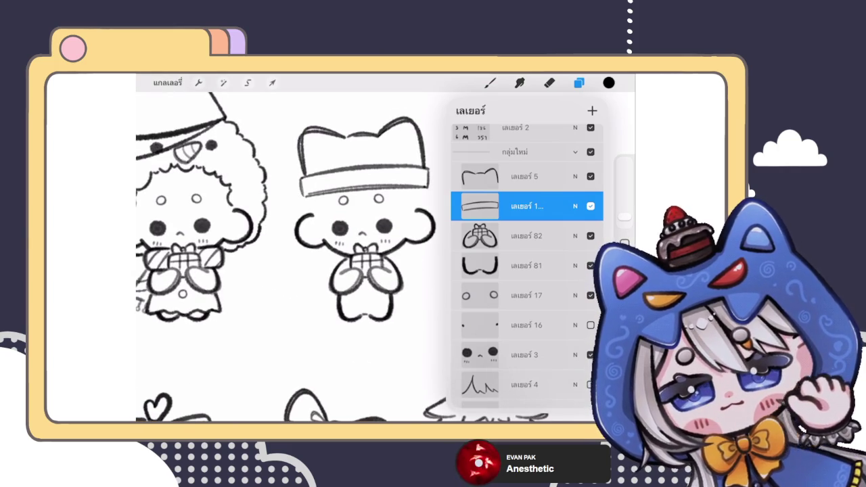
pyautogui.click(579, 82)
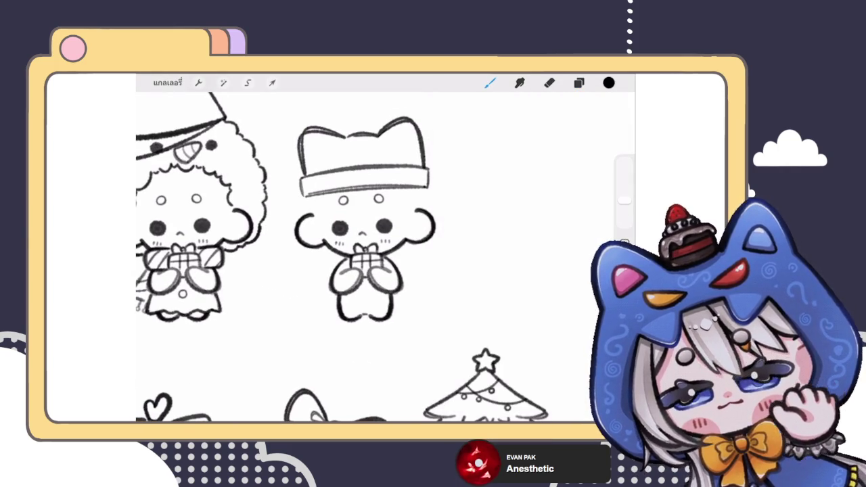
# - Sketch short grey vertical strokes on both sides of the face below the brim
pyautogui.scroll(3, 365, 236)
pyautogui.scroll(-3, 365, 257)
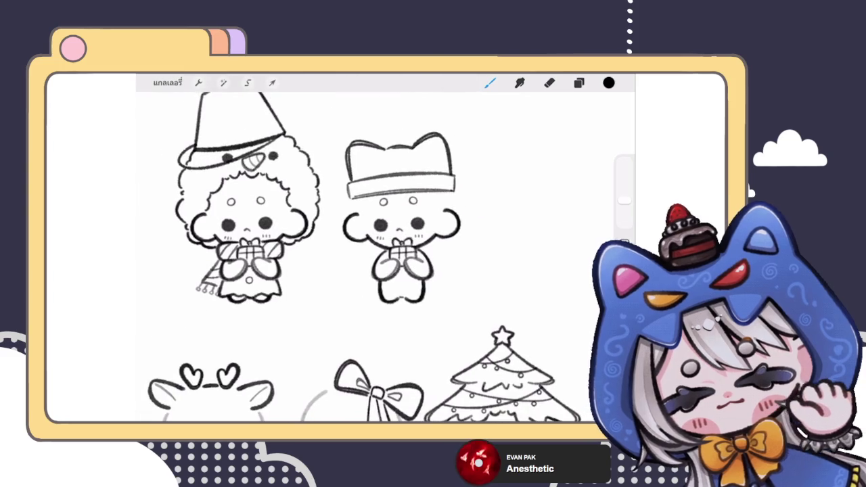
pyautogui.scroll(-2, 365, 257)
pyautogui.scroll(3, 365, 257)
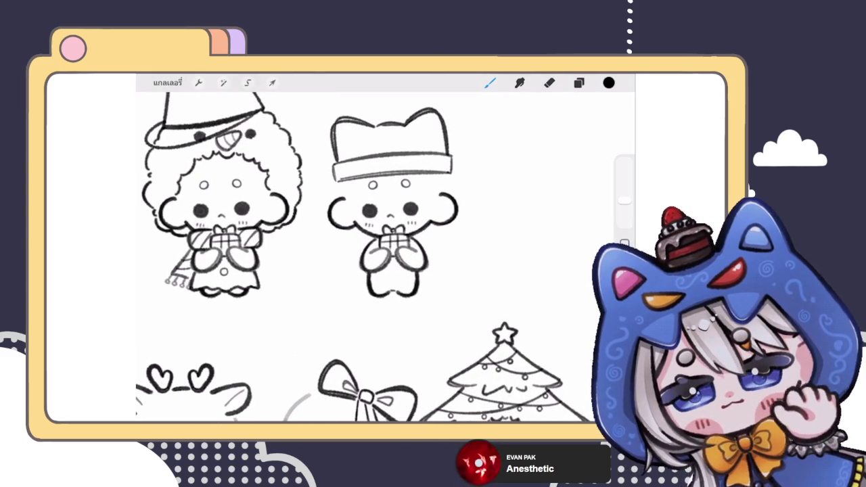
pyautogui.scroll(3, 365, 237)
pyautogui.click(579, 83)
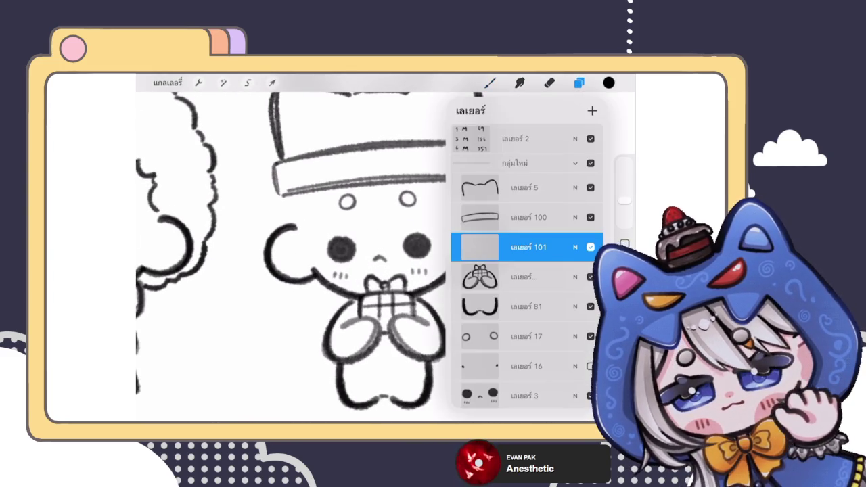
pyautogui.click(490, 83)
pyautogui.moveTo(290, 196); pyautogui.dragTo(288, 219)
pyautogui.moveTo(473, 184); pyautogui.dragTo(471, 207)
pyautogui.moveTo(475, 198); pyautogui.dragTo(478, 206)
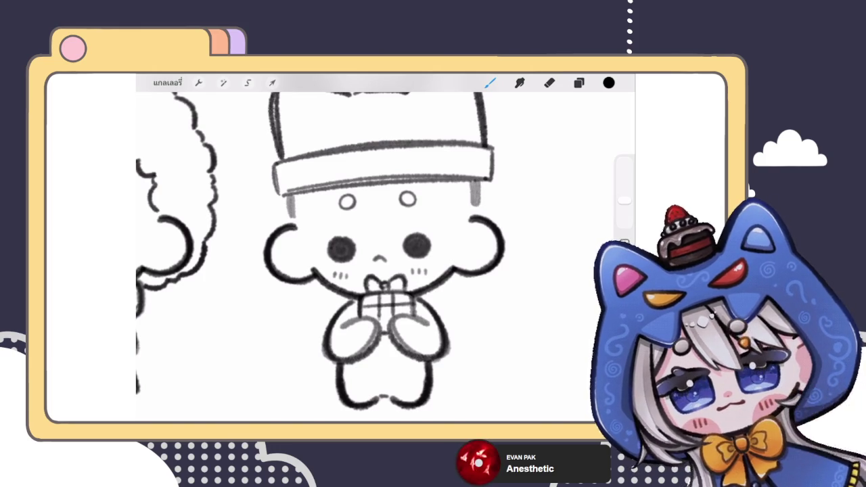
# - Replace the right double stroke with a thinner one and add a short stroke on the left
pyautogui.scroll(-5, 385, 257)
pyautogui.scroll(5, 444, 189)
pyautogui.hotkey('ctrl', 'z')
pyautogui.moveTo(450, 225)
pyautogui.mouseDown()
pyautogui.moveTo(450, 247)
pyautogui.moveTo(454, 223)
pyautogui.mouseUp()
pyautogui.scroll(-5, 386, 257)
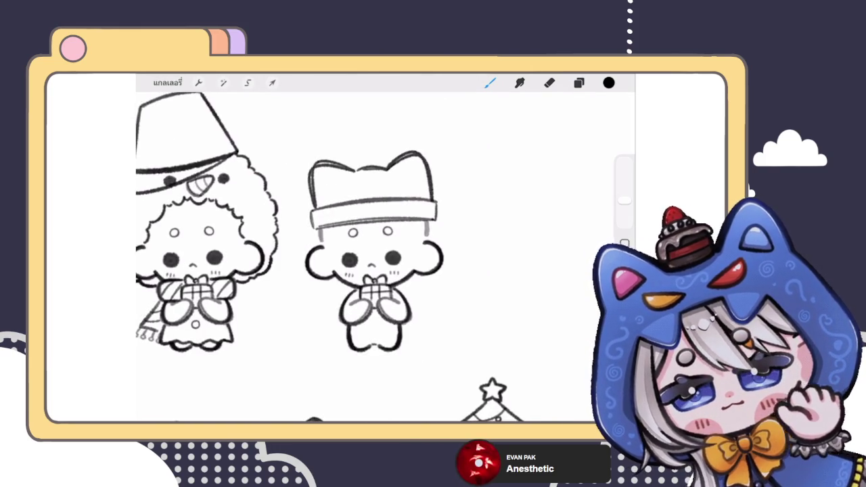
pyautogui.scroll(5, 372, 257)
pyautogui.moveTo(311, 235); pyautogui.dragTo(311, 253)
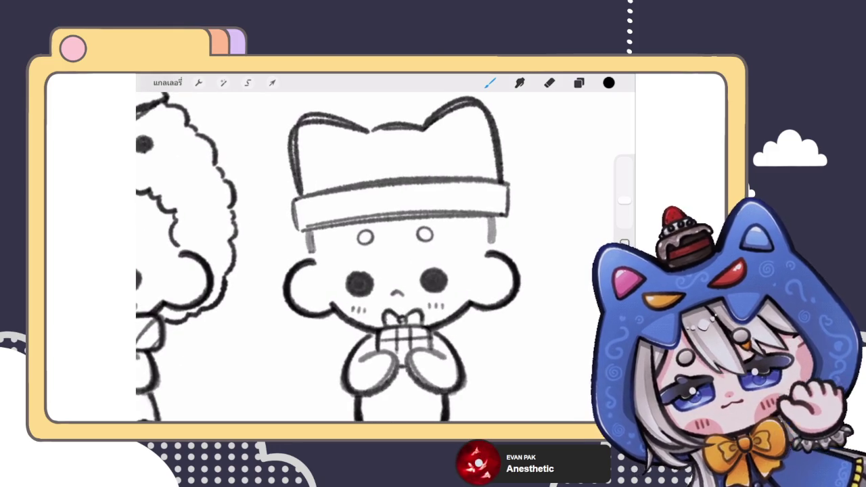
pyautogui.scroll(-3, 386, 257)
pyautogui.scroll(-3, 386, 257)
pyautogui.scroll(3, 385, 257)
pyautogui.click(578, 83)
pyautogui.click(574, 205)
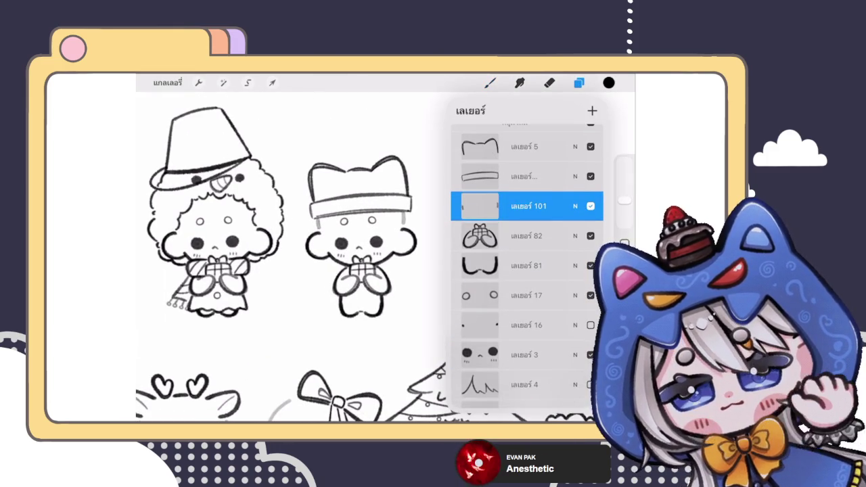
# - Select the hat-band layer and return to the brush
pyautogui.click(524, 175)
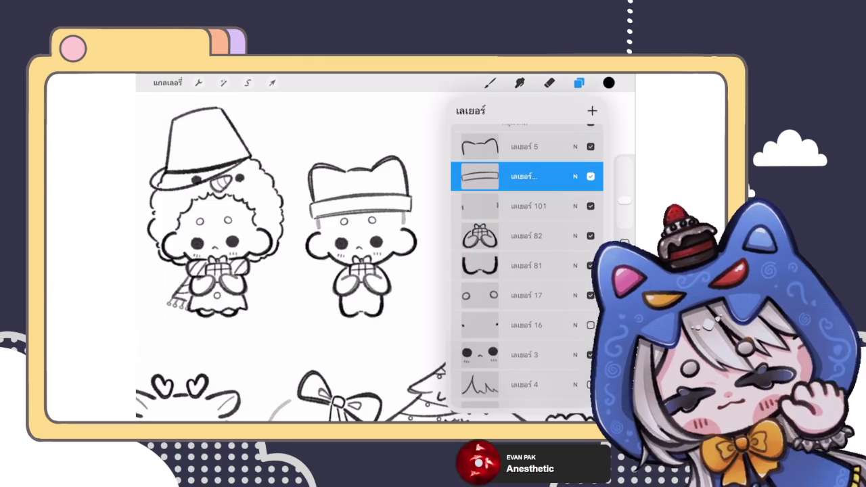
pyautogui.click(575, 176)
pyautogui.click(575, 176)
pyautogui.click(490, 83)
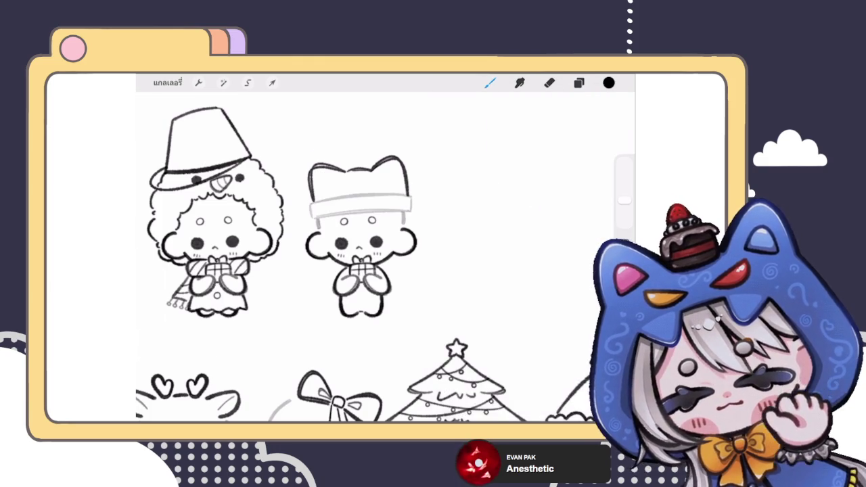
# - Sketch fluffy, bumpy strokes along the band's left end, top-left and lower-left
pyautogui.scroll(5, 302, 197)
pyautogui.moveTo(315, 208)
pyautogui.mouseDown()
pyautogui.moveTo(321, 242)
pyautogui.moveTo(344, 252)
pyautogui.mouseUp()
pyautogui.scroll(4, 331, 207)
pyautogui.moveTo(328, 221)
pyautogui.mouseDown()
pyautogui.moveTo(350, 203)
pyautogui.moveTo(465, 196)
pyautogui.mouseUp()
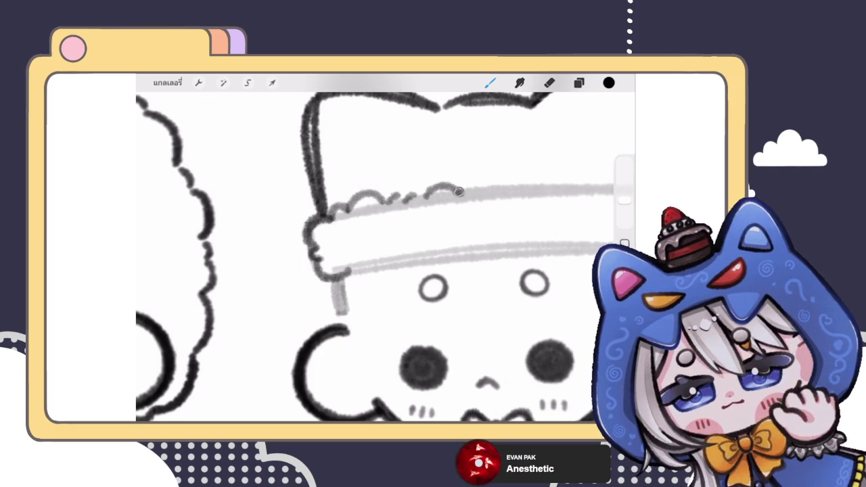
pyautogui.scroll(-5, 413, 217)
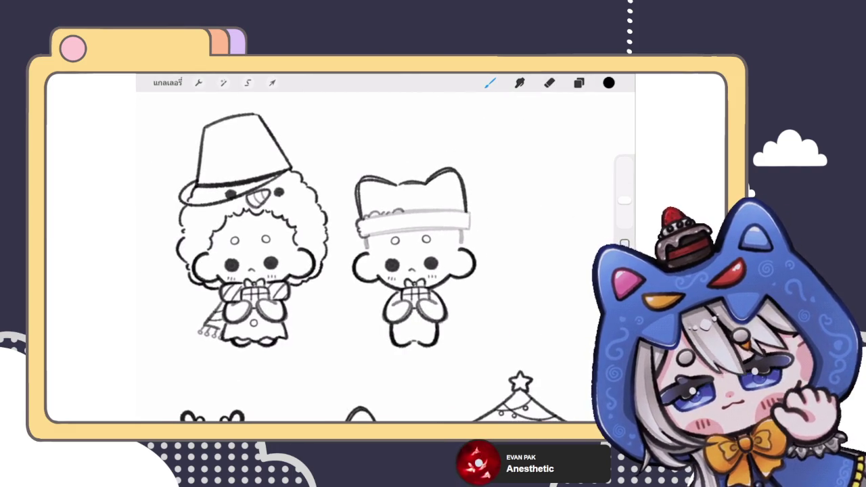
pyautogui.scroll(5, 413, 223)
pyautogui.moveTo(283, 261)
pyautogui.mouseDown()
pyautogui.moveTo(359, 238)
pyautogui.moveTo(367, 255)
pyautogui.moveTo(374, 238)
pyautogui.moveTo(392, 233)
pyautogui.mouseUp()
# - Test strokes with undo/redo and extend the bumpy lower outline to the right
pyautogui.hotkey('ctrl', 'z')
pyautogui.hotkey('ctrl', 'shift', 'z')
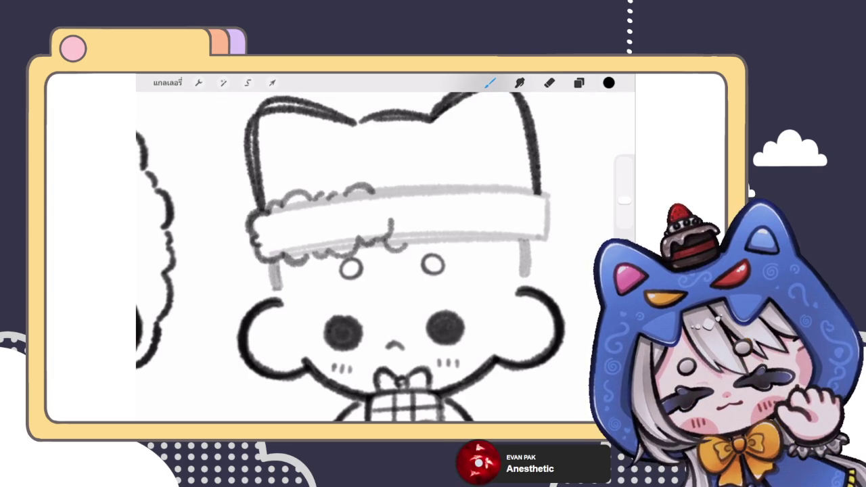
pyautogui.hotkey('ctrl', 'z')
pyautogui.hotkey('ctrl', 'shift', 'z')
pyautogui.moveTo(385, 250)
pyautogui.mouseDown()
pyautogui.moveTo(437, 233)
pyautogui.moveTo(497, 234)
pyautogui.mouseUp()
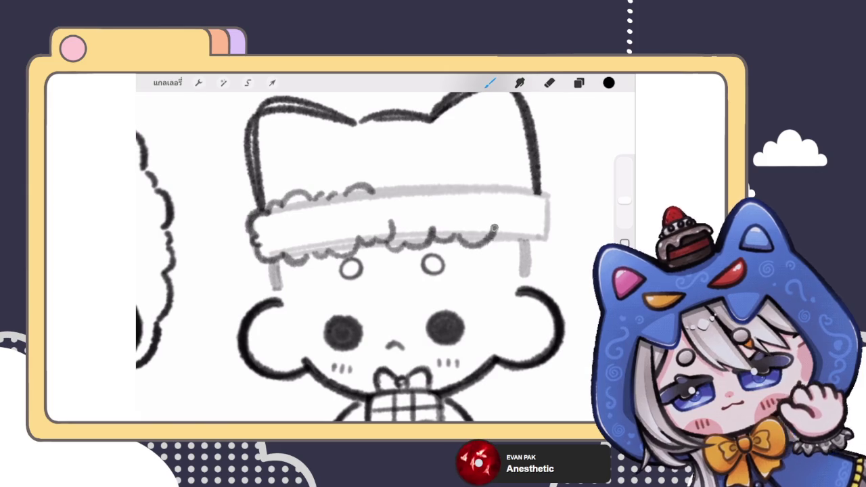
pyautogui.scroll(-5, 386, 257)
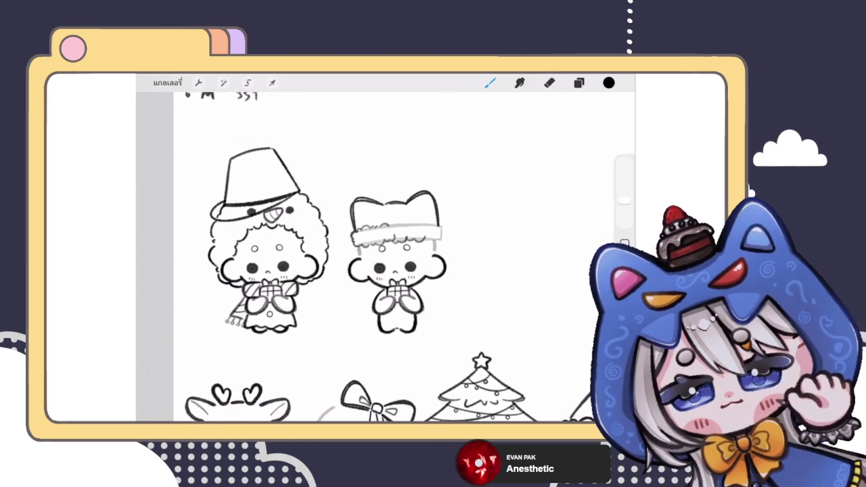
pyautogui.scroll(5, 392, 270)
pyautogui.hotkey('ctrl', 'z')
pyautogui.hotkey('ctrl', 'z')
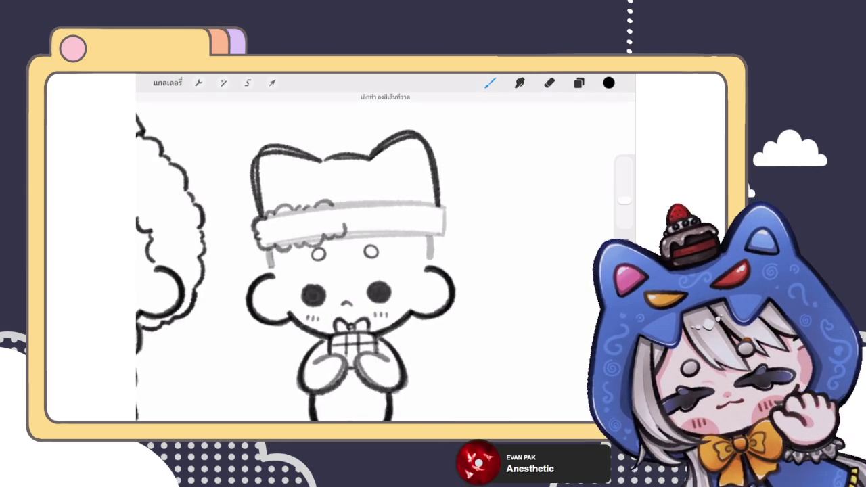
# - Add small scalloped curls along the band's lower edge and top
pyautogui.scroll(3, 338, 257)
pyautogui.scroll(1, 338, 257)
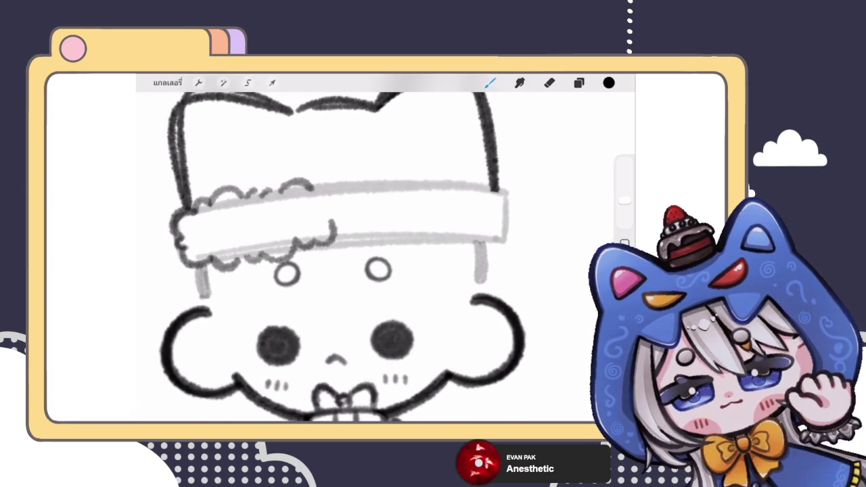
pyautogui.scroll(2, 365, 257)
pyautogui.moveTo(324, 261)
pyautogui.mouseDown()
pyautogui.moveTo(347, 243)
pyautogui.moveTo(400, 238)
pyautogui.moveTo(420, 245)
pyautogui.moveTo(479, 237)
pyautogui.moveTo(494, 245)
pyautogui.mouseUp()
pyautogui.scroll(-3, 365, 257)
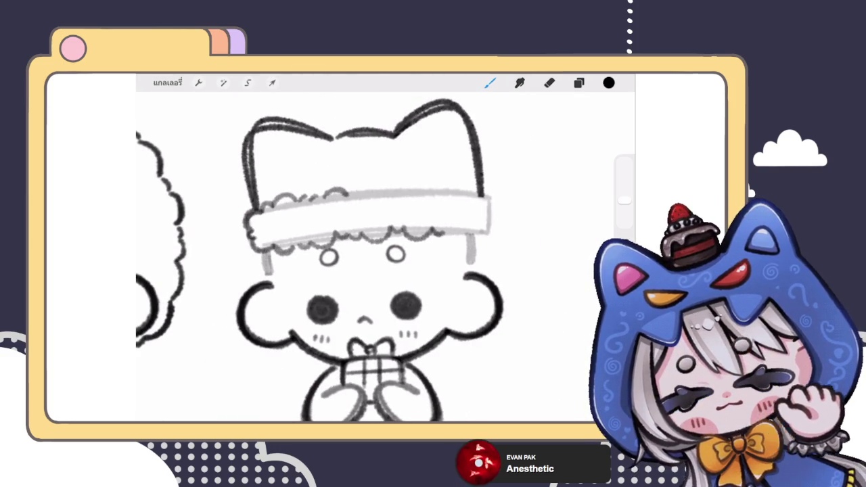
pyautogui.scroll(3, 365, 257)
pyautogui.moveTo(353, 185)
pyautogui.mouseDown()
pyautogui.moveTo(417, 166)
pyautogui.moveTo(531, 173)
pyautogui.moveTo(561, 206)
pyautogui.moveTo(562, 221)
pyautogui.moveTo(538, 242)
pyautogui.moveTo(493, 244)
pyautogui.mouseUp()
pyautogui.scroll(-5, 386, 257)
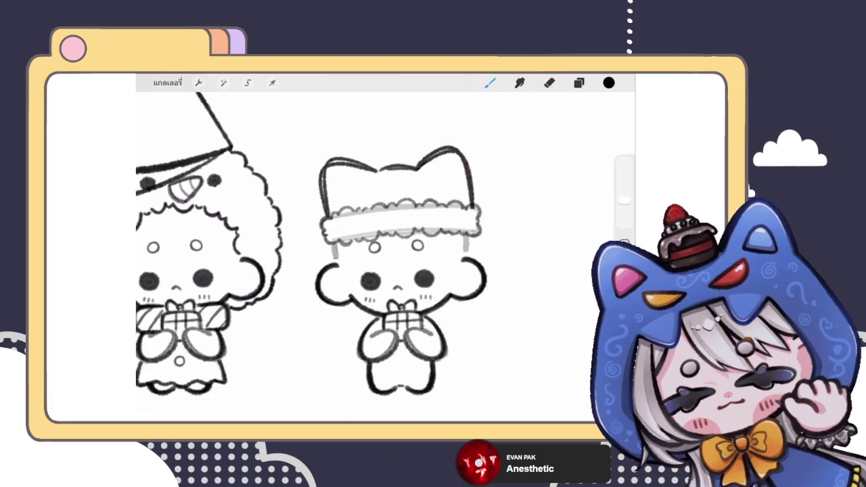
# - Rework the scalloped outline around the band's right end
pyautogui.hscroll(2, 385, 257)
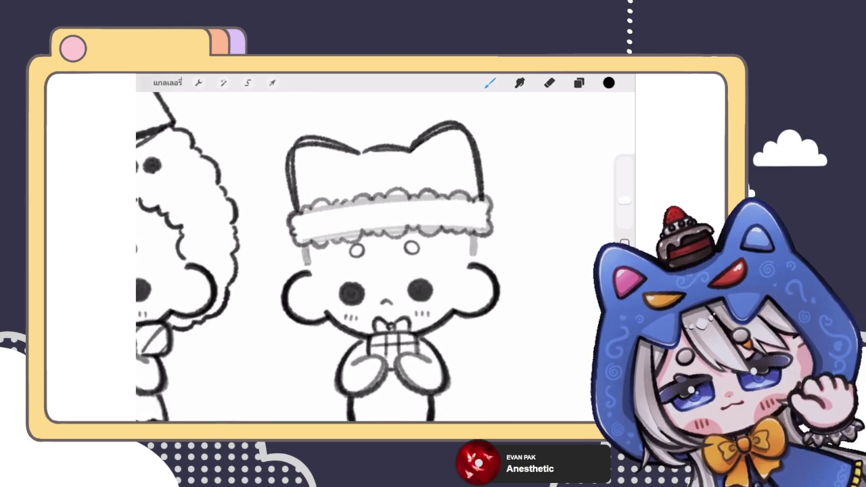
pyautogui.scroll(5, 304, 257)
pyautogui.hotkey('ctrl', 'z')
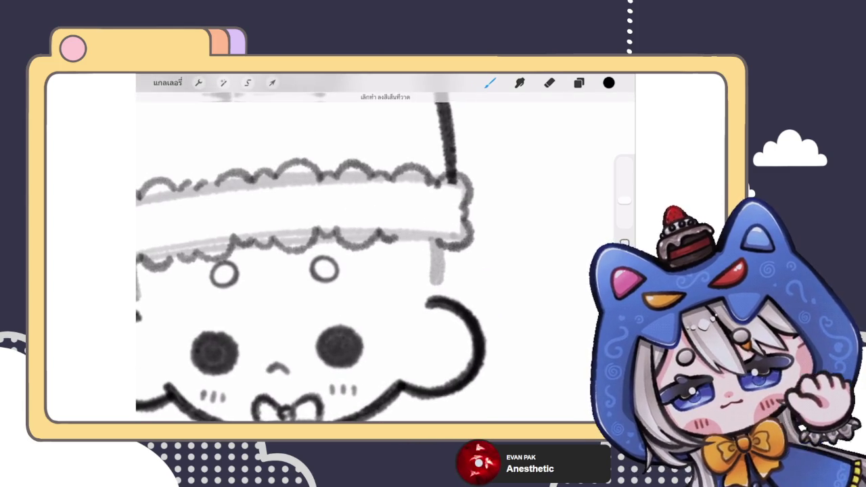
pyautogui.hotkey('ctrl', 'z')
pyautogui.hotkey('ctrl', 'z')
pyautogui.moveTo(446, 181)
pyautogui.mouseDown()
pyautogui.moveTo(467, 216)
pyautogui.moveTo(435, 250)
pyautogui.moveTo(404, 251)
pyautogui.mouseUp()
pyautogui.hotkey('ctrl', 'z')
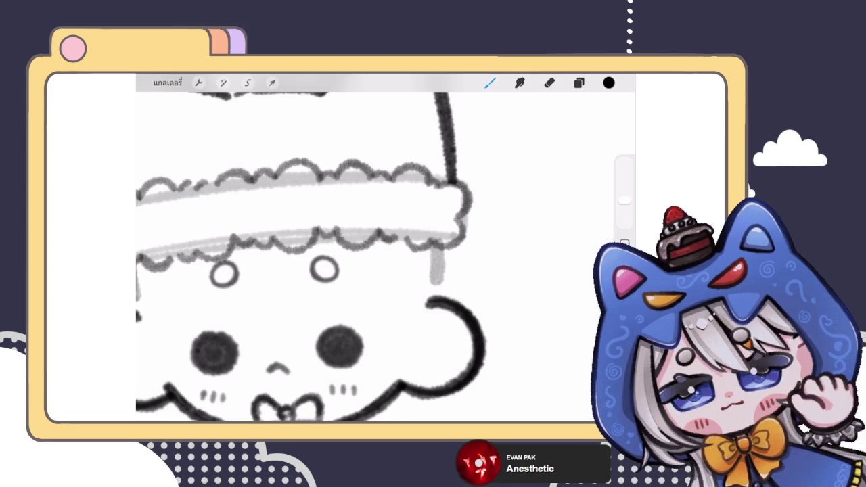
pyautogui.scroll(-5, 352, 270)
pyautogui.scroll(5, 406, 250)
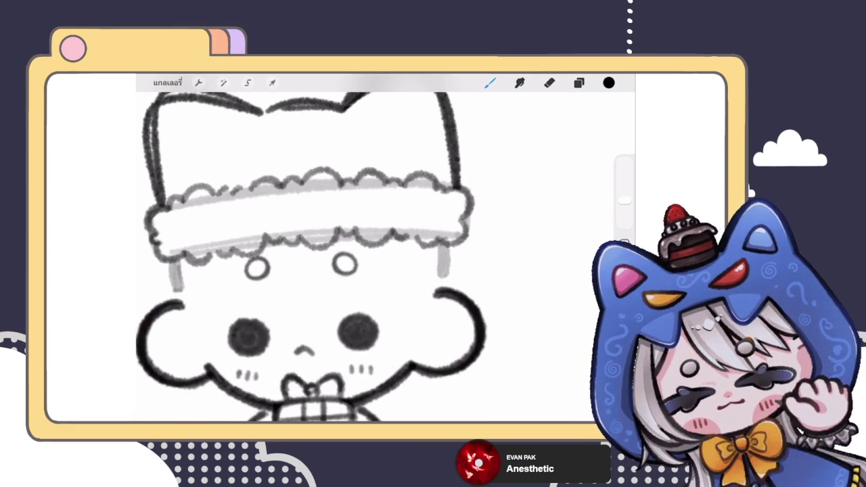
pyautogui.scroll(-5, 351, 257)
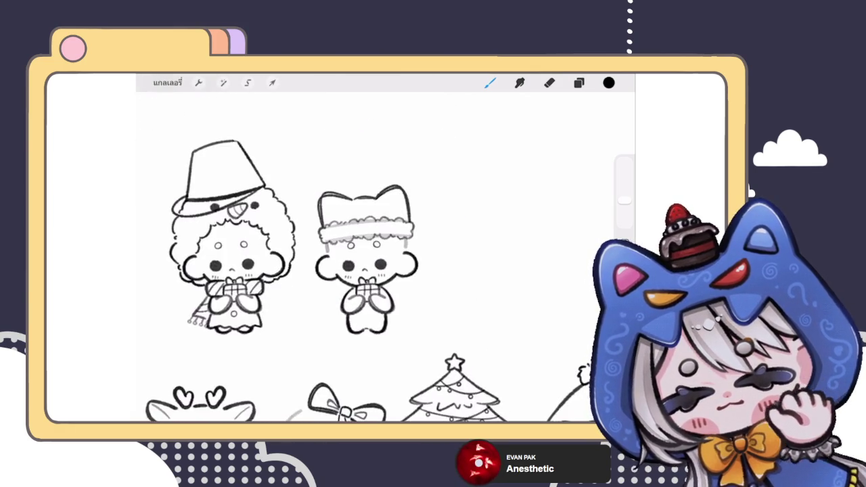
pyautogui.scroll(4, 351, 257)
pyautogui.click(272, 83)
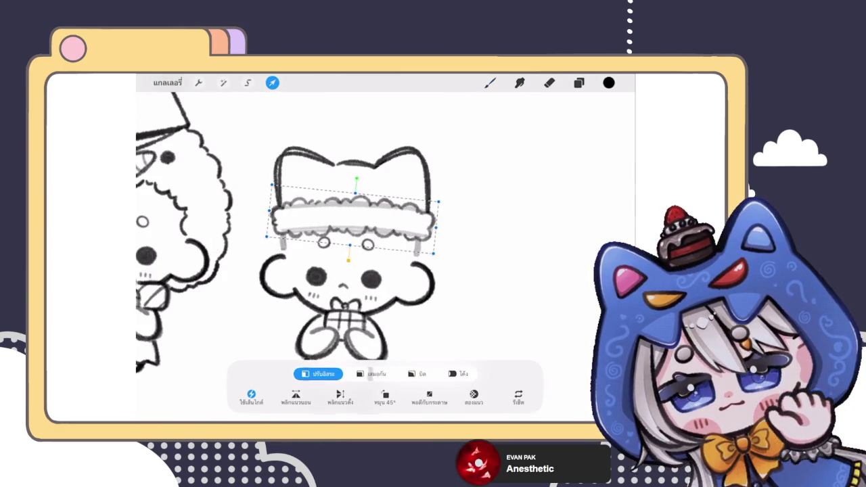
# - Warp the fur trim with the transform grid to fit the brim and commit
pyautogui.click(463, 381)
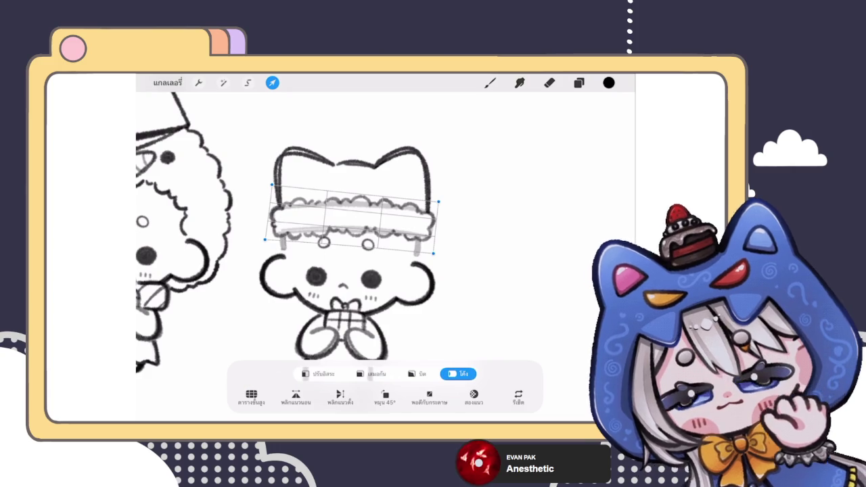
pyautogui.click(272, 83)
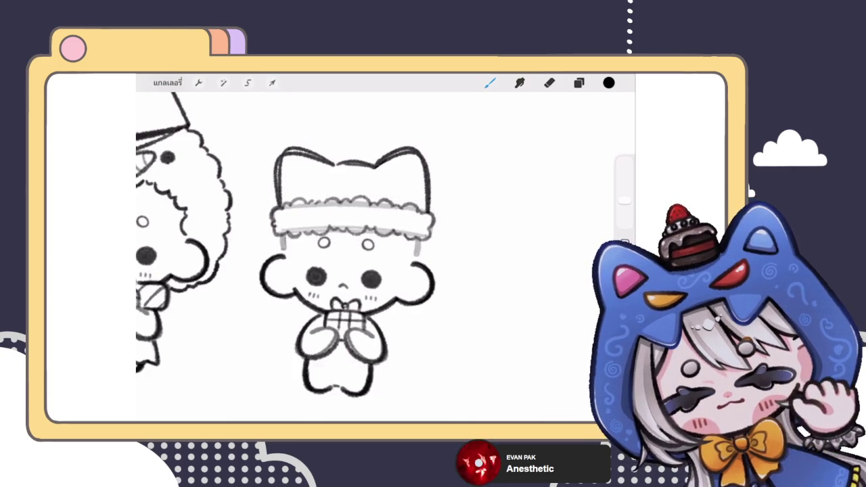
pyautogui.scroll(-3, 284, 257)
# - Duplicate the hat-trim layer 102 and merge the copy down to thicken it
pyautogui.click(579, 83)
pyautogui.moveTo(561, 217); pyautogui.dragTo(473, 217)
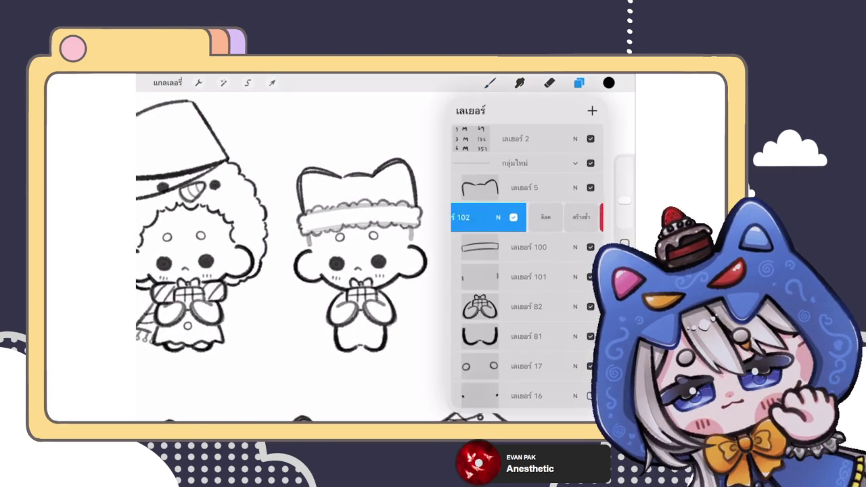
pyautogui.click(545, 217)
pyautogui.click(529, 217)
pyautogui.click(514, 382)
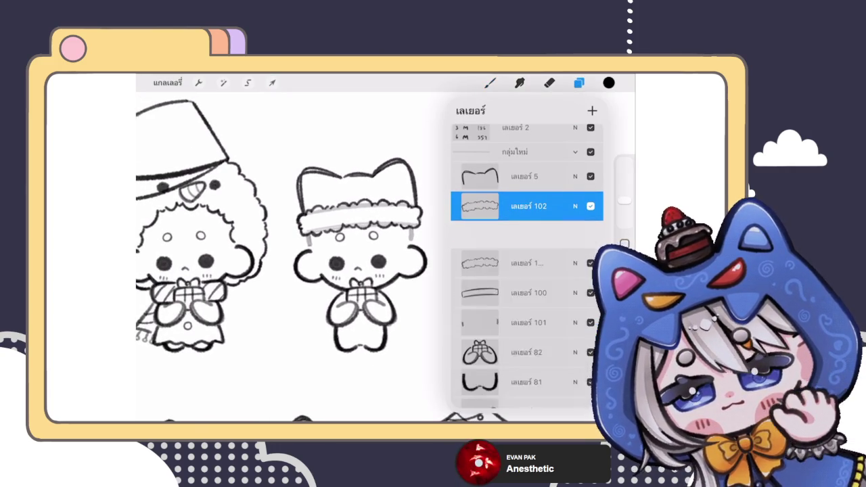
pyautogui.click(528, 206)
pyautogui.moveTo(527, 305); pyautogui.dragTo(528, 289)
# - Delete the old flat brim layer 100 and start Adjustments > Liquify
pyautogui.moveTo(562, 236); pyautogui.dragTo(494, 235)
pyautogui.click(580, 235)
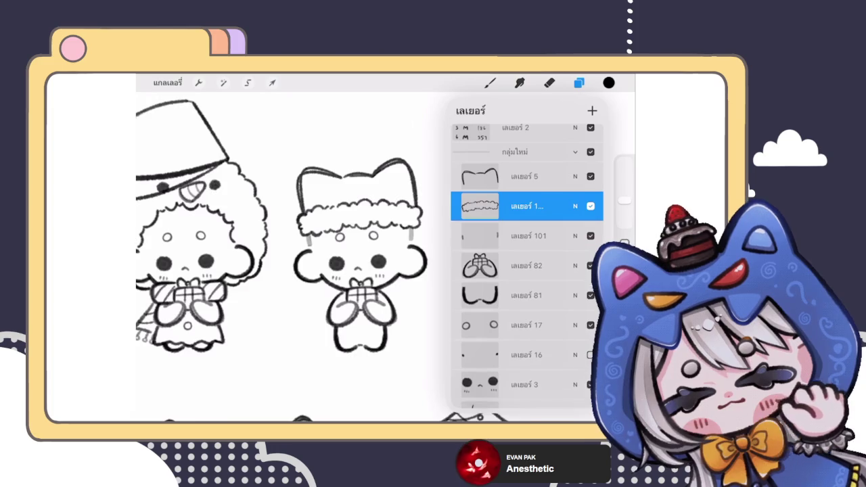
pyautogui.scroll(-3, 284, 257)
pyautogui.scroll(5, 365, 237)
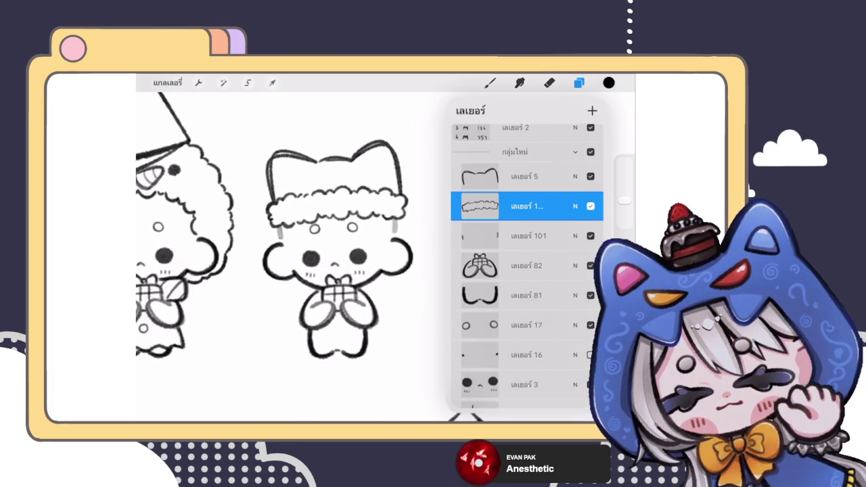
pyautogui.click(223, 82)
pyautogui.click(186, 391)
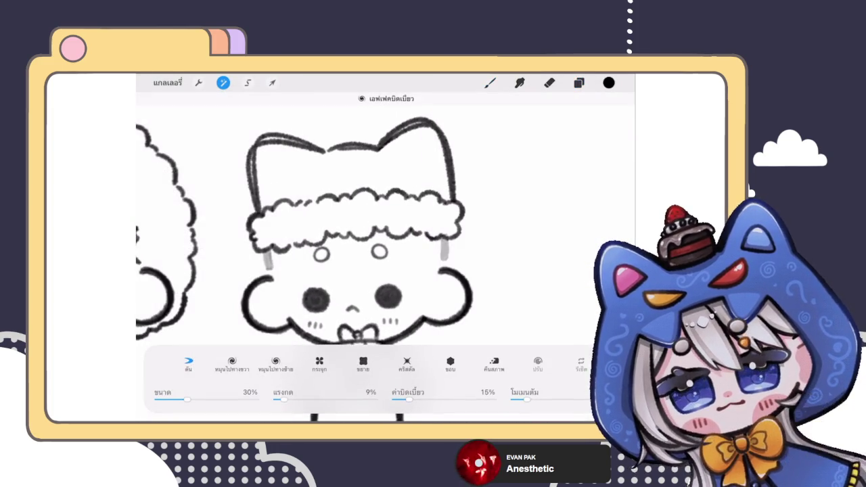
# - Use Liquify Push to nudge the hat's fur trim and the face's left edge
pyautogui.click(490, 82)
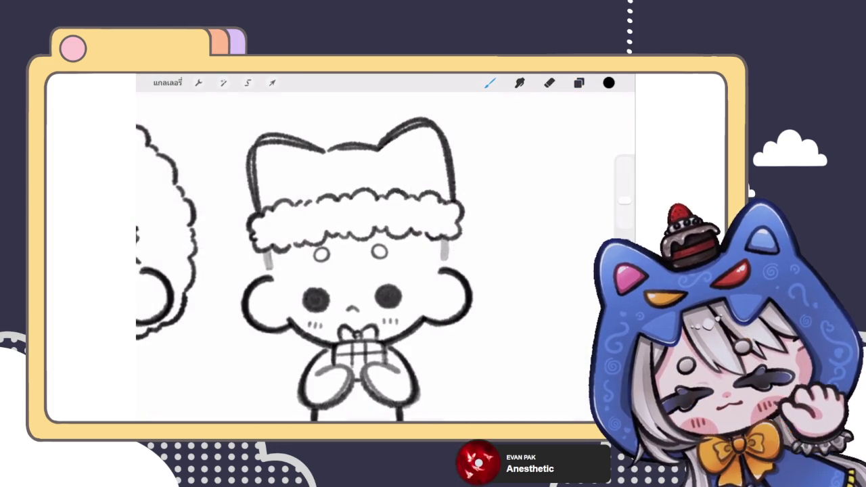
pyautogui.scroll(-3, 365, 257)
pyautogui.scroll(-2, 365, 257)
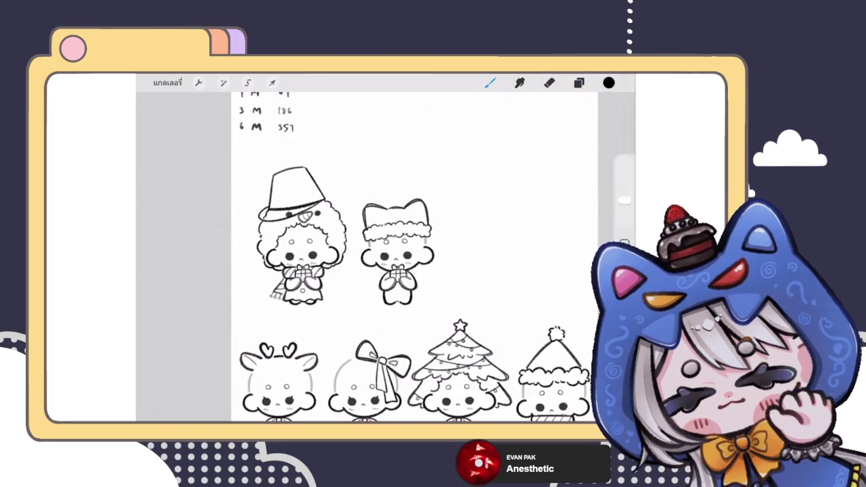
pyautogui.scroll(3, 395, 250)
pyautogui.click(223, 83)
pyautogui.click(186, 391)
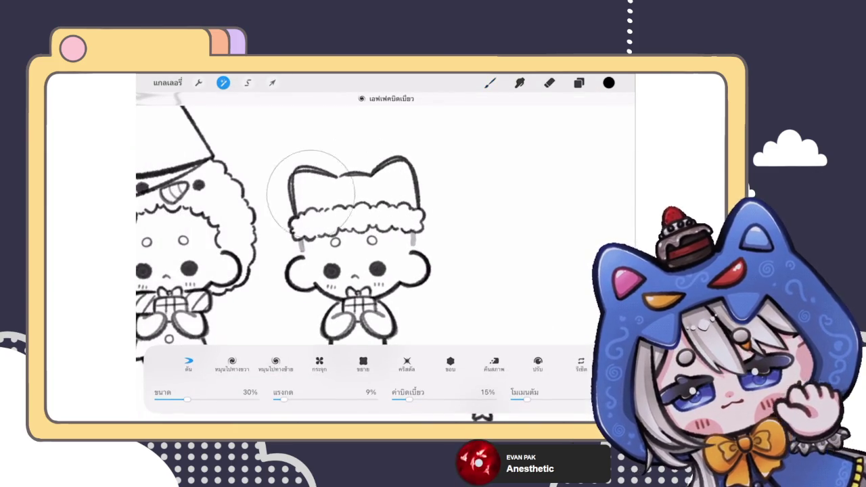
pyautogui.moveTo(358, 199); pyautogui.dragTo(381, 187)
pyautogui.moveTo(327, 264); pyautogui.dragTo(309, 256)
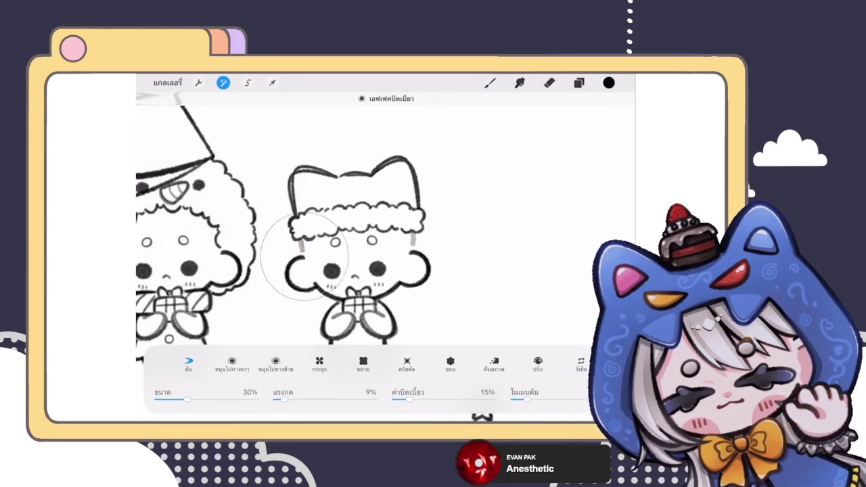
pyautogui.click(489, 82)
pyautogui.scroll(-2, 385, 257)
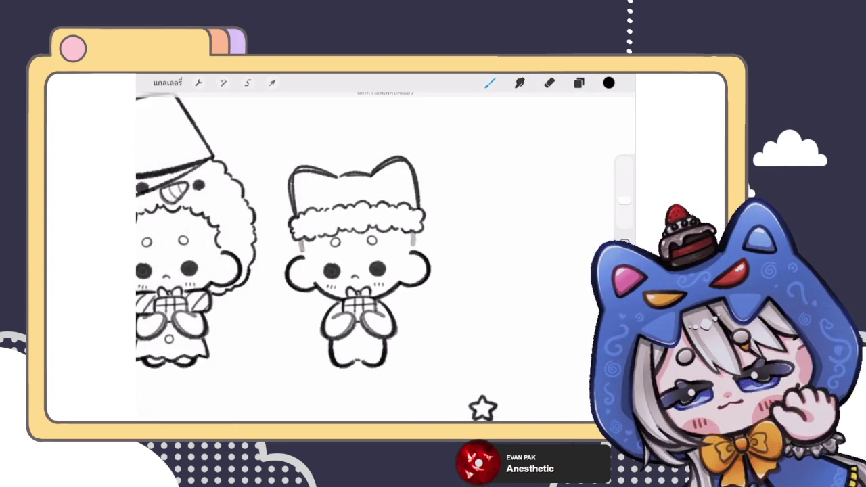
pyautogui.scroll(-3, 386, 257)
pyautogui.scroll(3, 378, 257)
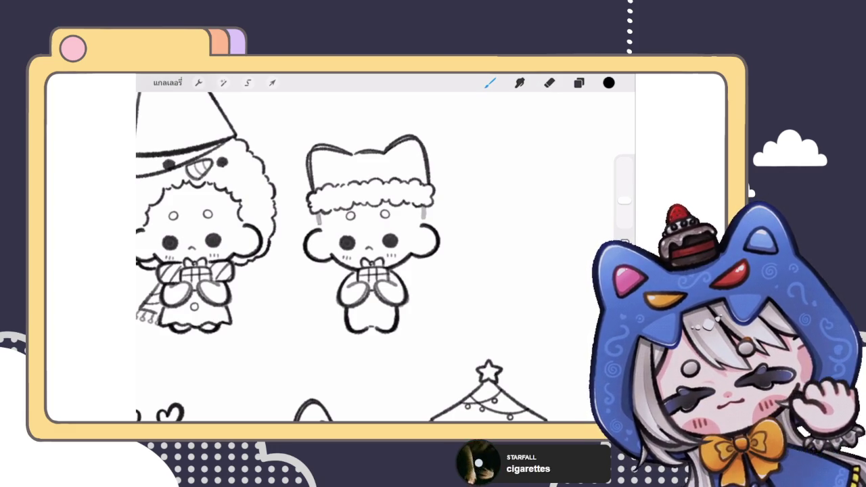
# - Switch to the Eraser with E and open the Layers panel
pyautogui.press('e')
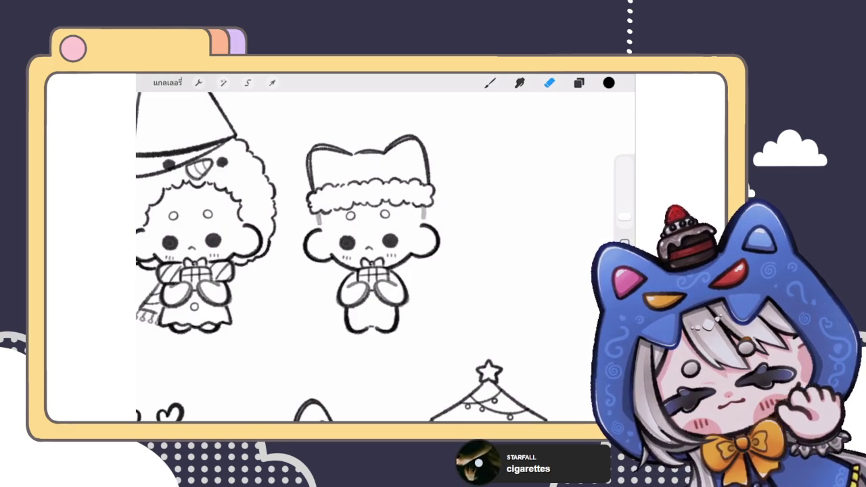
pyautogui.click(578, 82)
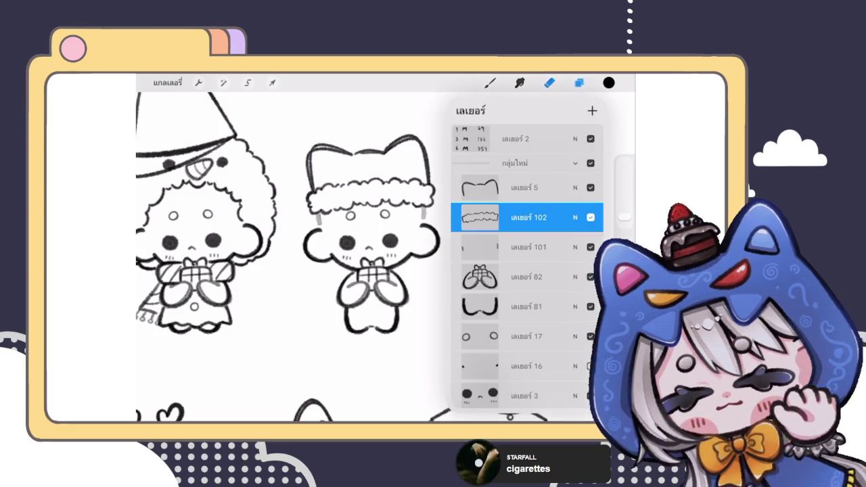
# - Switch back to the brush, try an oval tail beside the feet, then undo it
pyautogui.click(549, 83)
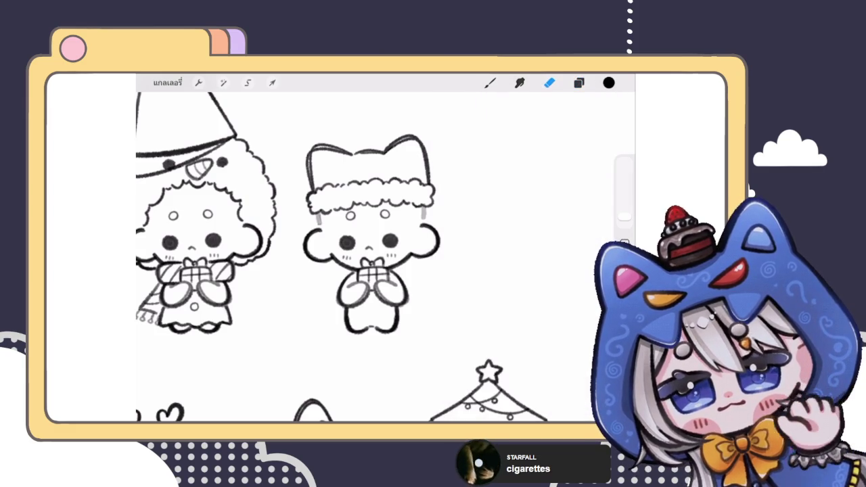
pyautogui.scroll(3, 378, 230)
pyautogui.scroll(-3, 379, 250)
pyautogui.scroll(1, 379, 250)
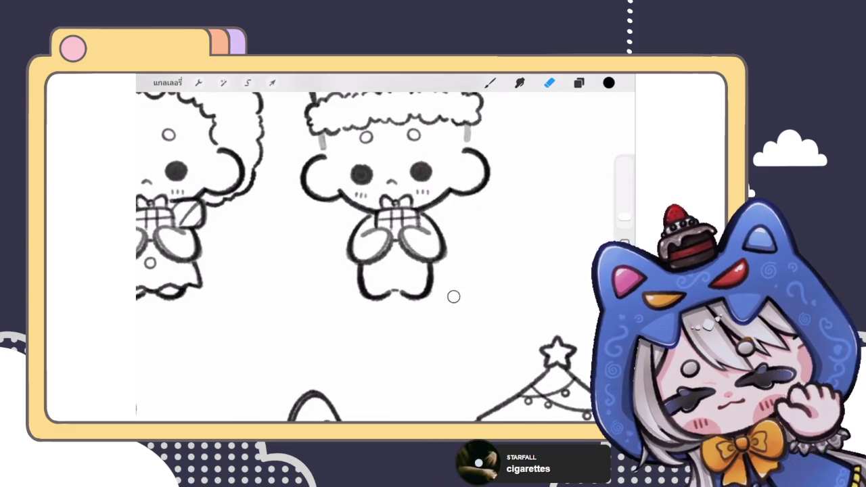
pyautogui.press('b')
pyautogui.moveTo(438, 276); pyautogui.dragTo(440, 293)
pyautogui.scroll(-3, 379, 251)
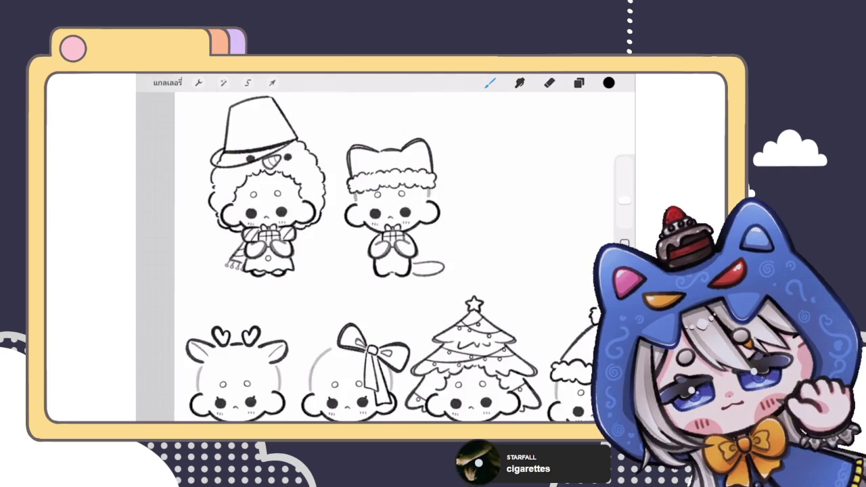
pyautogui.hotkey('ctrl', 'z')
# - Sketch a mitten on one of the character's paws
pyautogui.scroll(3, 378, 250)
pyautogui.scroll(2, 460, 209)
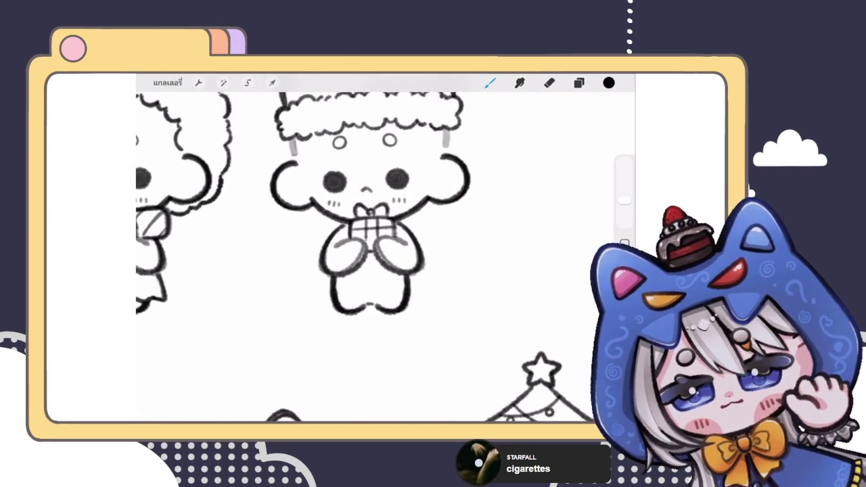
pyautogui.scroll(2, 372, 210)
pyautogui.moveTo(340, 244)
pyautogui.mouseDown()
pyautogui.moveTo(356, 230)
pyautogui.moveTo(346, 260)
pyautogui.moveTo(372, 273)
pyautogui.mouseUp()
pyautogui.scroll(-2, 371, 210)
pyautogui.scroll(2, 352, 223)
# - Check the new mitten layer's options in the Layers panel
pyautogui.click(579, 82)
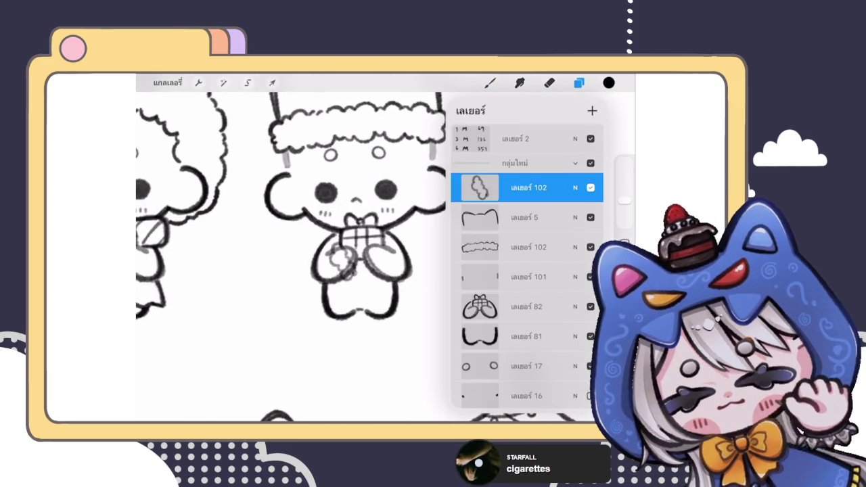
pyautogui.moveTo(575, 187); pyautogui.dragTo(514, 188)
pyautogui.click(528, 188)
pyautogui.click(527, 193)
pyautogui.click(527, 193)
pyautogui.click(490, 83)
# - Try a line along the body's left side, then undo it
pyautogui.scroll(2, 351, 223)
pyautogui.scroll(1, 379, 224)
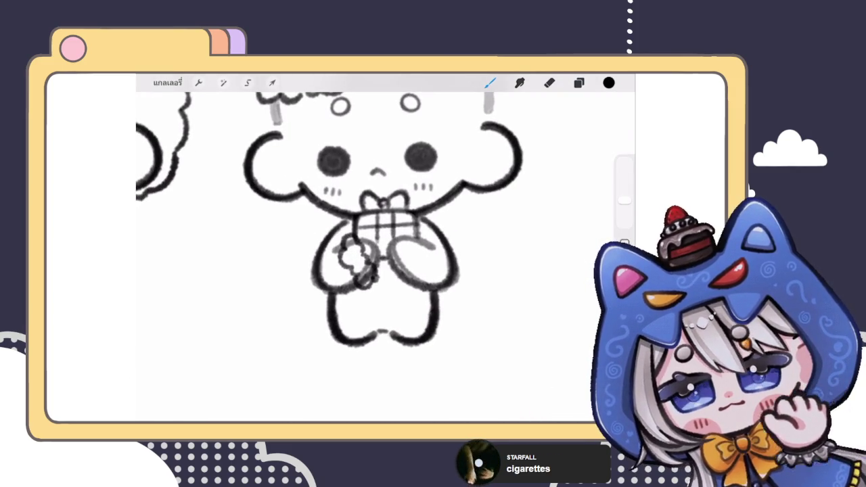
pyautogui.scroll(-2, 379, 223)
pyautogui.scroll(-1, 379, 223)
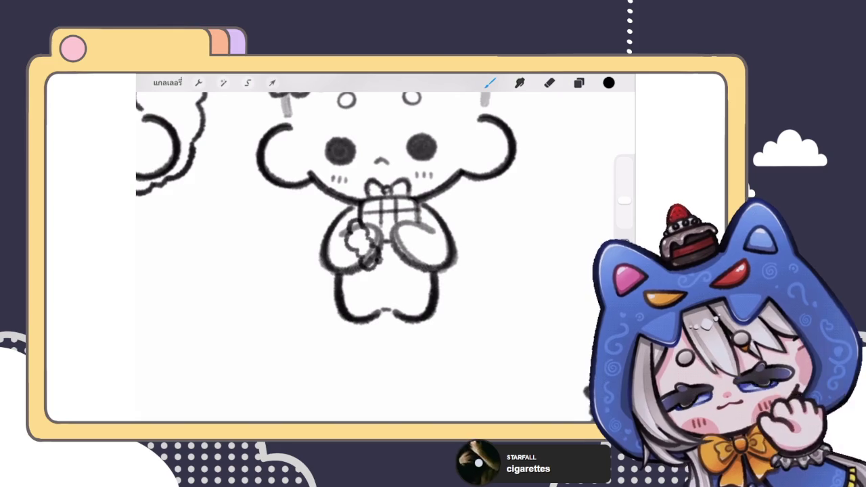
pyautogui.moveTo(334, 277)
pyautogui.mouseDown()
pyautogui.moveTo(312, 271)
pyautogui.moveTo(346, 206)
pyautogui.moveTo(303, 269)
pyautogui.moveTo(338, 277)
pyautogui.mouseUp()
pyautogui.scroll(-3, 379, 223)
pyautogui.scroll(2, 378, 223)
pyautogui.scroll(1, 379, 223)
pyautogui.hotkey('ctrl', 'z')
# - Hide the new mitten layer 102
pyautogui.click(578, 82)
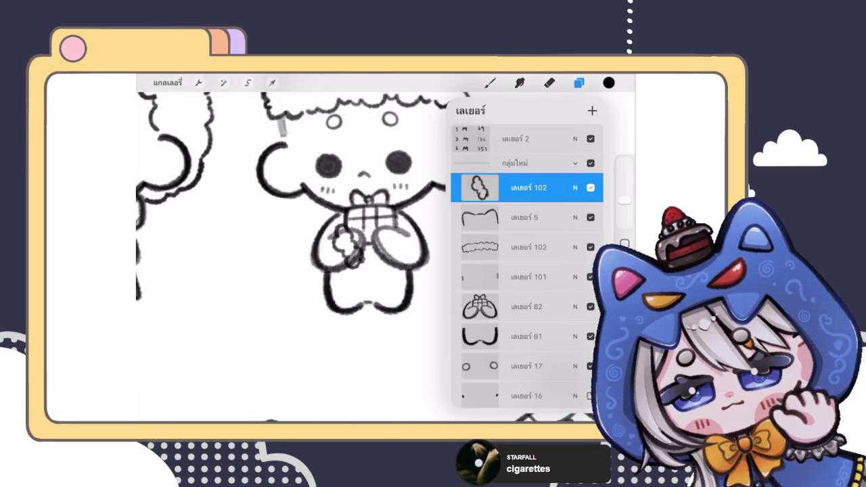
pyautogui.click(590, 187)
pyautogui.click(489, 83)
pyautogui.scroll(3, 379, 230)
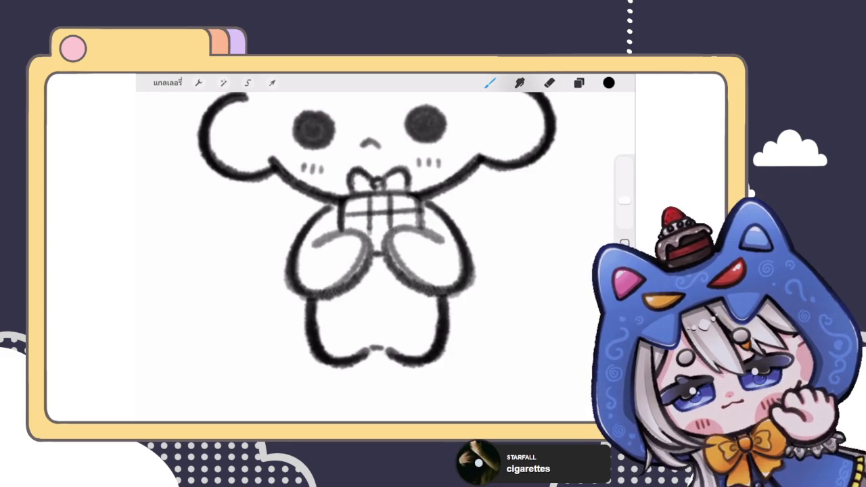
# - Try grey strokes along the body's side, undoing each one
pyautogui.click(578, 82)
pyautogui.click(579, 82)
pyautogui.scroll(-3, 379, 251)
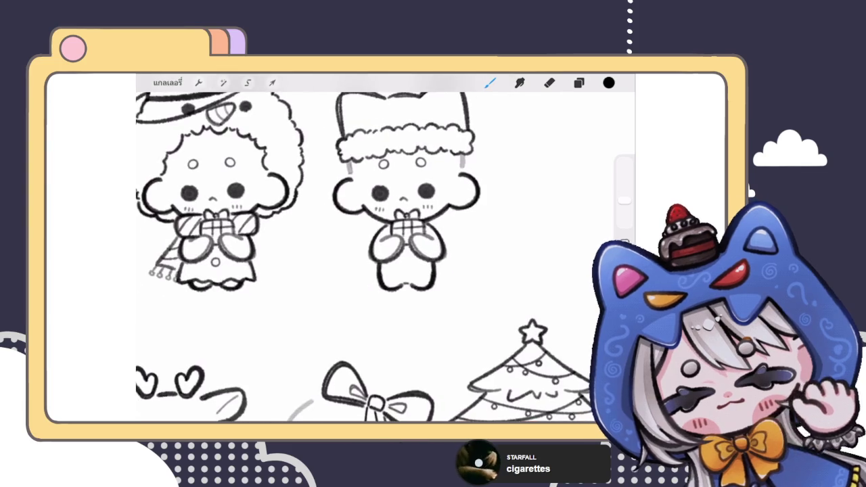
pyautogui.scroll(3, 399, 202)
pyautogui.moveTo(318, 237); pyautogui.dragTo(308, 287)
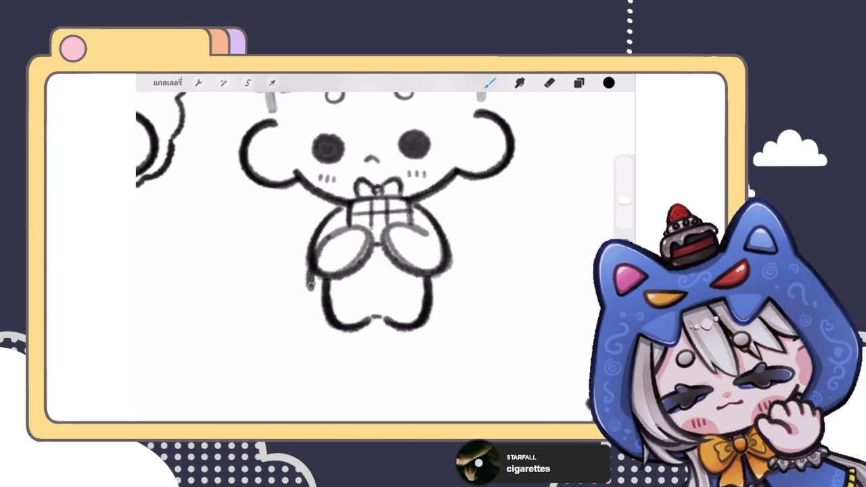
pyautogui.scroll(2, 399, 223)
pyautogui.hotkey('ctrl', 'z')
pyautogui.moveTo(342, 223); pyautogui.dragTo(304, 300)
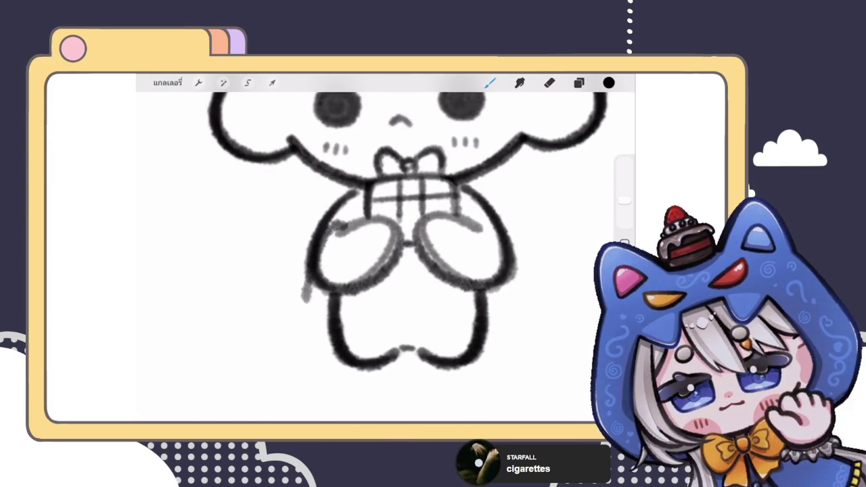
pyautogui.hotkey('ctrl', 'z')
# - Sketch curved tail strokes on the left side, then undo them
pyautogui.moveTo(348, 220); pyautogui.dragTo(305, 315)
pyautogui.moveTo(342, 189); pyautogui.dragTo(284, 322)
pyautogui.hotkey('ctrl', 'z')
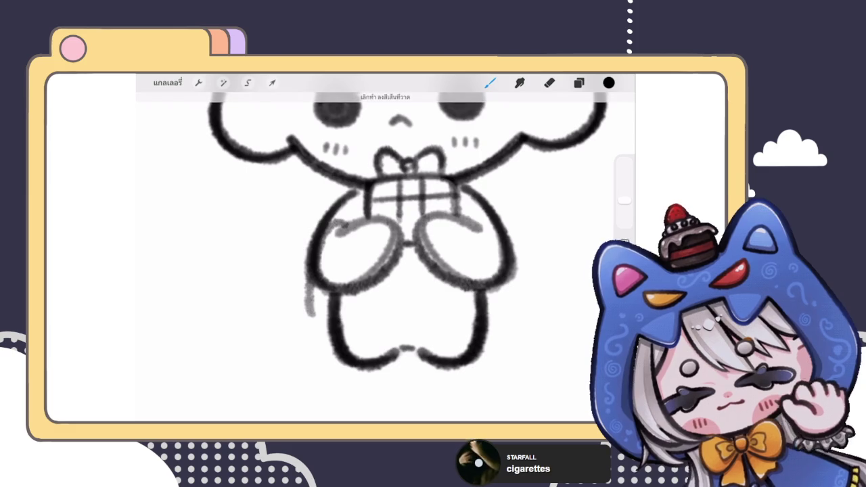
pyautogui.moveTo(306, 230); pyautogui.dragTo(320, 330)
pyautogui.moveTo(287, 291); pyautogui.dragTo(317, 338)
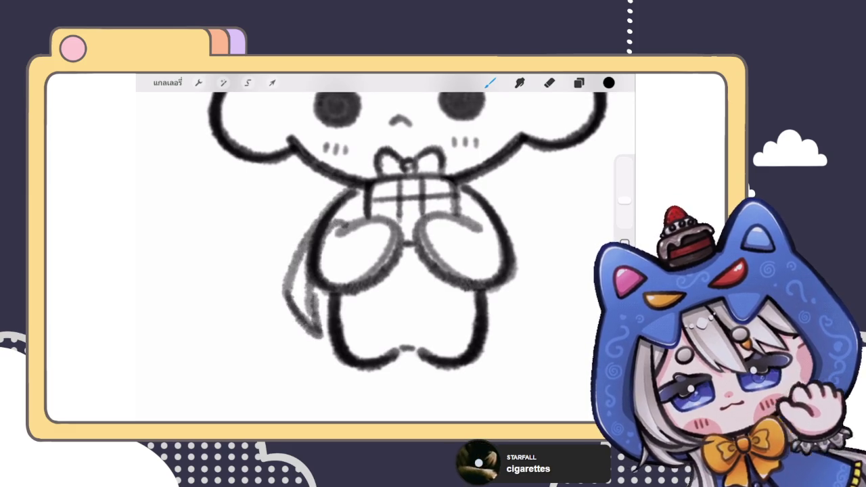
pyautogui.scroll(-3, 378, 223)
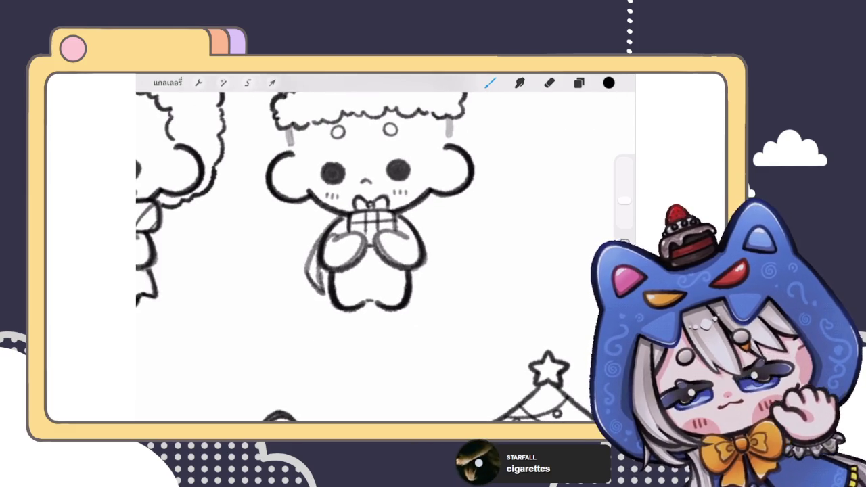
pyautogui.hotkey('ctrl', 'z')
pyautogui.scroll(3, 365, 223)
pyautogui.hotkey('ctrl', 'z')
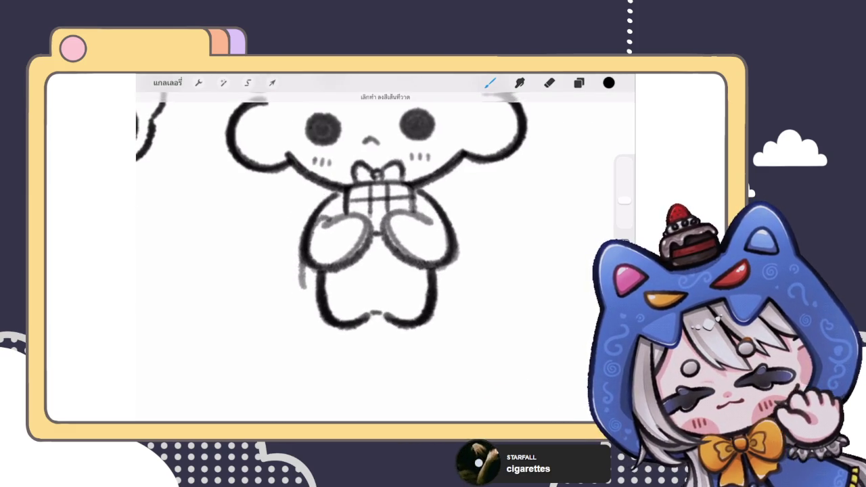
# - Try a short stroke and a cape outline left of the body, undoing both
pyautogui.moveTo(299, 264)
pyautogui.mouseDown()
pyautogui.moveTo(311, 297)
pyautogui.moveTo(272, 268)
pyautogui.moveTo(323, 201)
pyautogui.mouseUp()
pyautogui.hotkey('ctrl', 'z')
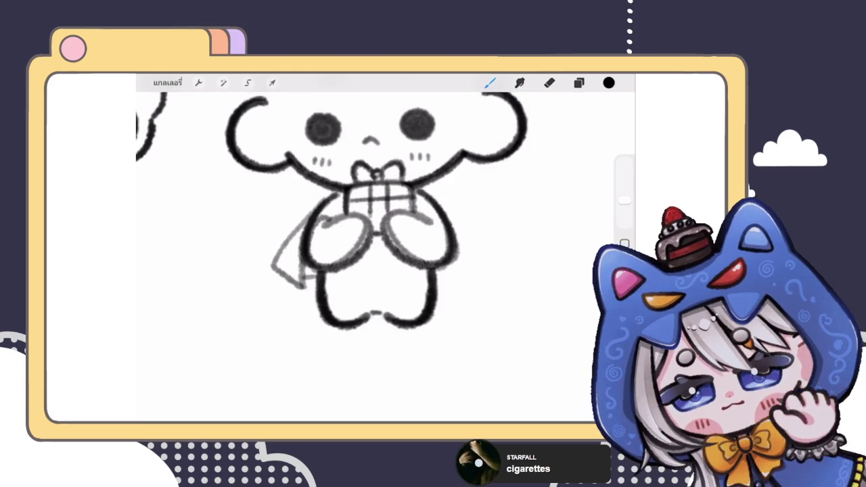
pyautogui.scroll(-5, 365, 223)
pyautogui.scroll(5, 366, 223)
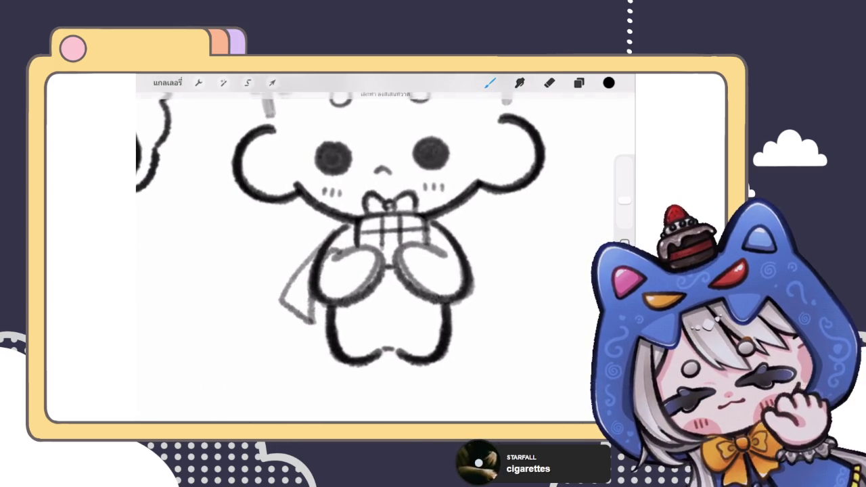
pyautogui.hotkey('ctrl', 'z')
pyautogui.moveTo(338, 226)
pyautogui.mouseDown()
pyautogui.moveTo(288, 311)
pyautogui.moveTo(314, 323)
pyautogui.mouseUp()
pyautogui.scroll(-1, 365, 223)
pyautogui.scroll(-4, 365, 224)
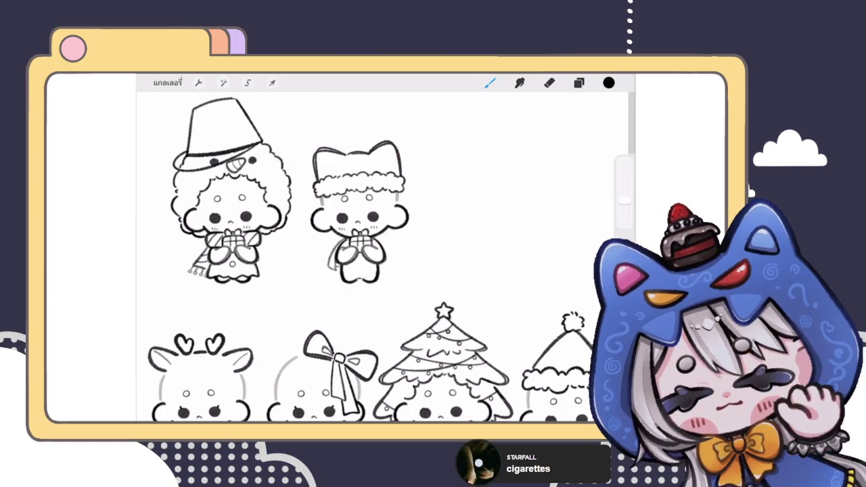
pyautogui.hotkey('ctrl', 'z')
pyautogui.hotkey('ctrl', 'z')
# - Draw a faint grey curve along the character's left arm
pyautogui.scroll(1, 331, 203)
pyautogui.scroll(3, 331, 203)
pyautogui.scroll(2, 332, 203)
pyautogui.scroll(2, 352, 203)
pyautogui.moveTo(327, 234); pyautogui.dragTo(334, 279)
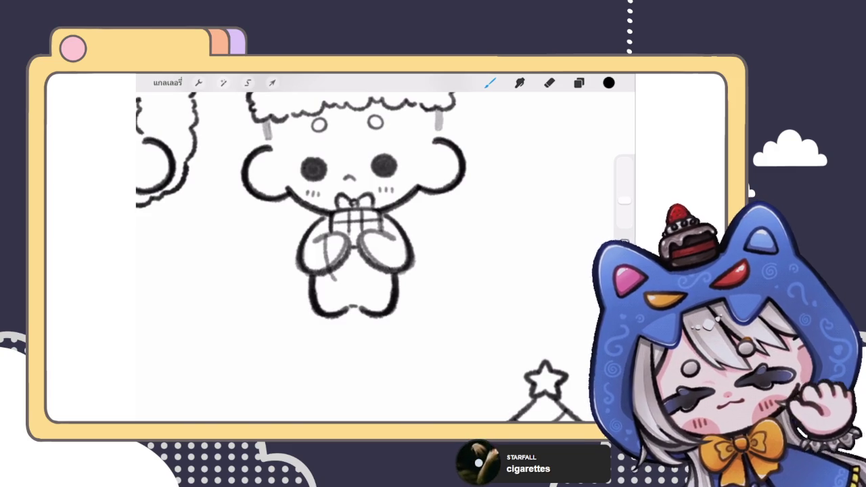
# - Sketch grey cloak outlines curving down both sides of the body
pyautogui.moveTo(321, 215)
pyautogui.mouseDown()
pyautogui.moveTo(286, 281)
pyautogui.moveTo(329, 281)
pyautogui.mouseUp()
pyautogui.moveTo(380, 234)
pyautogui.mouseDown()
pyautogui.moveTo(377, 265)
pyautogui.moveTo(411, 280)
pyautogui.mouseUp()
pyautogui.moveTo(389, 209); pyautogui.dragTo(415, 277)
# - Add scalloped fur trim along the cloak's lower left and right edges
pyautogui.moveTo(291, 284)
pyautogui.mouseDown()
pyautogui.moveTo(322, 294)
pyautogui.moveTo(279, 296)
pyautogui.mouseUp()
pyautogui.hotkey('ctrl', 'z')
pyautogui.moveTo(343, 278)
pyautogui.mouseDown()
pyautogui.moveTo(330, 297)
pyautogui.moveTo(300, 302)
pyautogui.moveTo(315, 298)
pyautogui.mouseUp()
pyautogui.moveTo(380, 277); pyautogui.dragTo(371, 292)
pyautogui.moveTo(388, 286)
pyautogui.mouseDown()
pyautogui.moveTo(379, 293)
pyautogui.moveTo(396, 296)
pyautogui.mouseUp()
pyautogui.moveTo(425, 264)
pyautogui.mouseDown()
pyautogui.moveTo(432, 269)
pyautogui.moveTo(426, 283)
pyautogui.moveTo(399, 294)
pyautogui.mouseUp()
pyautogui.scroll(-5, 365, 203)
pyautogui.scroll(5, 365, 203)
pyautogui.scroll(-5, 365, 257)
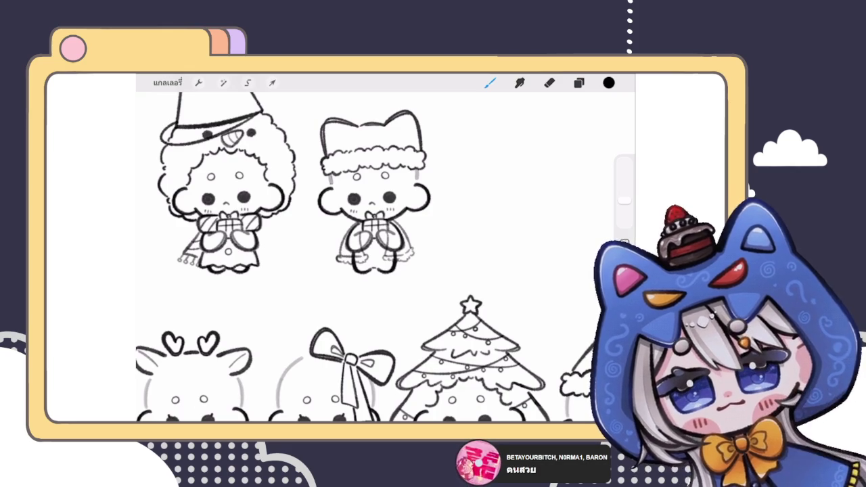
# - Squash the grey cloak sketch slightly shorter using Freeform Transform
pyautogui.scroll(3, 372, 223)
pyautogui.scroll(3, 372, 223)
pyautogui.scroll(2, 372, 223)
pyautogui.click(579, 82)
pyautogui.click(578, 83)
pyautogui.hscroll(3, 372, 223)
pyautogui.scroll(1, 311, 210)
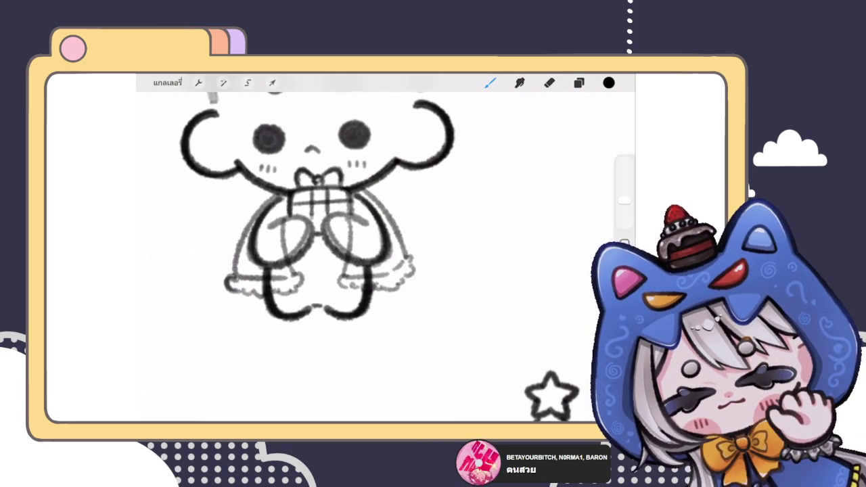
pyautogui.click(272, 82)
pyautogui.click(318, 373)
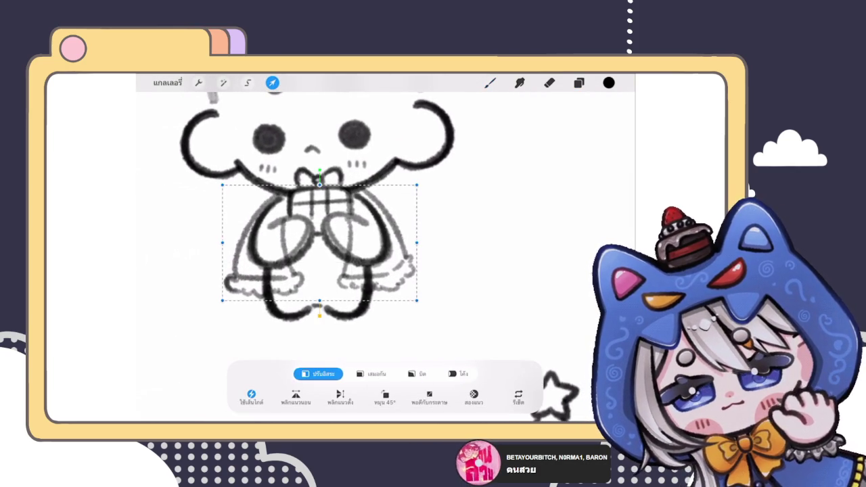
pyautogui.moveTo(320, 240); pyautogui.dragTo(315, 237)
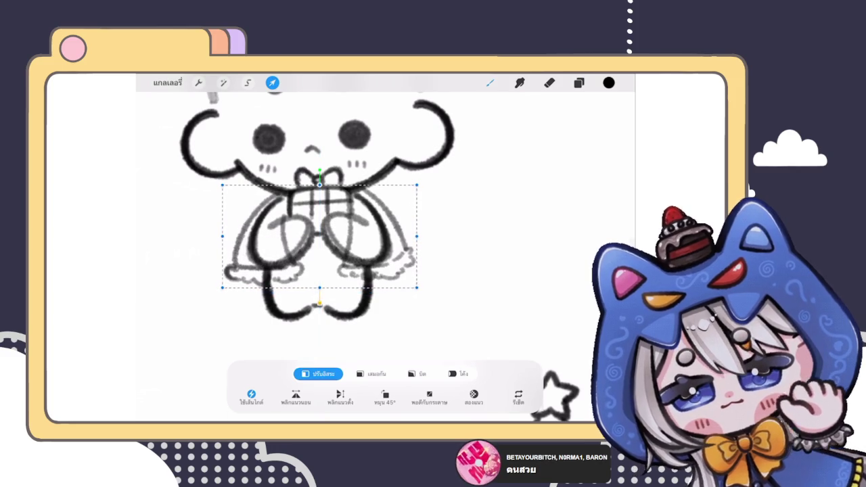
pyautogui.click(490, 82)
pyautogui.scroll(-3, 385, 246)
pyautogui.scroll(-3, 385, 246)
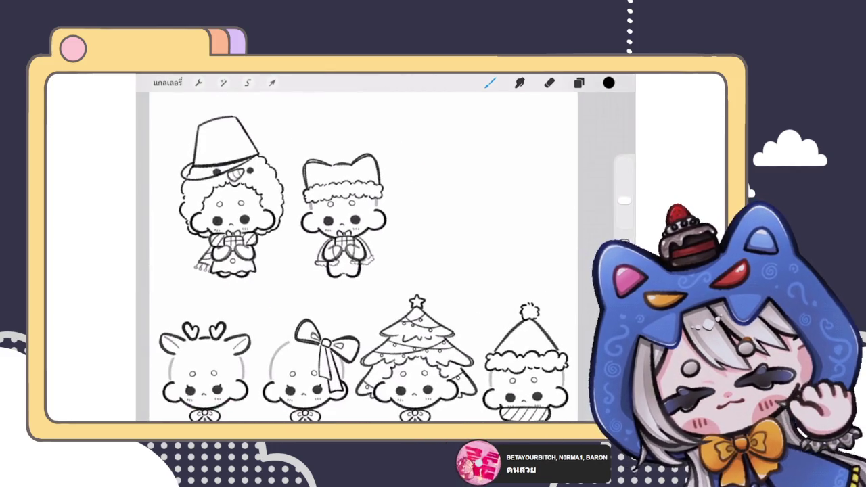
# - Duplicate and merge cape layer 103 to darken the cloak outline
pyautogui.scroll(5, 341, 196)
pyautogui.scroll(3, 341, 203)
pyautogui.click(579, 82)
pyautogui.moveTo(575, 217)
pyautogui.mouseDown()
pyautogui.moveTo(494, 217)
pyautogui.moveTo(575, 207)
pyautogui.mouseUp()
pyautogui.click(575, 207)
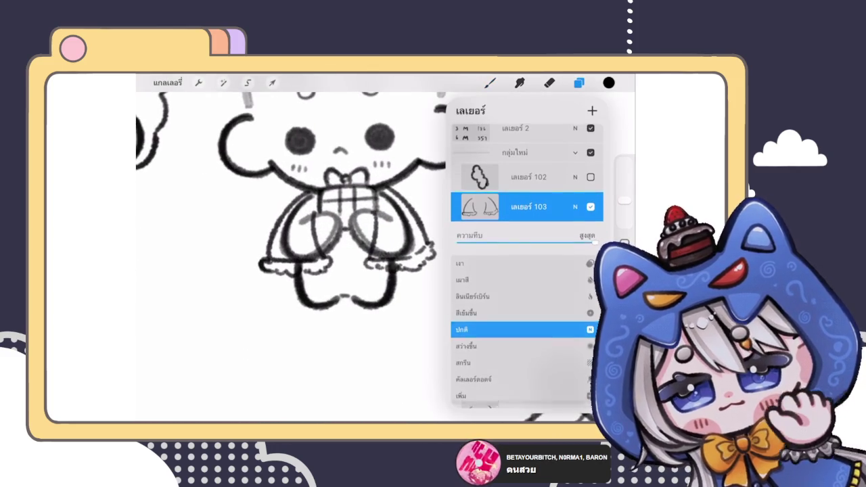
pyautogui.click(479, 206)
pyautogui.click(270, 338)
pyautogui.scroll(3, 338, 237)
pyautogui.click(578, 82)
pyautogui.click(409, 290)
pyautogui.click(578, 83)
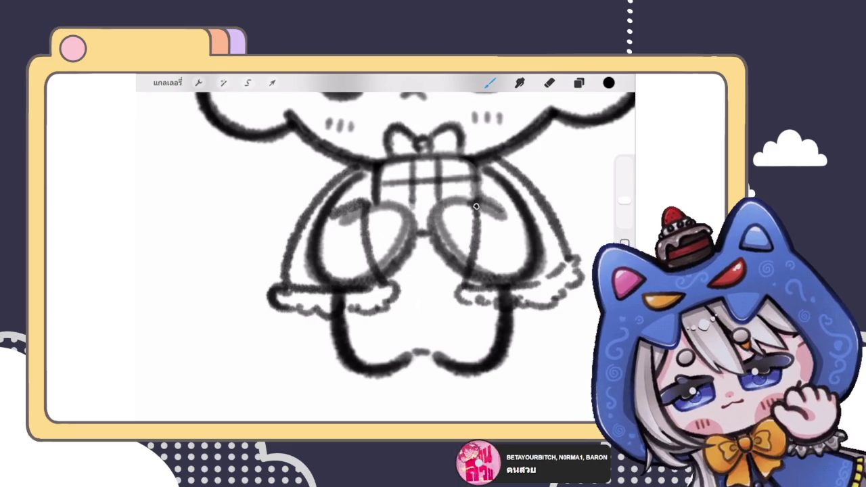
pyautogui.scroll(-5, 487, 203)
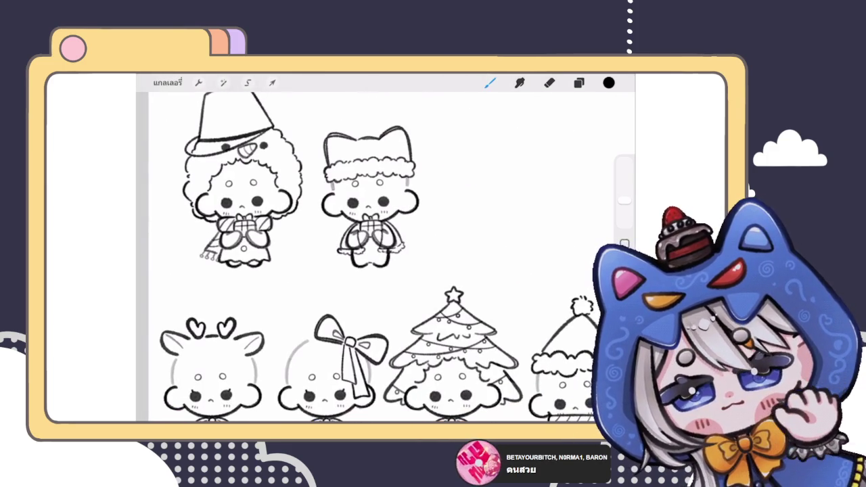
# - Add a small belly button mark and grey lines beneath the left leg
pyautogui.scroll(5, 369, 236)
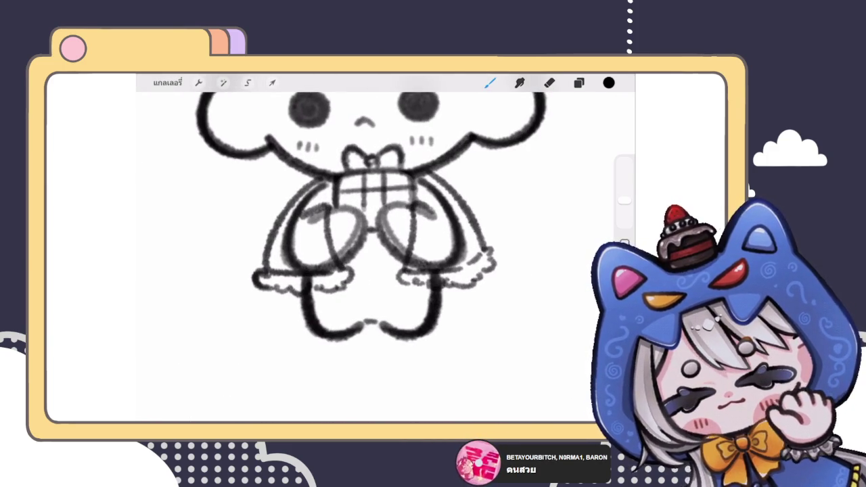
pyautogui.moveTo(374, 260); pyautogui.dragTo(372, 263)
pyautogui.scroll(-3, 369, 216)
pyautogui.scroll(3, 368, 217)
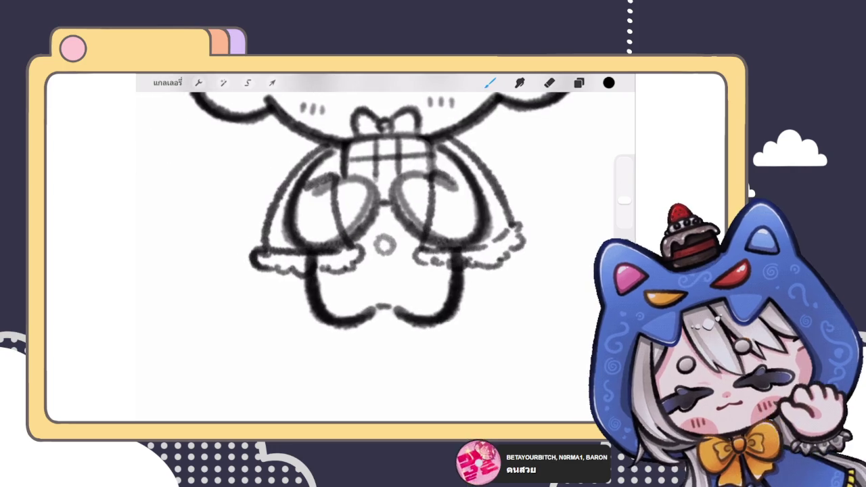
pyautogui.moveTo(295, 278)
pyautogui.mouseDown()
pyautogui.moveTo(341, 297)
pyautogui.moveTo(376, 294)
pyautogui.mouseUp()
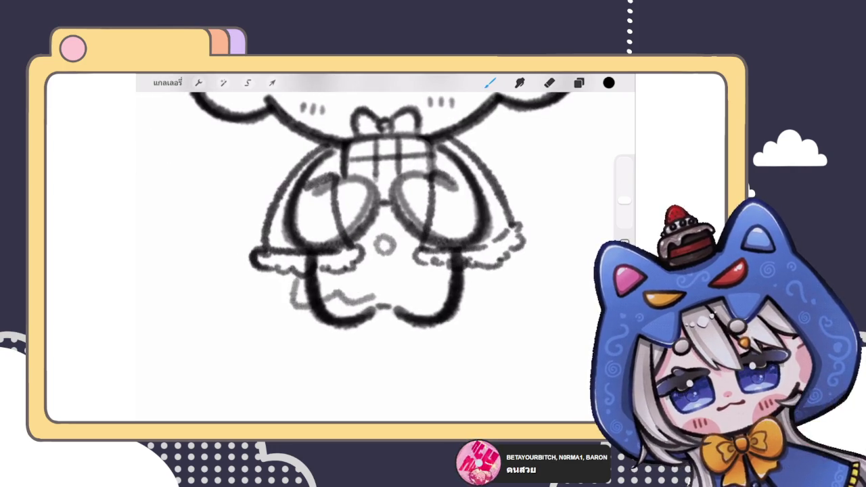
pyautogui.scroll(-3, 386, 250)
pyautogui.scroll(-3, 385, 250)
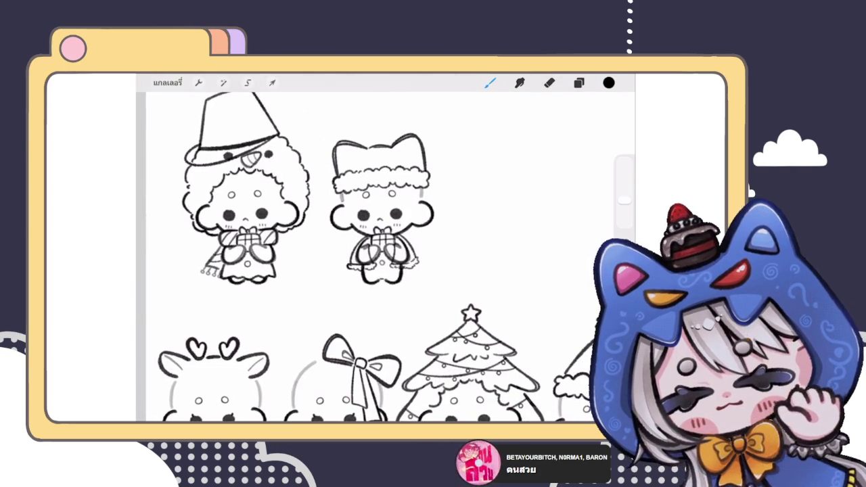
pyautogui.scroll(3, 371, 203)
pyautogui.scroll(2, 372, 203)
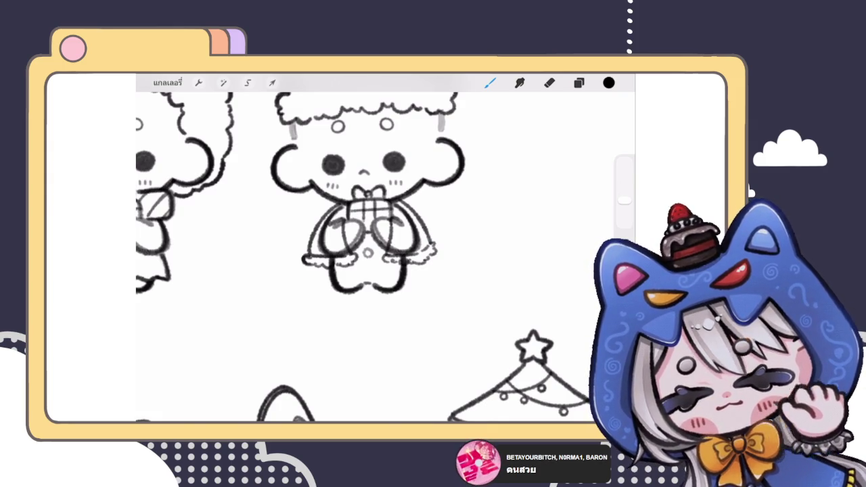
# - Switch to another layer and sketch a faint grey line around the feet
pyautogui.scroll(5, 369, 236)
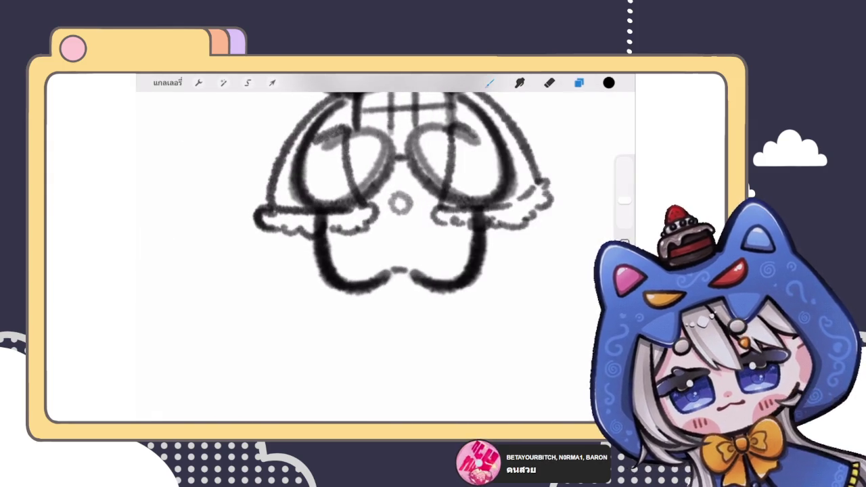
pyautogui.click(579, 82)
pyautogui.click(521, 246)
pyautogui.click(578, 83)
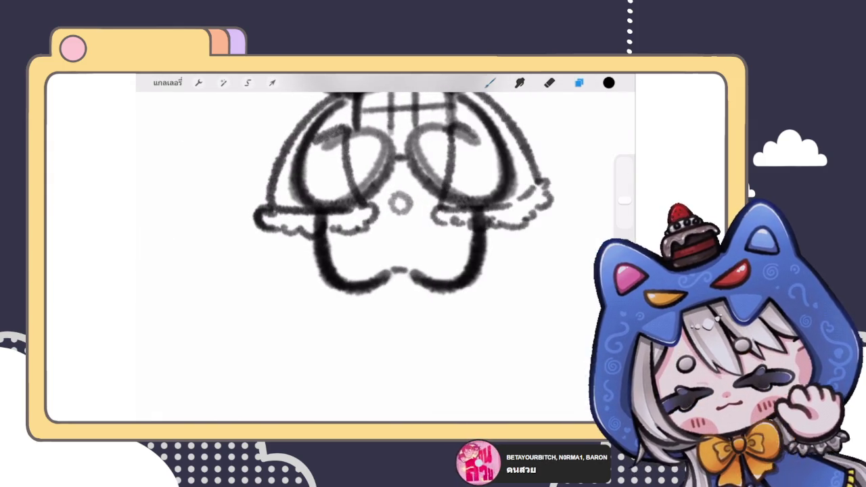
pyautogui.scroll(-5, 375, 257)
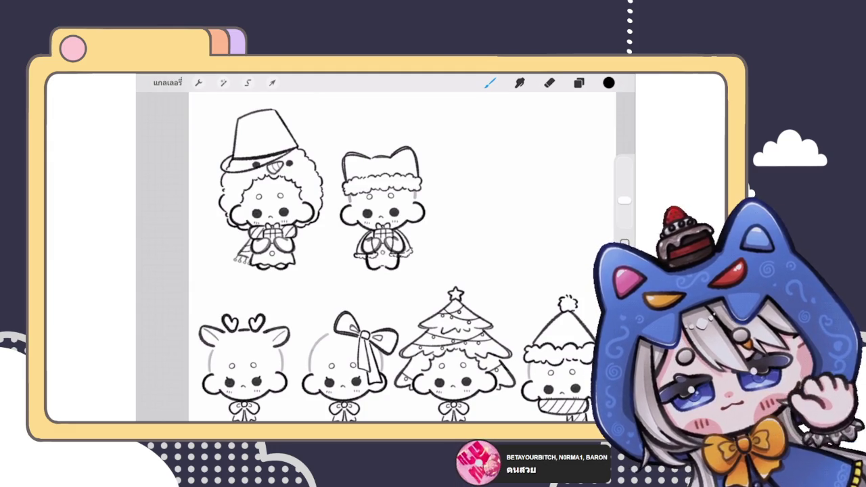
pyautogui.scroll(3, 382, 230)
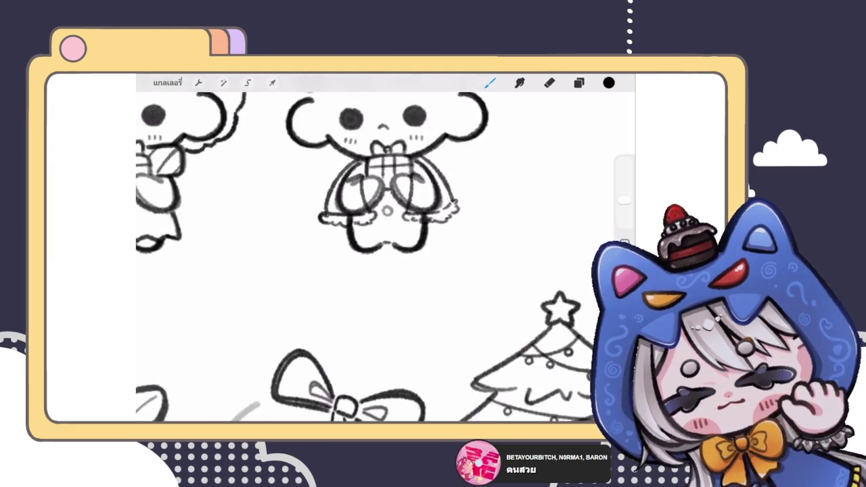
pyautogui.scroll(3, 382, 203)
pyautogui.moveTo(303, 245)
pyautogui.mouseDown()
pyautogui.moveTo(342, 272)
pyautogui.moveTo(425, 275)
pyautogui.moveTo(460, 261)
pyautogui.mouseUp()
pyautogui.scroll(-5, 369, 203)
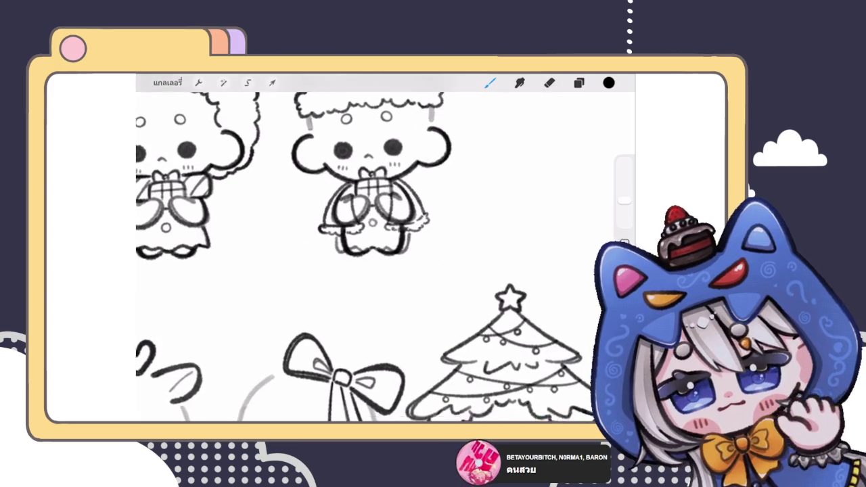
pyautogui.scroll(-3, 385, 257)
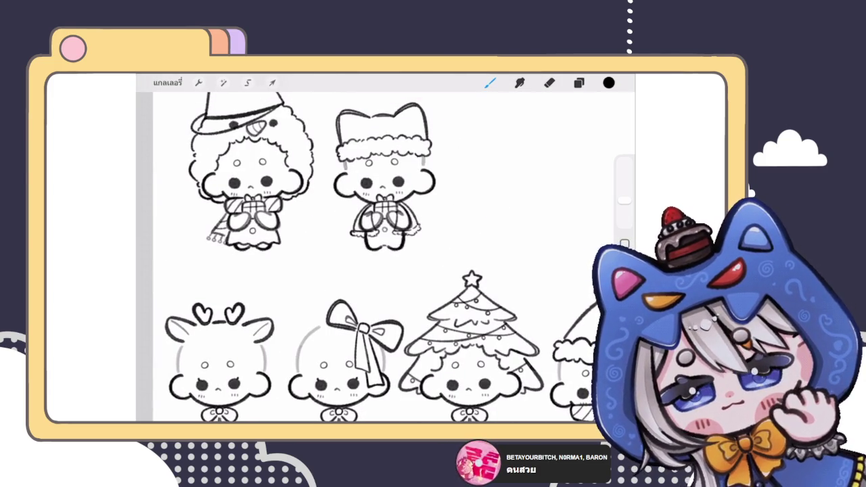
pyautogui.scroll(2, 382, 196)
pyautogui.scroll(3, 382, 196)
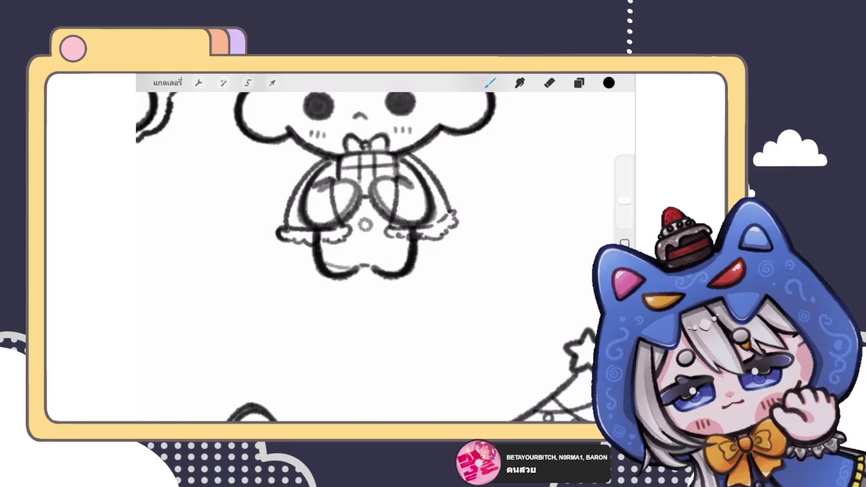
# - Switch to the Eraser and bring up the Layers panel
pyautogui.scroll(-2, 386, 257)
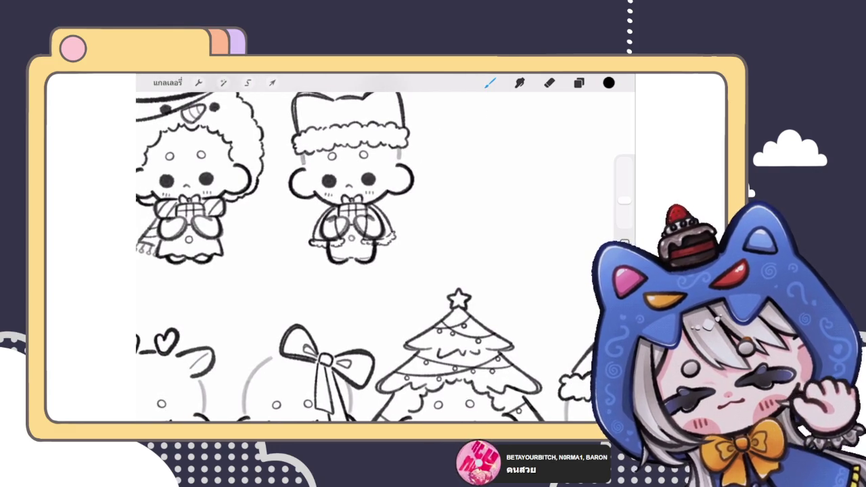
pyautogui.scroll(2, 348, 216)
pyautogui.scroll(2, 349, 217)
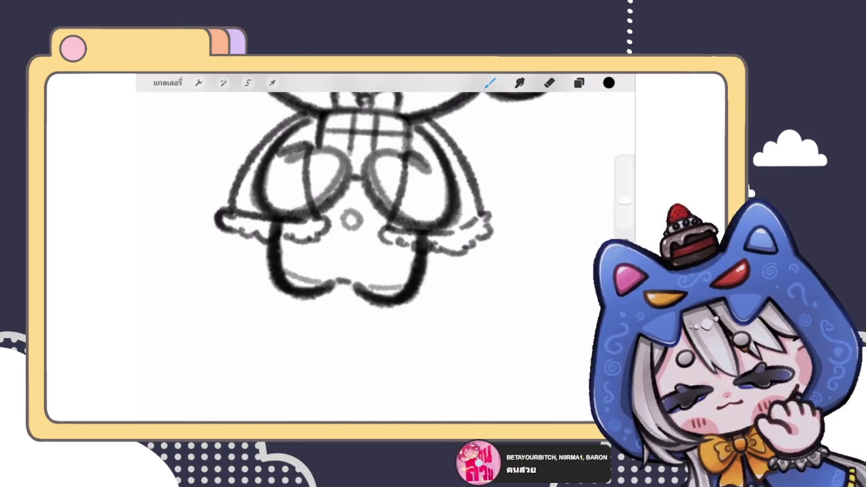
pyautogui.scroll(-2, 345, 203)
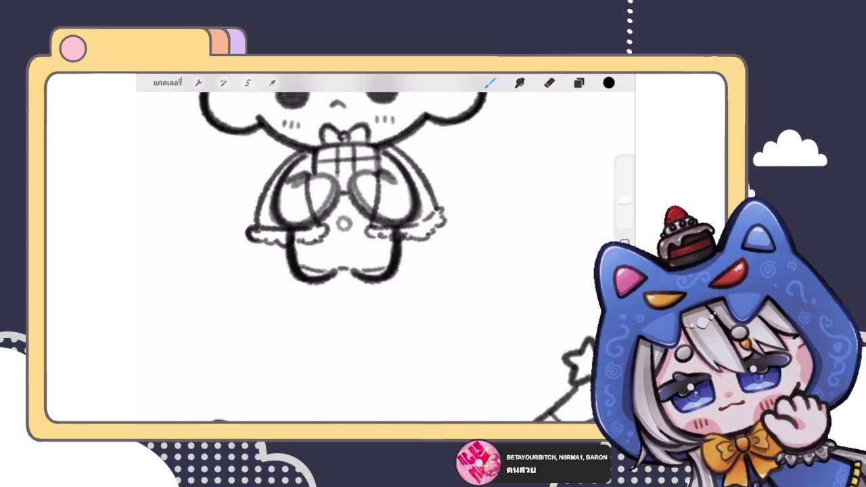
pyautogui.scroll(1, 338, 203)
pyautogui.press('e')
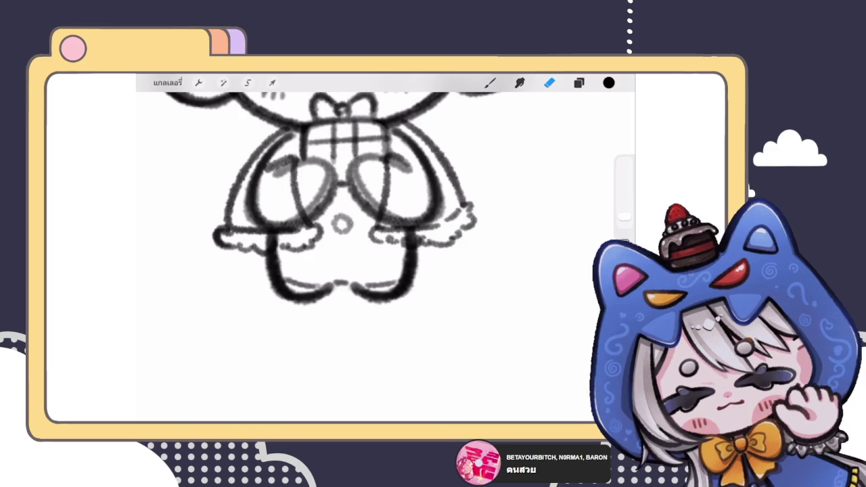
pyautogui.press('l')
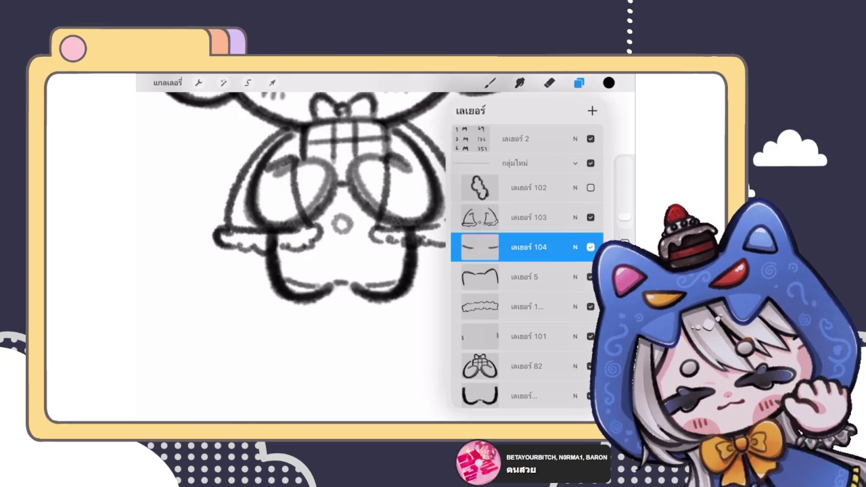
# - Draw a looping tail right of the skirt, then undo and redraw it
pyautogui.click(490, 82)
pyautogui.moveTo(414, 245)
pyautogui.mouseDown()
pyautogui.moveTo(541, 252)
pyautogui.moveTo(412, 292)
pyautogui.mouseUp()
pyautogui.scroll(-5, 358, 251)
pyautogui.scroll(3, 358, 251)
pyautogui.hotkey('ctrl', 'z')
pyautogui.moveTo(413, 251); pyautogui.dragTo(466, 270)
pyautogui.scroll(-5, 359, 257)
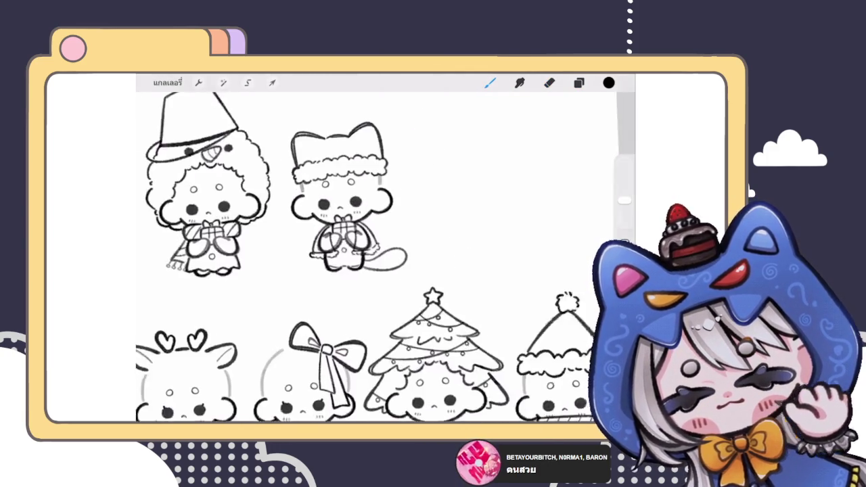
pyautogui.scroll(4, 358, 257)
# - Retry the tail stroke several times, keeping a final curve from the skirt
pyautogui.hotkey('ctrl', 'z')
pyautogui.moveTo(385, 257); pyautogui.dragTo(369, 278)
pyautogui.scroll(3, 293, 207)
pyautogui.hotkey('ctrl', 'z')
pyautogui.hotkey('ctrl', 'shift', 'z')
pyautogui.hotkey('ctrl', 'z')
pyautogui.moveTo(399, 219)
pyautogui.mouseDown()
pyautogui.moveTo(406, 284)
pyautogui.moveTo(352, 291)
pyautogui.mouseUp()
pyautogui.scroll(-3, 304, 203)
pyautogui.scroll(3, 318, 210)
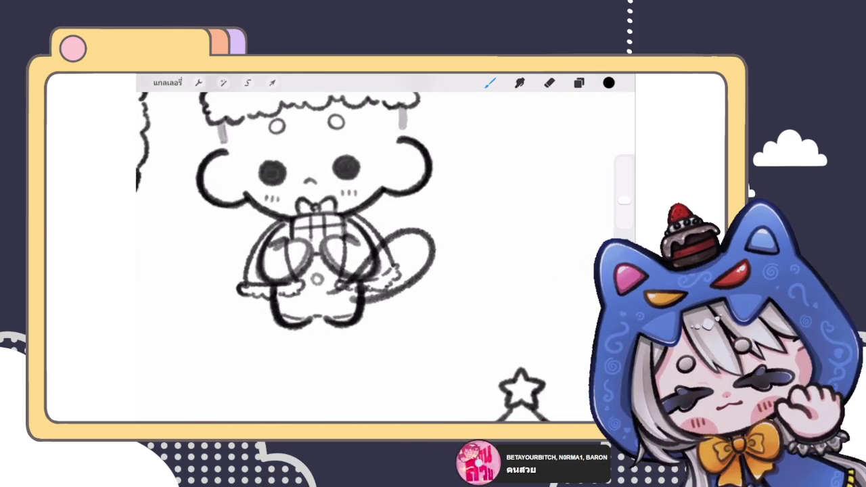
# - Switch to the Eraser and briefly try Liquify on the drawing
pyautogui.press('e')
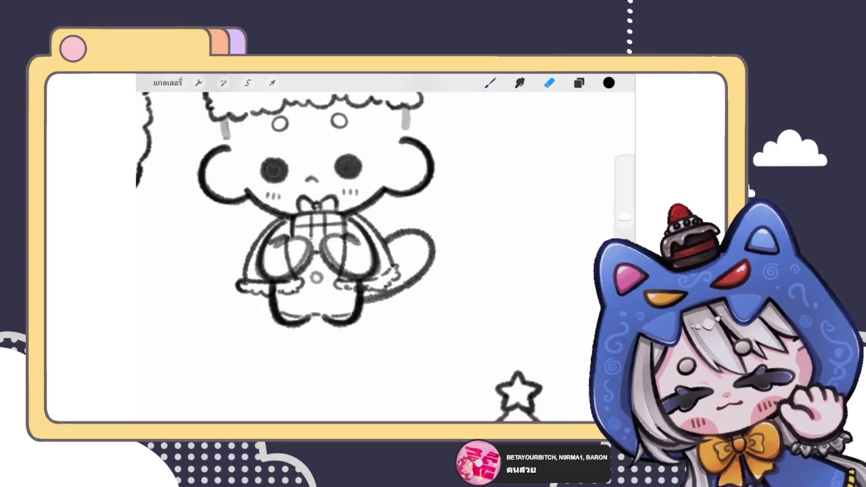
pyautogui.scroll(-3, 284, 203)
pyautogui.scroll(2, 338, 217)
pyautogui.scroll(2, 324, 216)
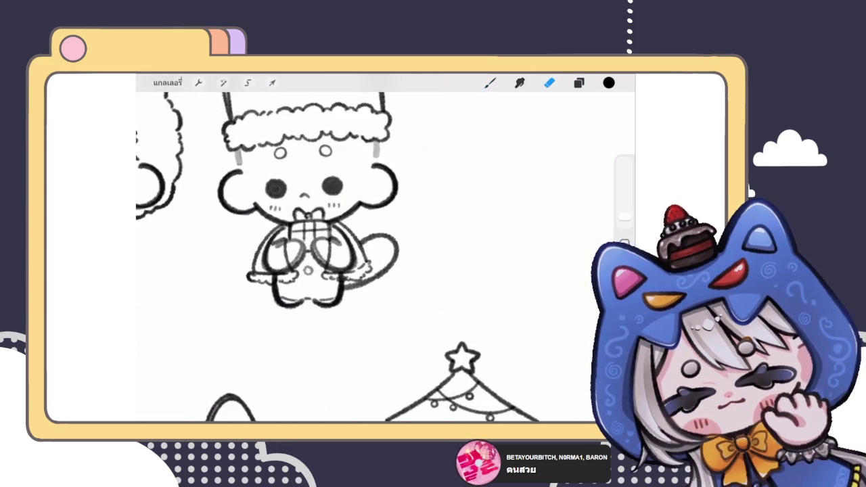
pyautogui.click(223, 81)
pyautogui.click(173, 391)
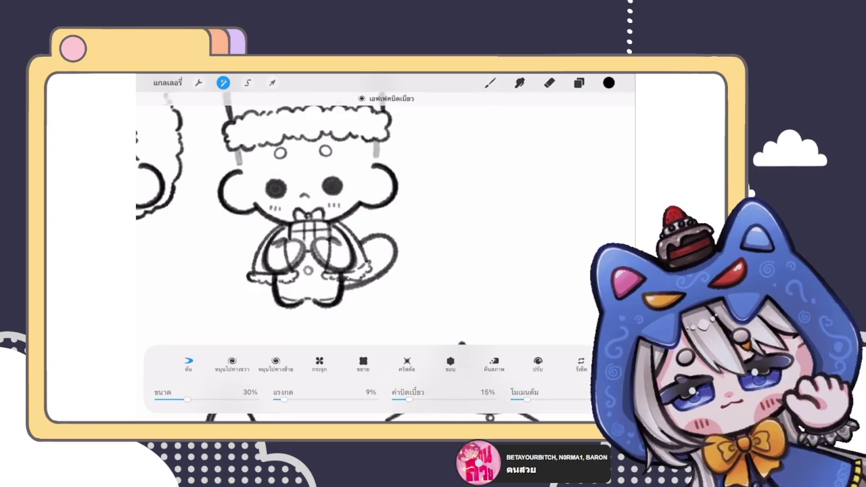
pyautogui.click(490, 83)
pyautogui.scroll(3, 304, 224)
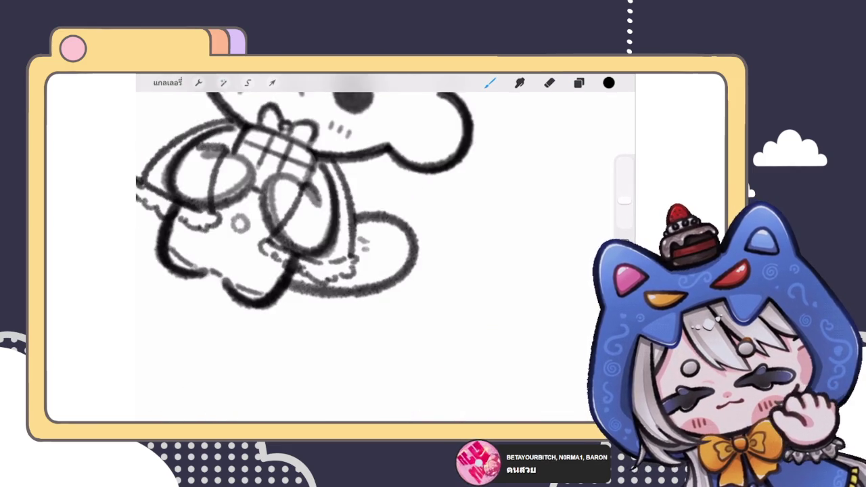
pyautogui.scroll(3, 325, 203)
# - Add a small stroke where the tail joins the body and zoom out
pyautogui.moveTo(340, 262); pyautogui.dragTo(351, 255)
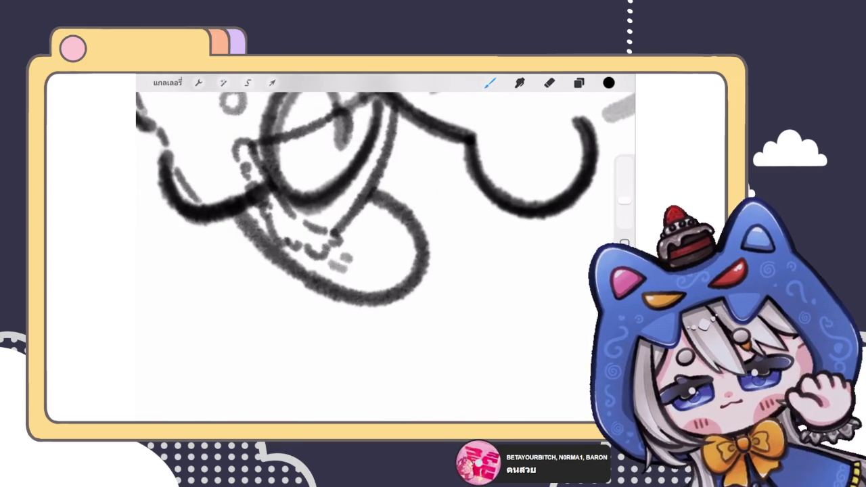
pyautogui.scroll(-5, 385, 257)
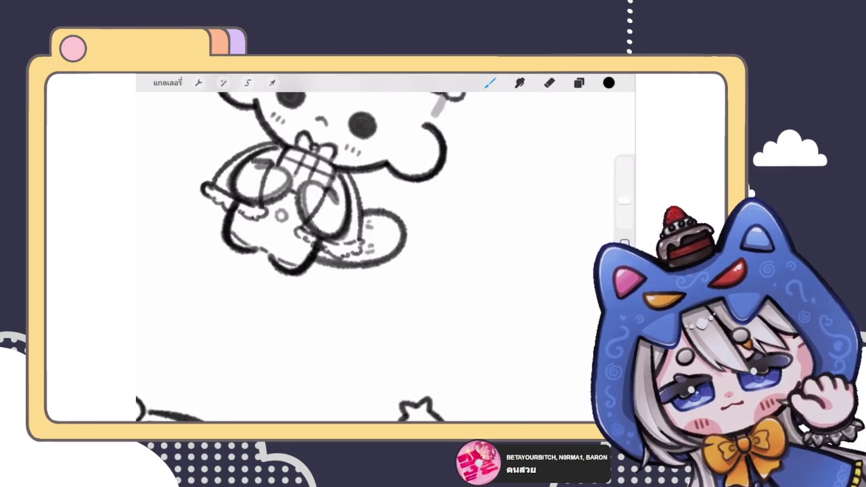
pyautogui.scroll(3, 284, 230)
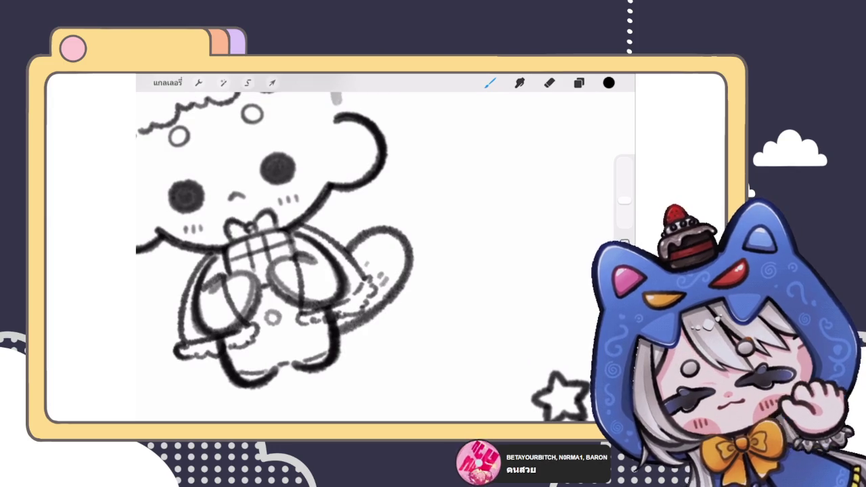
pyautogui.scroll(-3, 270, 257)
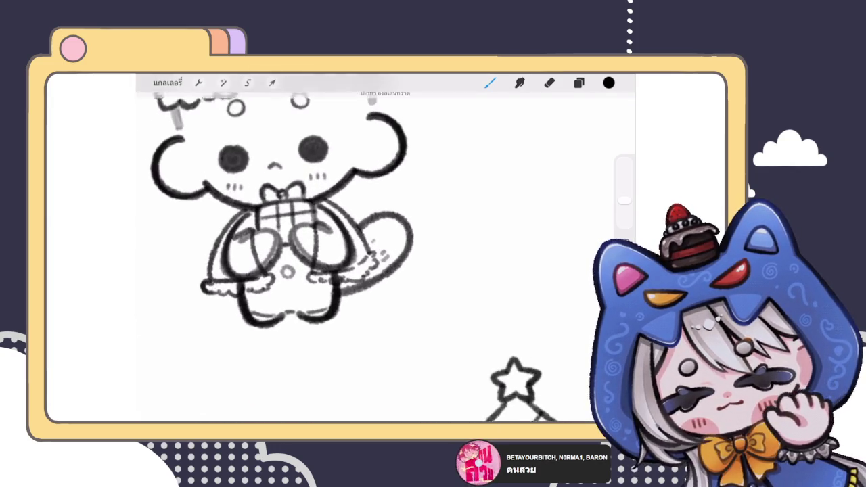
pyautogui.scroll(-5, 338, 257)
pyautogui.scroll(-2, 339, 256)
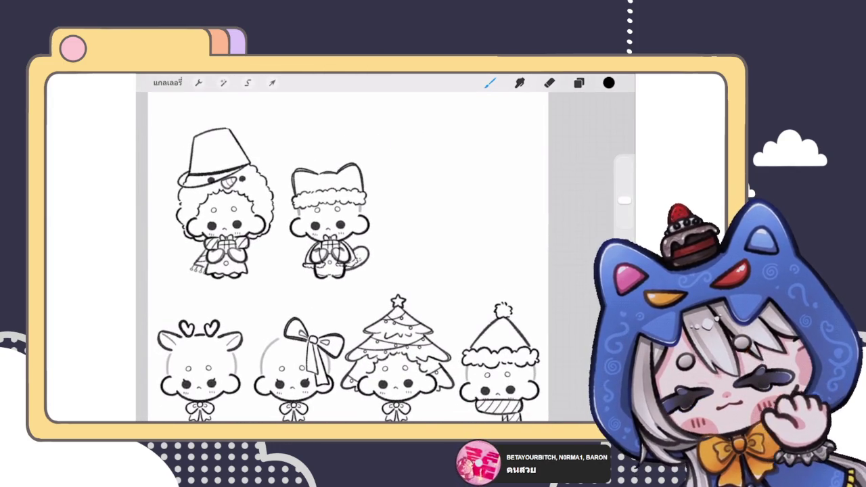
pyautogui.scroll(3, 317, 237)
# - Move the mittens layer to a new position in the layer stack
pyautogui.click(578, 83)
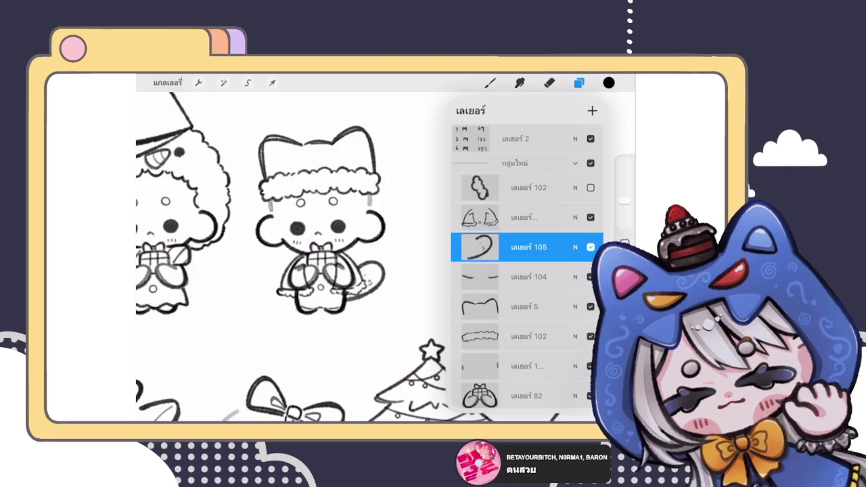
pyautogui.scroll(-3, 528, 271)
pyautogui.click(527, 312)
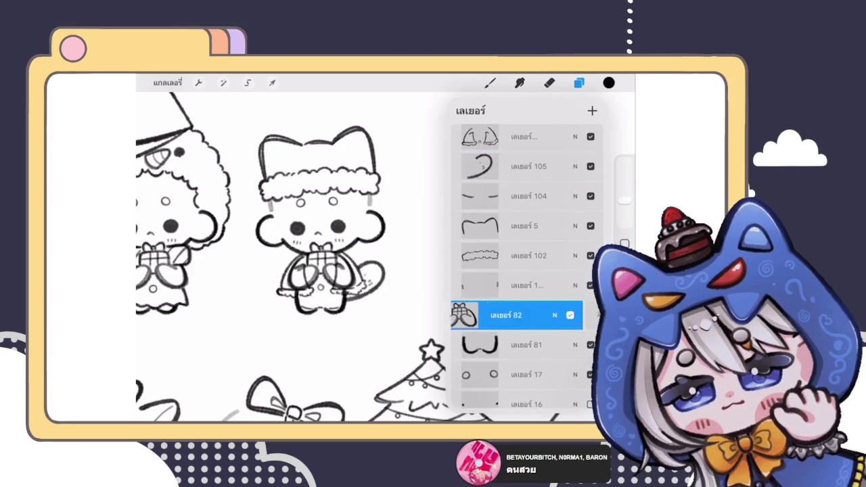
pyautogui.click(548, 83)
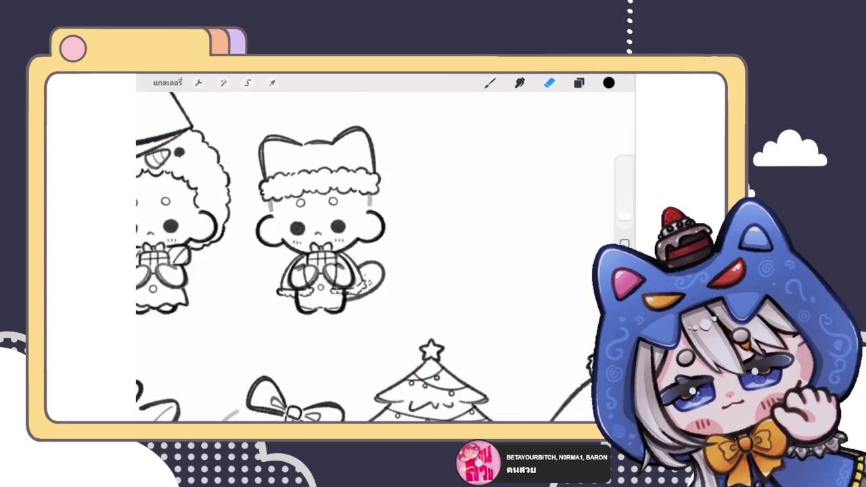
# - Erase overlapping lines on the cat's body and skirt, undoing the shoulder erase
pyautogui.scroll(3, 324, 223)
pyautogui.scroll(3, 359, 257)
pyautogui.moveTo(299, 244); pyautogui.dragTo(319, 215)
pyautogui.moveTo(312, 292)
pyautogui.mouseDown()
pyautogui.moveTo(334, 309)
pyautogui.moveTo(286, 325)
pyautogui.moveTo(273, 318)
pyautogui.moveTo(315, 218)
pyautogui.moveTo(344, 194)
pyautogui.moveTo(339, 200)
pyautogui.mouseUp()
pyautogui.scroll(-3, 365, 257)
pyautogui.scroll(3, 365, 257)
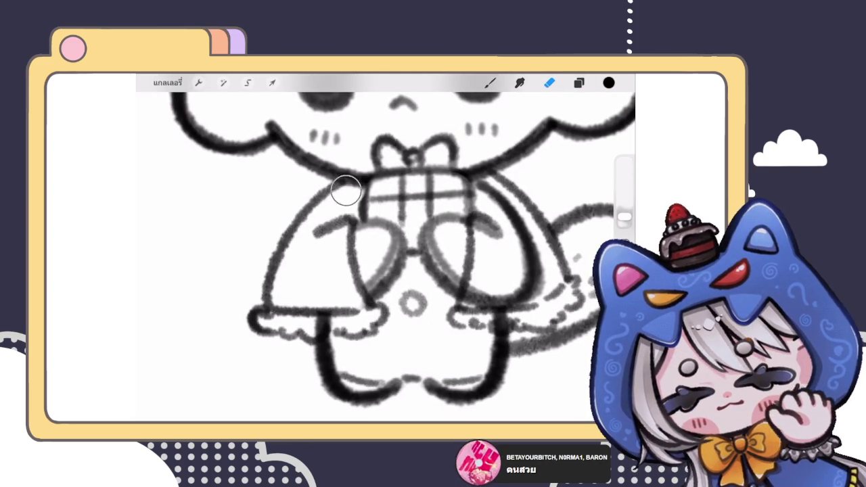
pyautogui.hotkey('ctrl', 'z')
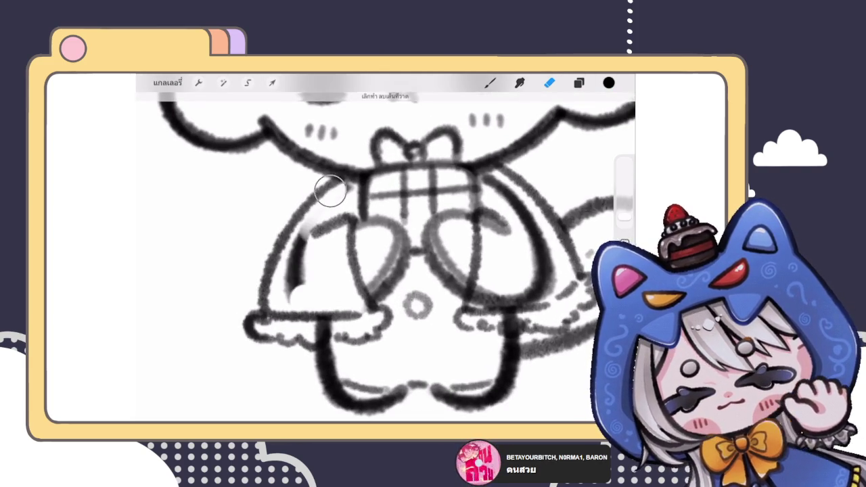
# - Erase the left shoulder stroke, undoing the erase near the right shoulder
pyautogui.moveTo(338, 189); pyautogui.dragTo(297, 284)
pyautogui.scroll(-3, 365, 257)
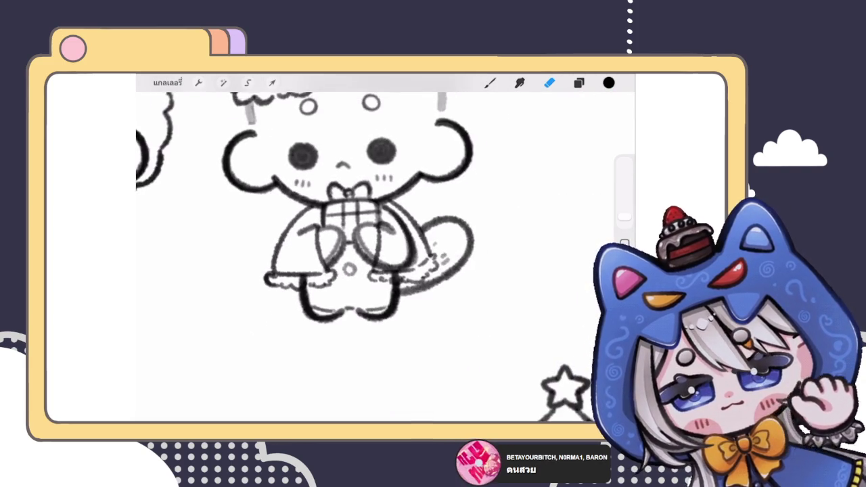
pyautogui.scroll(3, 365, 257)
pyautogui.moveTo(402, 219)
pyautogui.mouseDown()
pyautogui.moveTo(392, 204)
pyautogui.moveTo(421, 270)
pyautogui.moveTo(393, 286)
pyautogui.mouseUp()
pyautogui.hotkey('ctrl', 'z')
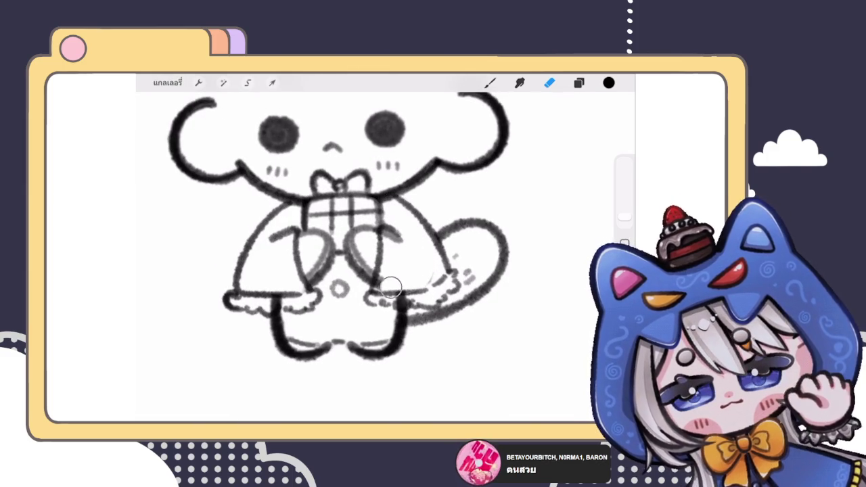
pyautogui.scroll(-3, 385, 257)
pyautogui.scroll(-5, 386, 257)
pyautogui.scroll(-2, 385, 257)
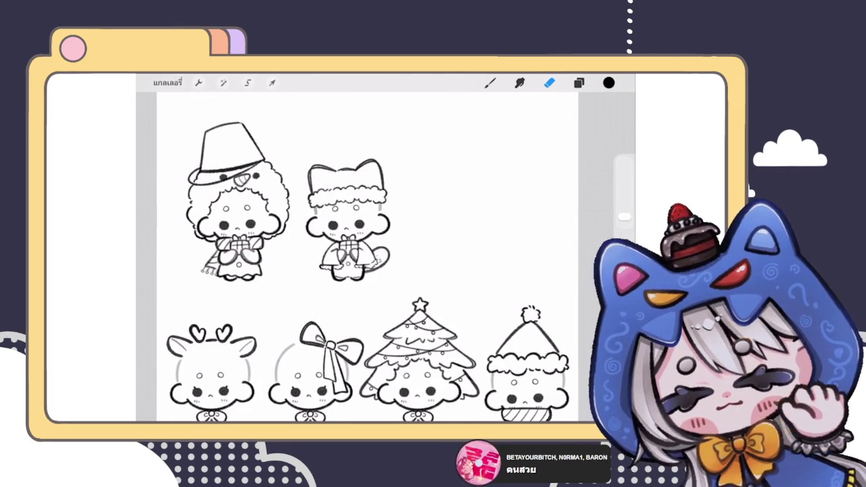
pyautogui.scroll(3, 348, 223)
pyautogui.scroll(3, 348, 224)
pyautogui.scroll(3, 348, 223)
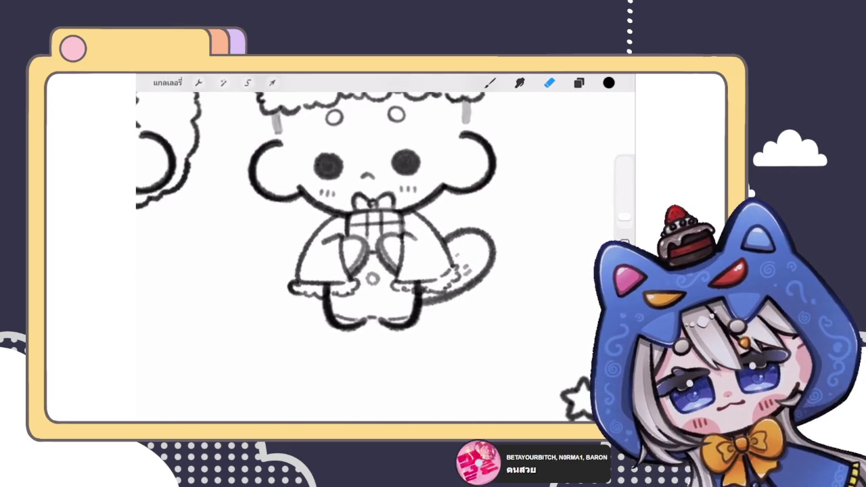
# - Reorder the layers, select the working layer, and darken the dress's left edge
pyautogui.click(578, 83)
pyautogui.moveTo(528, 203); pyautogui.dragTo(528, 291)
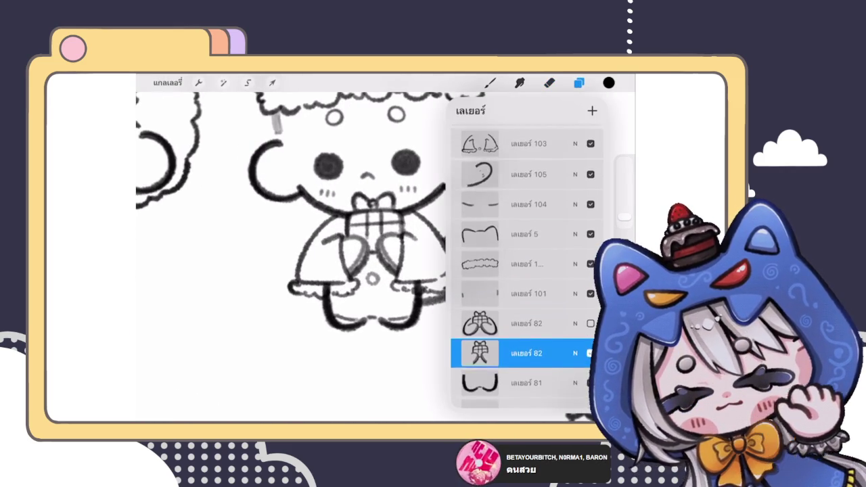
pyautogui.click(527, 141)
pyautogui.click(550, 83)
pyautogui.click(490, 83)
pyautogui.moveTo(297, 258)
pyautogui.mouseDown()
pyautogui.moveTo(302, 284)
pyautogui.moveTo(316, 288)
pyautogui.mouseUp()
# - Reselect layer 103 after briefly checking the tail layer, and pick the eraser
pyautogui.scroll(-5, 372, 257)
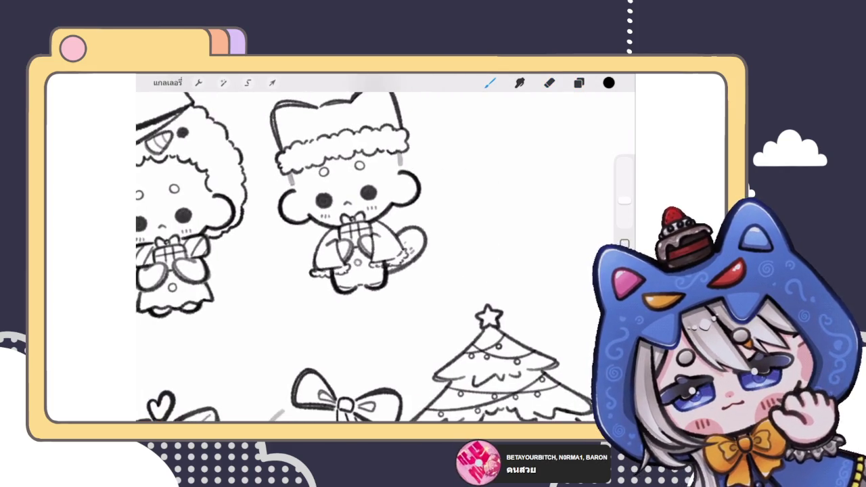
pyautogui.scroll(-3, 372, 257)
pyautogui.scroll(-3, 372, 257)
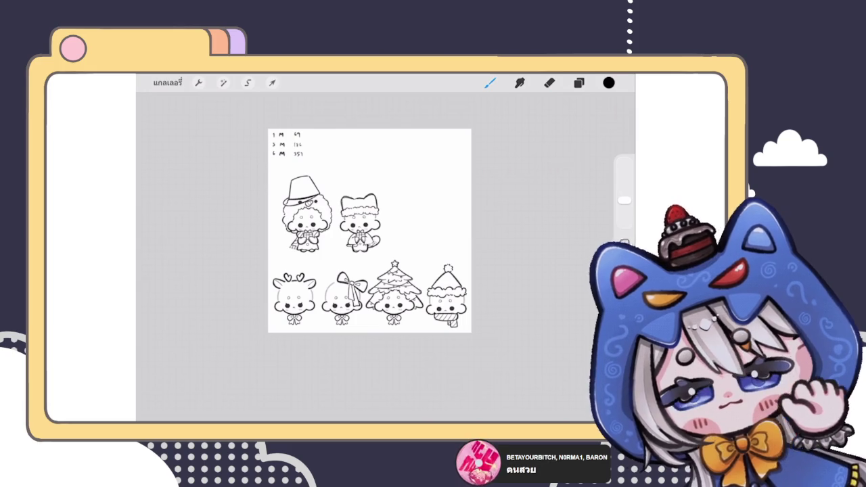
pyautogui.scroll(3, 359, 223)
pyautogui.scroll(3, 360, 223)
pyautogui.scroll(2, 360, 223)
pyautogui.click(578, 82)
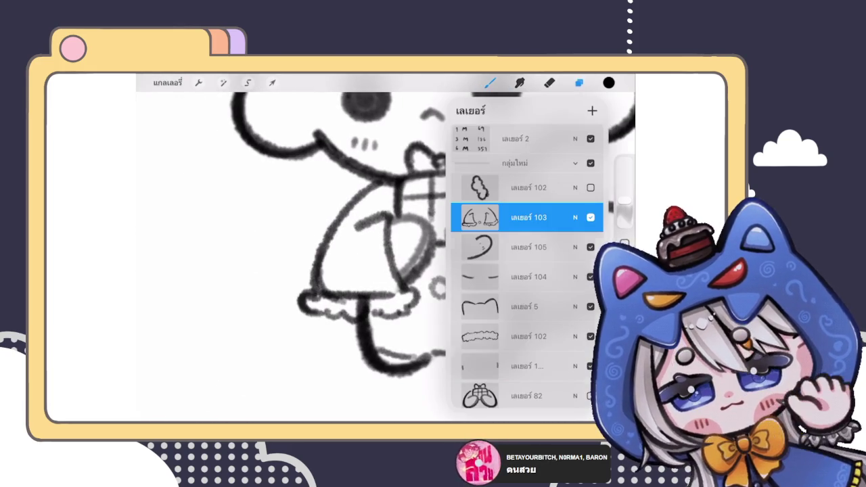
pyautogui.click(528, 247)
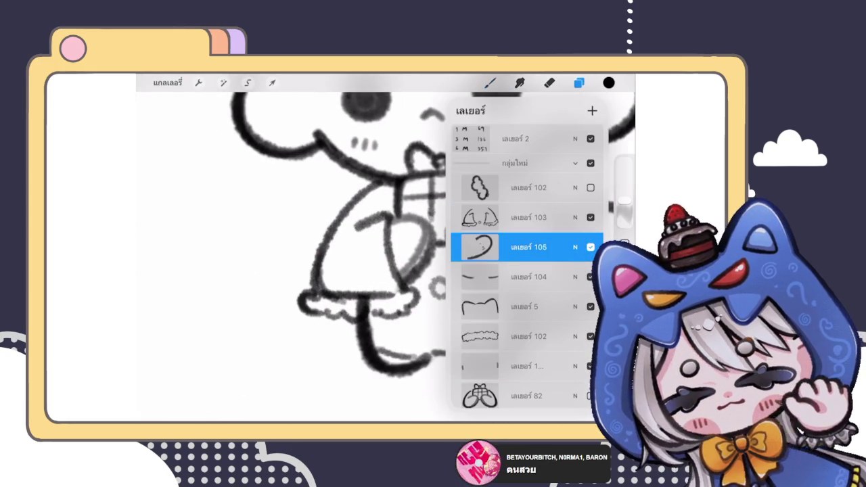
pyautogui.click(528, 217)
pyautogui.click(548, 83)
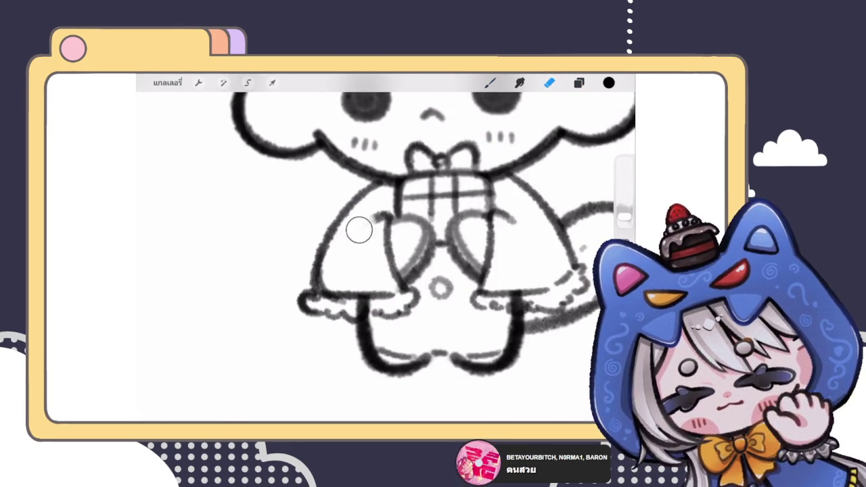
# - Briefly try the smudge tool, then go back to the brush
pyautogui.click(519, 83)
pyautogui.click(489, 83)
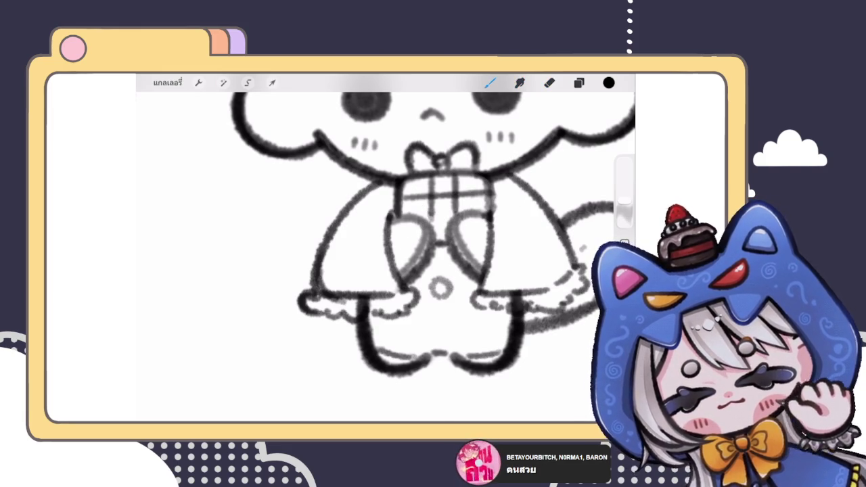
pyautogui.scroll(-3, 386, 257)
pyautogui.scroll(-2, 385, 257)
pyautogui.scroll(-1, 386, 257)
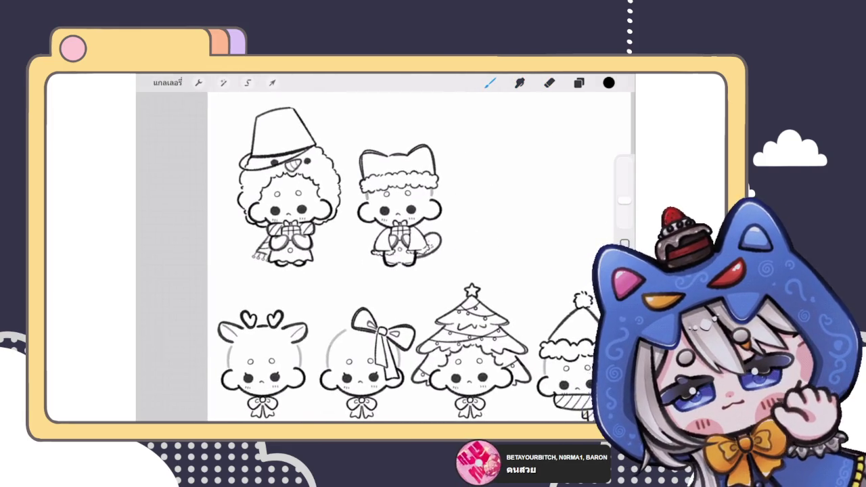
# - Zoom out to the full page and back in, then press E to switch to the eraser
pyautogui.scroll(-2, 401, 243)
pyautogui.scroll(-2, 401, 243)
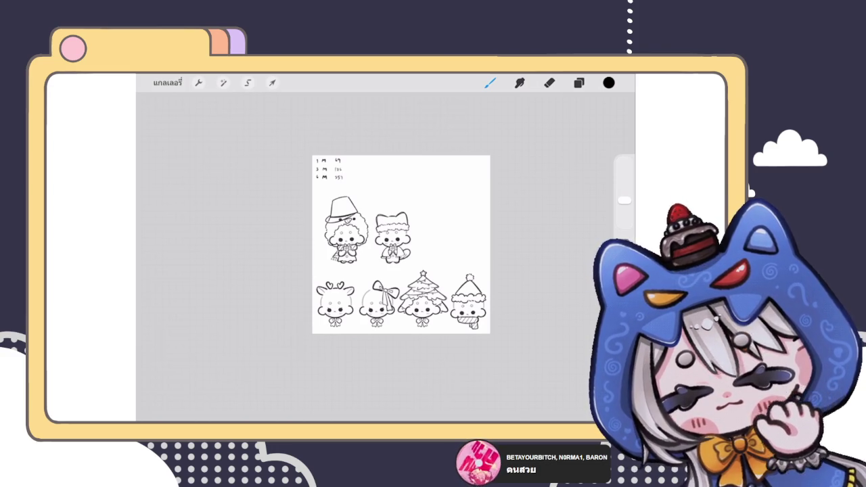
pyautogui.scroll(3, 401, 244)
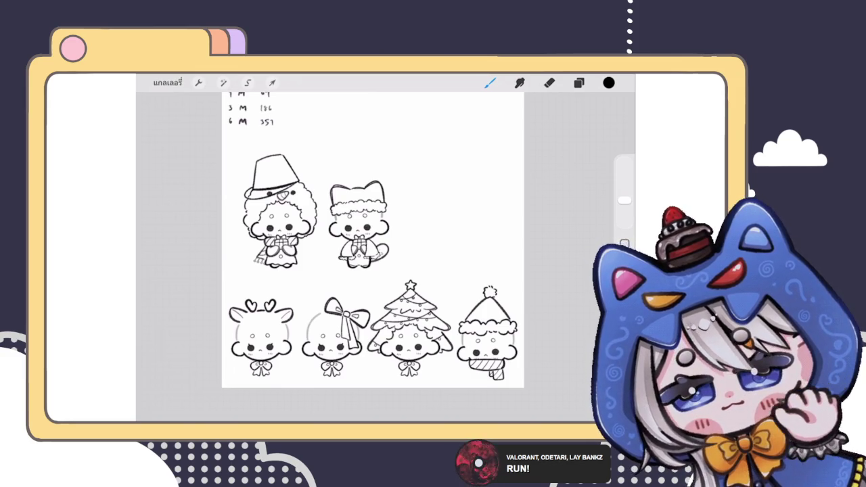
pyautogui.press('e')
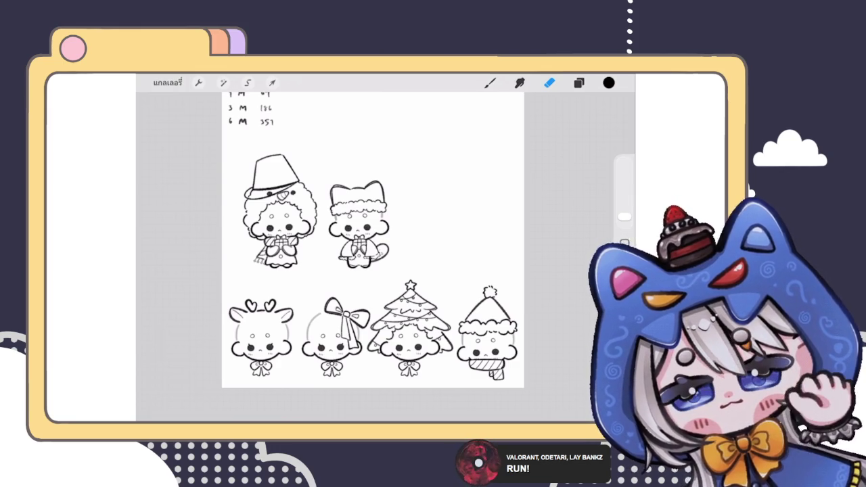
pyautogui.click(578, 82)
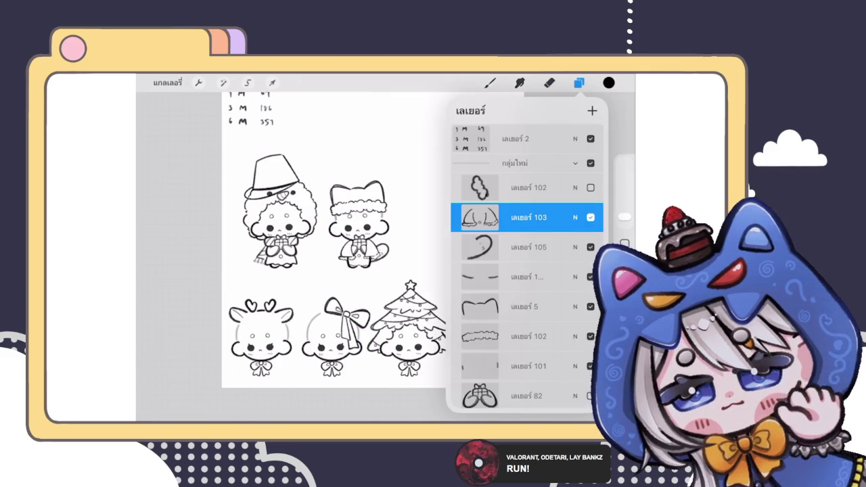
# - Select layer 81 for editing
pyautogui.scroll(3, 352, 294)
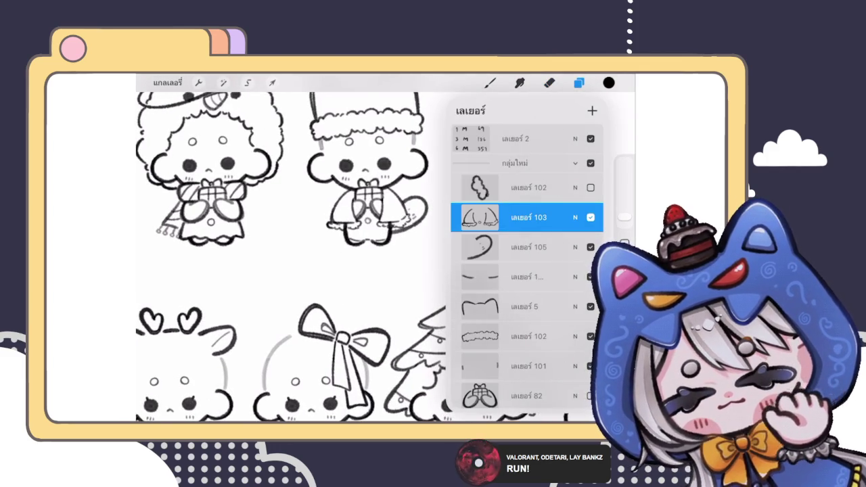
pyautogui.scroll(3, 368, 197)
pyautogui.scroll(-1, 526, 271)
pyautogui.scroll(-3, 526, 270)
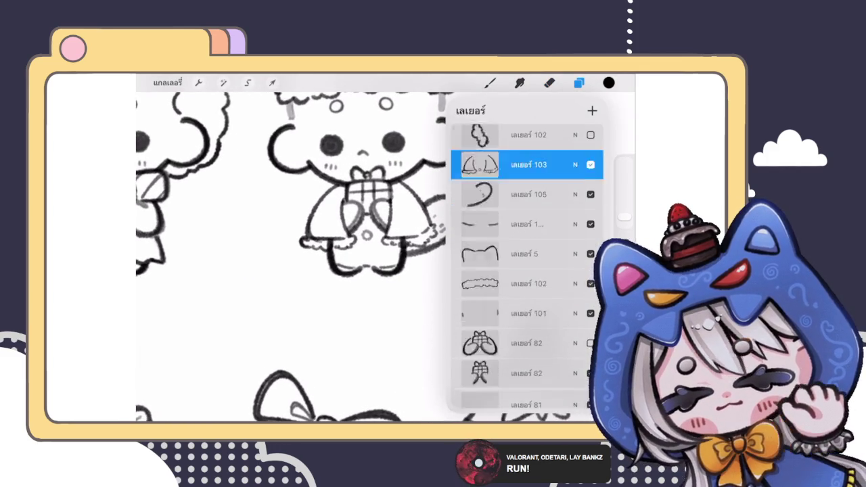
pyautogui.scroll(-1, 526, 270)
pyautogui.click(522, 255)
pyautogui.click(548, 83)
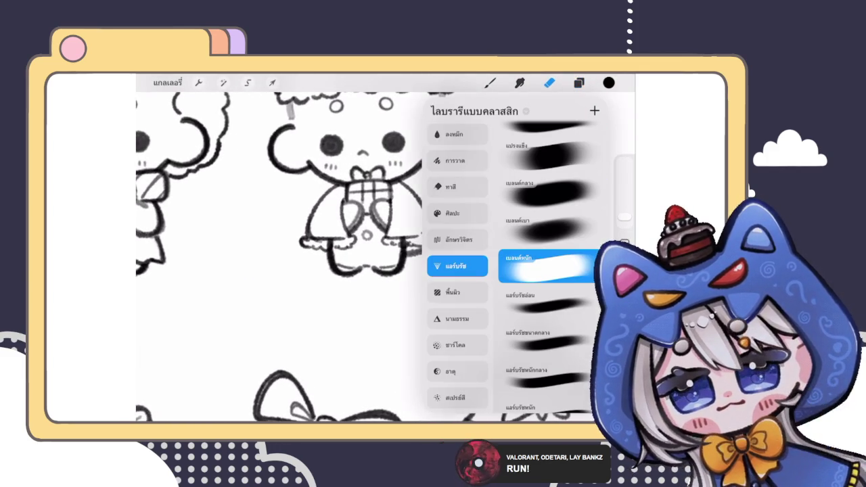
pyautogui.scroll(2, 284, 203)
pyautogui.click(578, 82)
# - Duplicate layer 81 as a hidden backup and erase where the tail meets the skirt
pyautogui.moveTo(568, 266); pyautogui.dragTo(487, 266)
pyautogui.click(541, 265)
pyautogui.click(590, 266)
pyautogui.click(526, 295)
pyautogui.click(548, 82)
pyautogui.click(321, 223)
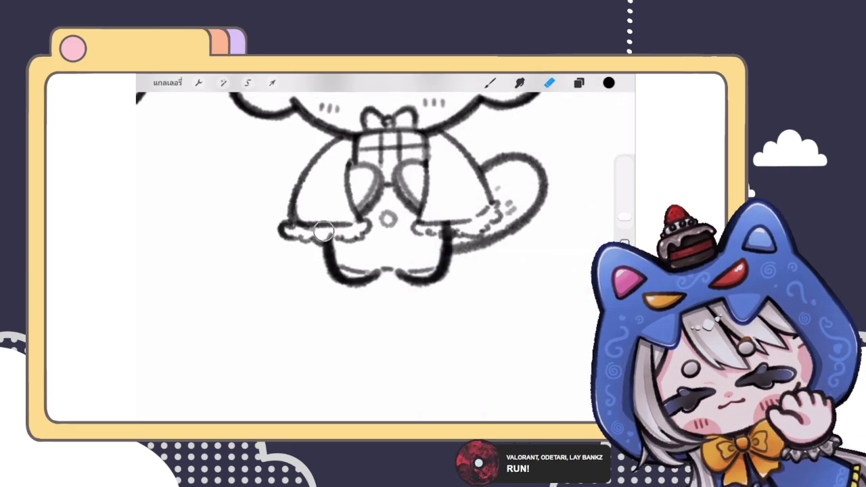
pyautogui.moveTo(471, 207)
pyautogui.mouseDown()
pyautogui.moveTo(444, 222)
pyautogui.moveTo(446, 237)
pyautogui.mouseUp()
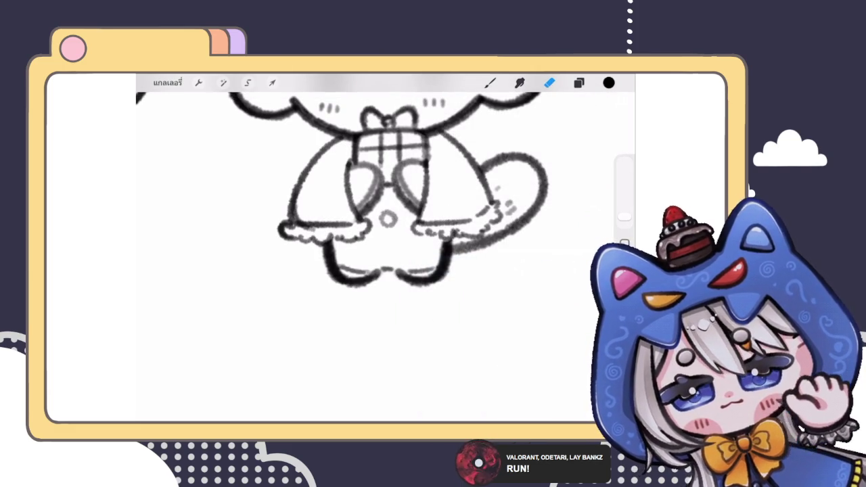
# - Scroll through the layer list to review the layers
pyautogui.click(578, 83)
pyautogui.scroll(3, 527, 267)
pyautogui.scroll(2, 526, 267)
pyautogui.scroll(2, 527, 267)
pyautogui.click(578, 82)
pyautogui.scroll(3, 379, 237)
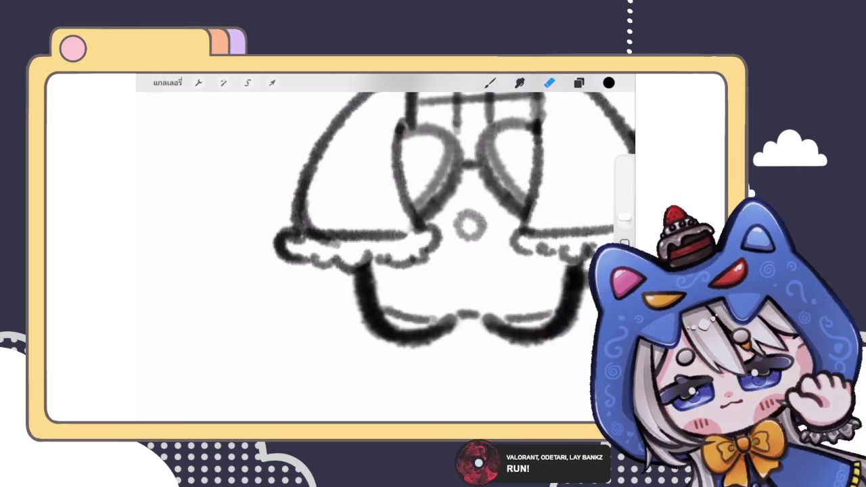
# - Look through the eraser brush choices, then return to the brush
pyautogui.click(548, 83)
pyautogui.scroll(-2, 379, 256)
pyautogui.click(490, 82)
pyautogui.scroll(-3, 378, 257)
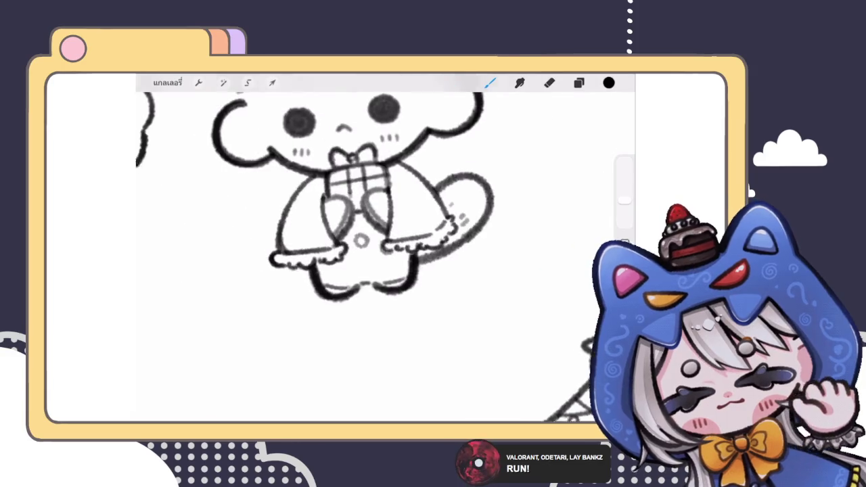
pyautogui.scroll(-3, 379, 257)
pyautogui.scroll(3, 284, 250)
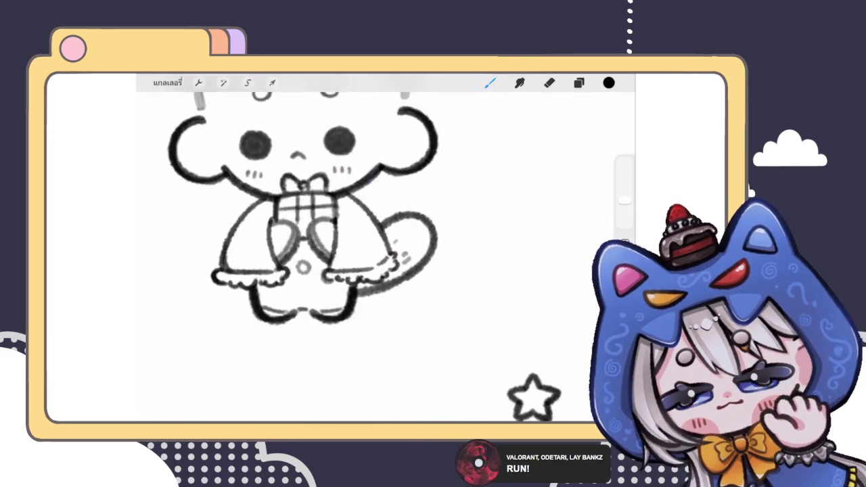
pyautogui.scroll(3, 284, 250)
# - Select another layer and switch to the eraser
pyautogui.click(578, 82)
pyautogui.scroll(-2, 524, 270)
pyautogui.scroll(3, 524, 270)
pyautogui.click(524, 218)
pyautogui.click(548, 83)
pyautogui.scroll(-2, 353, 245)
pyautogui.scroll(-2, 353, 245)
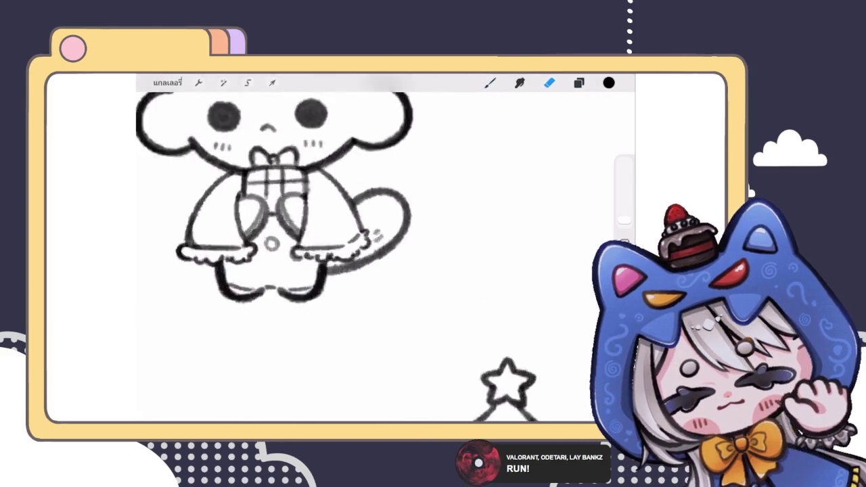
pyautogui.scroll(-2, 353, 246)
pyautogui.scroll(3, 389, 203)
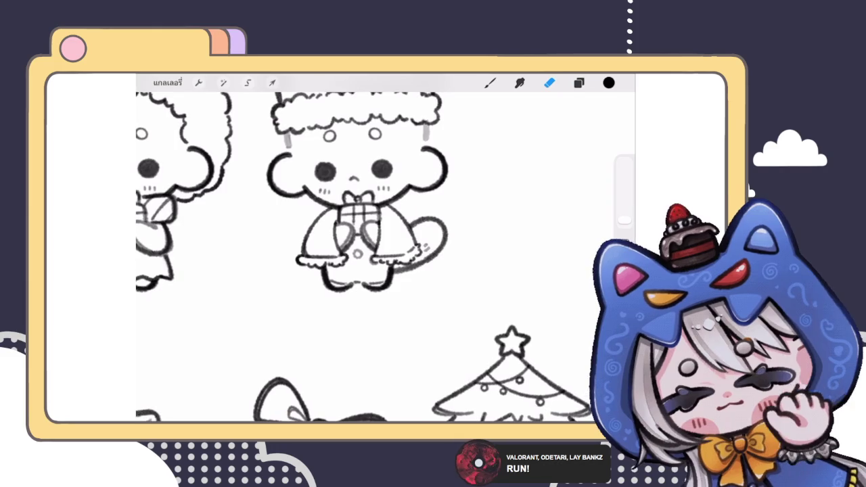
# - Reshape the cat's tail slightly with the Liquify adjustment
pyautogui.click(578, 82)
pyautogui.click(223, 82)
pyautogui.click(193, 392)
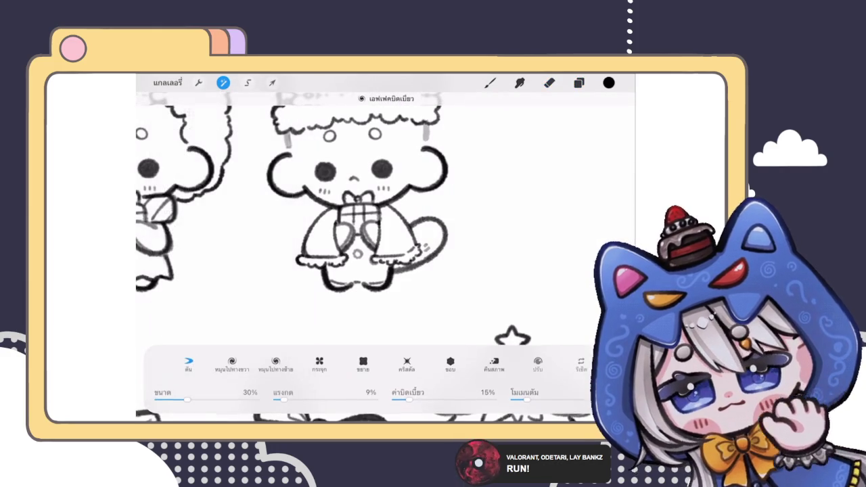
pyautogui.moveTo(446, 233)
pyautogui.mouseDown()
pyautogui.moveTo(440, 230)
pyautogui.moveTo(470, 220)
pyautogui.mouseUp()
pyautogui.click(490, 82)
pyautogui.scroll(-5, 379, 257)
pyautogui.scroll(-3, 406, 250)
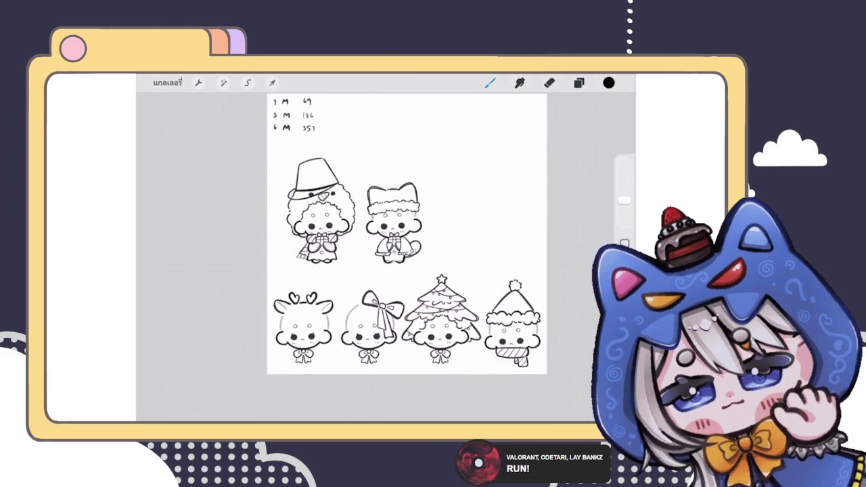
pyautogui.click(578, 82)
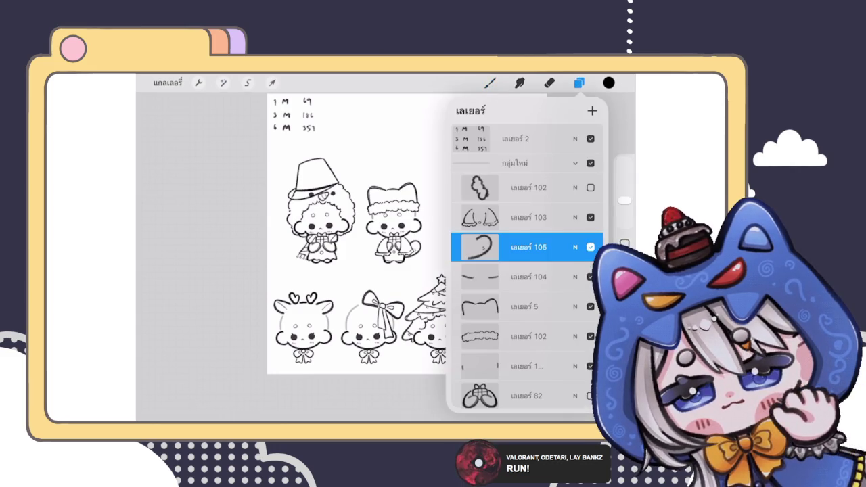
# - Hide the old tail layer and try several tail strokes beside the character, undoing each
pyautogui.click(587, 246)
pyautogui.click(578, 83)
pyautogui.scroll(5, 393, 223)
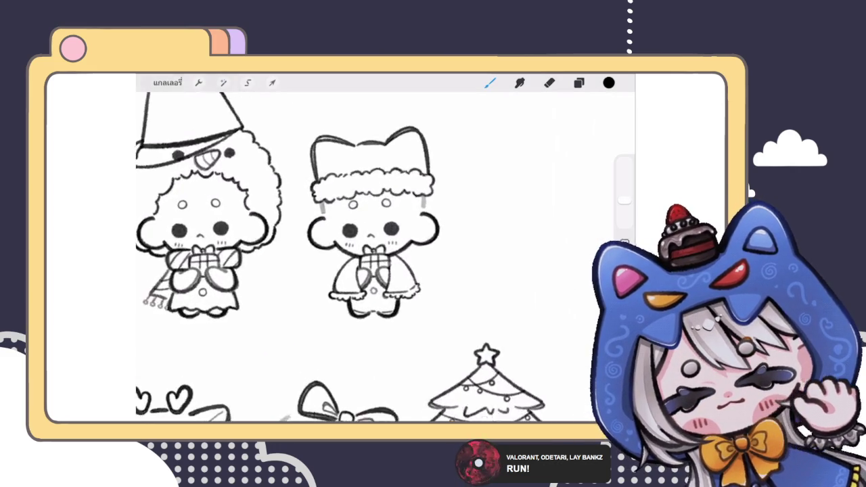
pyautogui.scroll(3, 392, 223)
pyautogui.moveTo(433, 244); pyautogui.dragTo(497, 278)
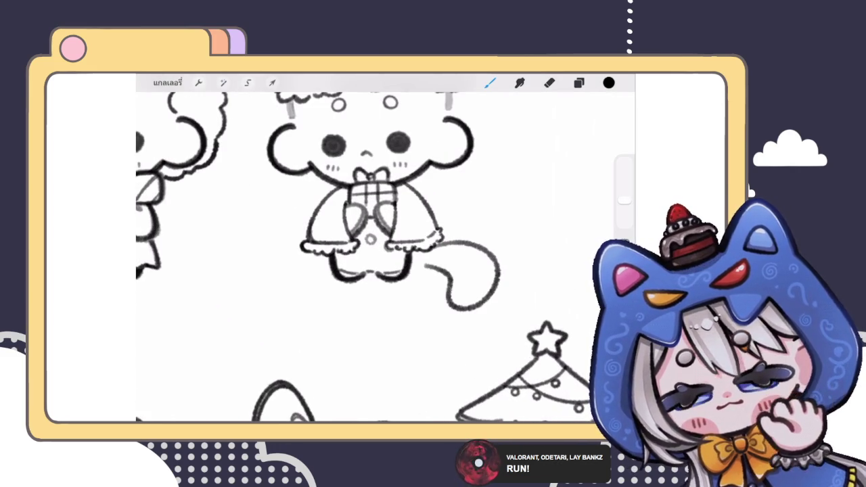
pyautogui.scroll(2, 365, 223)
pyautogui.hotkey('ctrl', 'z')
pyautogui.moveTo(421, 244); pyautogui.dragTo(484, 234)
pyautogui.hotkey('ctrl', 'z')
pyautogui.moveTo(440, 251)
pyautogui.mouseDown()
pyautogui.moveTo(406, 279)
pyautogui.moveTo(473, 252)
pyautogui.moveTo(429, 265)
pyautogui.moveTo(399, 291)
pyautogui.moveTo(432, 304)
pyautogui.mouseUp()
pyautogui.hotkey('ctrl', 'z')
pyautogui.hotkey('ctrl', 'z')
pyautogui.hotkey('ctrl', 'z')
# - Redraw the tail loop by the legs, undoing attempts to place it lower
pyautogui.moveTo(440, 247); pyautogui.dragTo(405, 297)
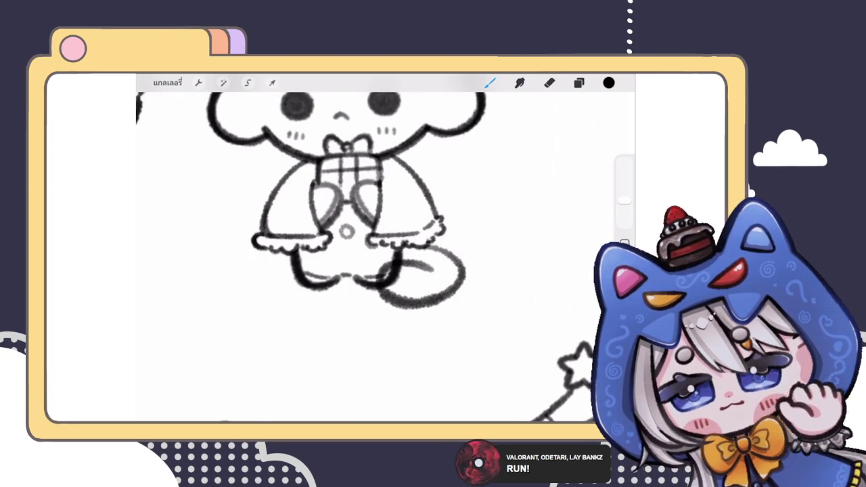
pyautogui.scroll(2, 325, 202)
pyautogui.hotkey('ctrl', 'z')
pyautogui.moveTo(399, 246)
pyautogui.mouseDown()
pyautogui.moveTo(446, 250)
pyautogui.moveTo(379, 256)
pyautogui.mouseUp()
pyautogui.scroll(-3, 379, 251)
pyautogui.scroll(3, 379, 250)
pyautogui.hotkey('ctrl', 'z')
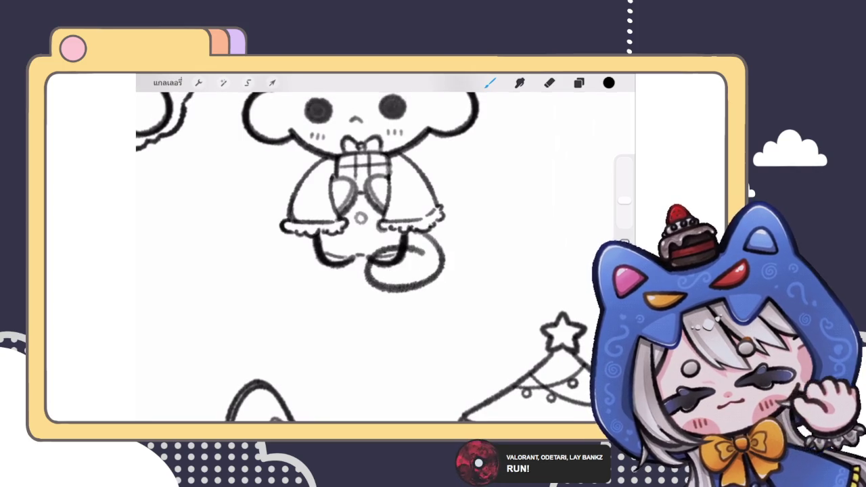
pyautogui.scroll(-3, 325, 203)
pyautogui.scroll(3, 325, 203)
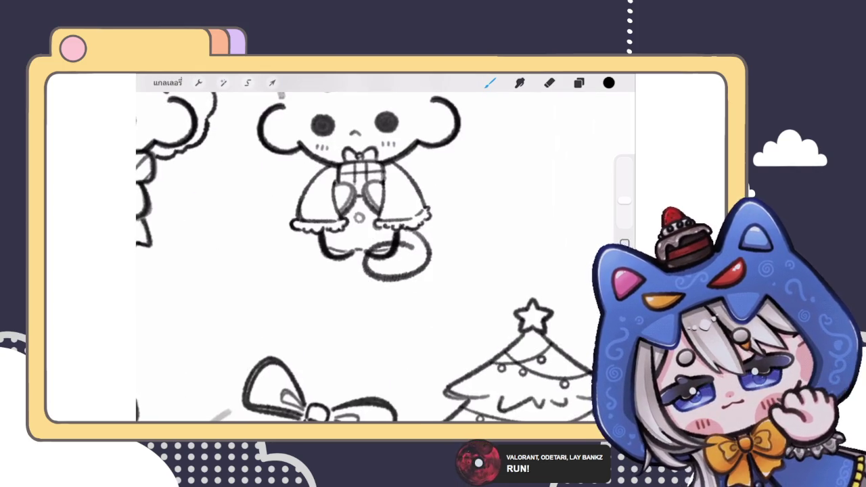
# - Nudge the new tail loop slightly into place with Transform
pyautogui.click(272, 83)
pyautogui.moveTo(397, 264); pyautogui.dragTo(399, 267)
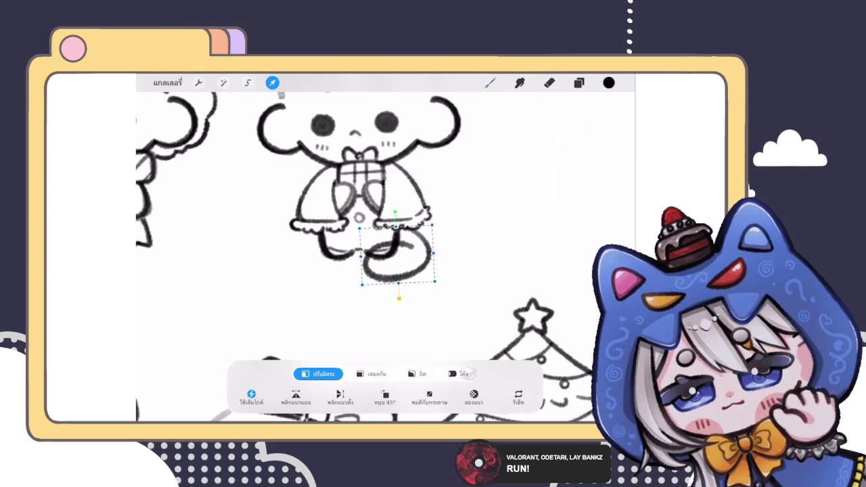
pyautogui.click(490, 83)
pyautogui.scroll(2, 358, 203)
pyautogui.scroll(2, 338, 203)
pyautogui.scroll(2, 338, 203)
# - Erase the leg line overlapping the tail on the leg-lines layer, using a slightly larger eraser
pyautogui.click(578, 83)
pyautogui.scroll(-3, 526, 271)
pyautogui.scroll(-3, 526, 270)
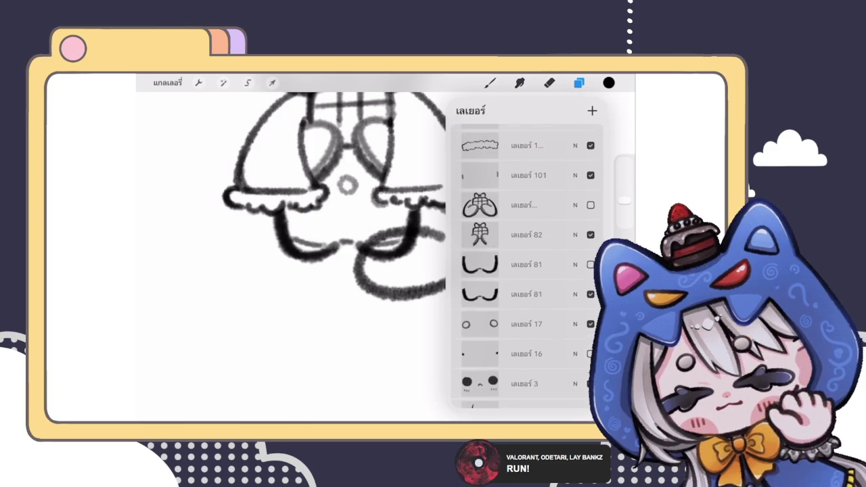
pyautogui.click(526, 295)
pyautogui.click(578, 83)
pyautogui.click(548, 82)
pyautogui.moveTo(387, 265); pyautogui.dragTo(367, 246)
pyautogui.moveTo(623, 220); pyautogui.dragTo(623, 215)
pyautogui.moveTo(392, 262)
pyautogui.mouseDown()
pyautogui.moveTo(404, 245)
pyautogui.moveTo(416, 256)
pyautogui.mouseUp()
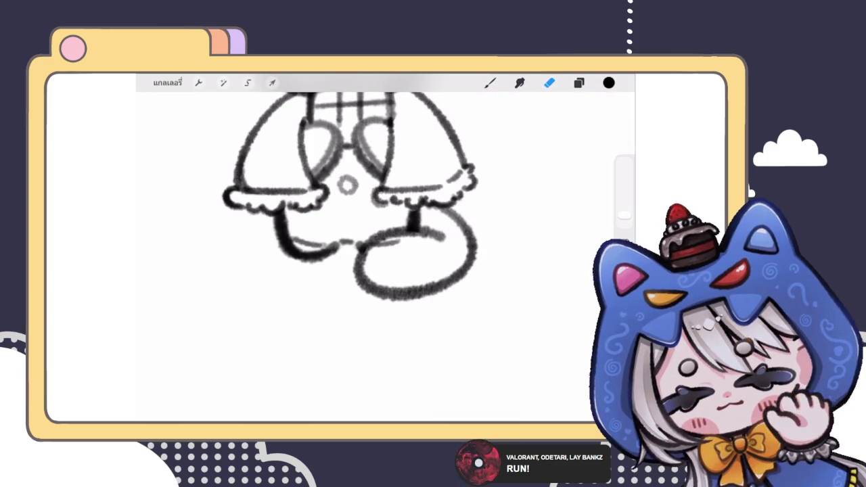
# - On layer 104, erase more of the leg line under the tail
pyautogui.click(578, 83)
pyautogui.scroll(3, 526, 270)
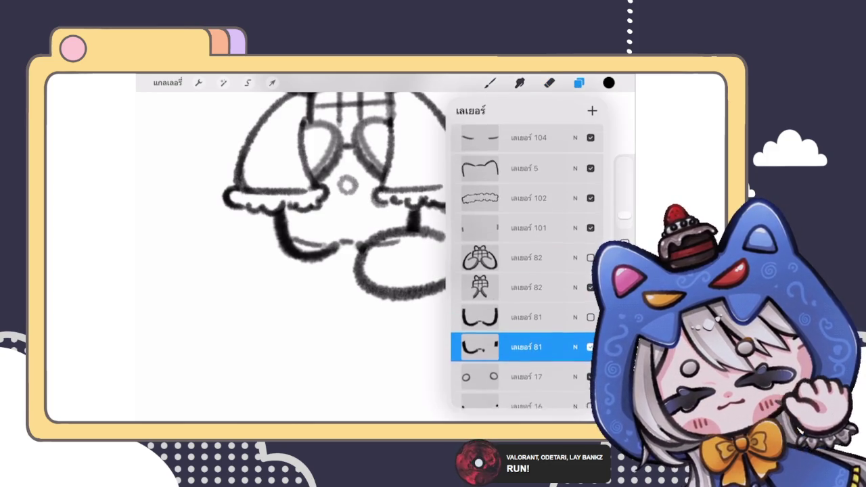
pyautogui.scroll(3, 527, 270)
pyautogui.click(527, 186)
pyautogui.moveTo(378, 268)
pyautogui.mouseDown()
pyautogui.moveTo(406, 244)
pyautogui.moveTo(405, 233)
pyautogui.mouseUp()
# - On layer 108, Liquify-push the oval's left side inward with a 20% brush
pyautogui.click(578, 82)
pyautogui.click(528, 206)
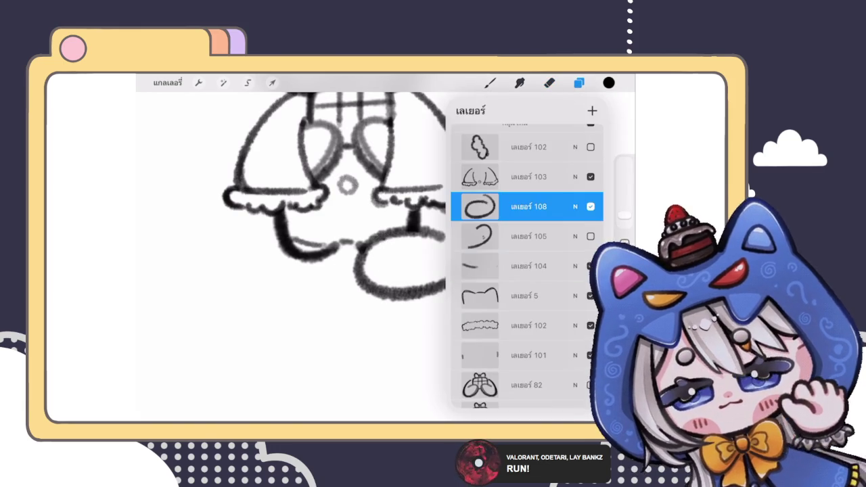
pyautogui.click(224, 83)
pyautogui.click(189, 393)
pyautogui.moveTo(357, 271); pyautogui.dragTo(368, 270)
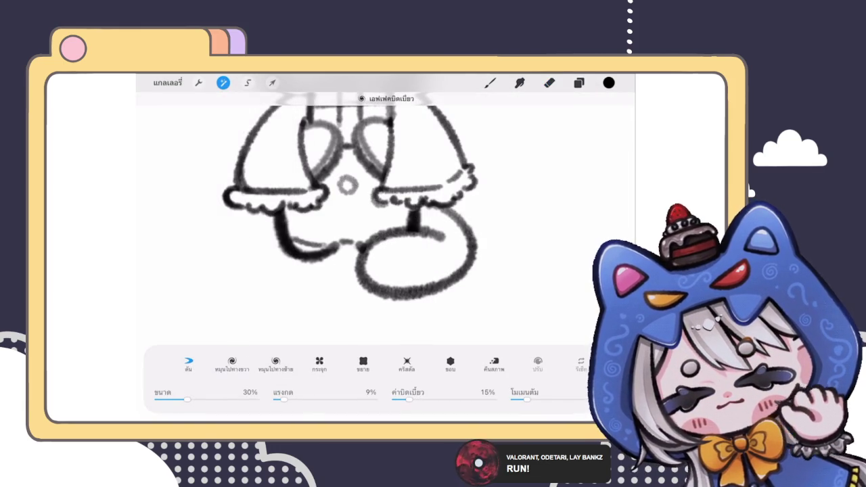
pyautogui.moveTo(187, 399); pyautogui.dragTo(176, 399)
pyautogui.moveTo(358, 278)
pyautogui.mouseDown()
pyautogui.moveTo(388, 237)
pyautogui.moveTo(417, 243)
pyautogui.mouseUp()
pyautogui.click(490, 82)
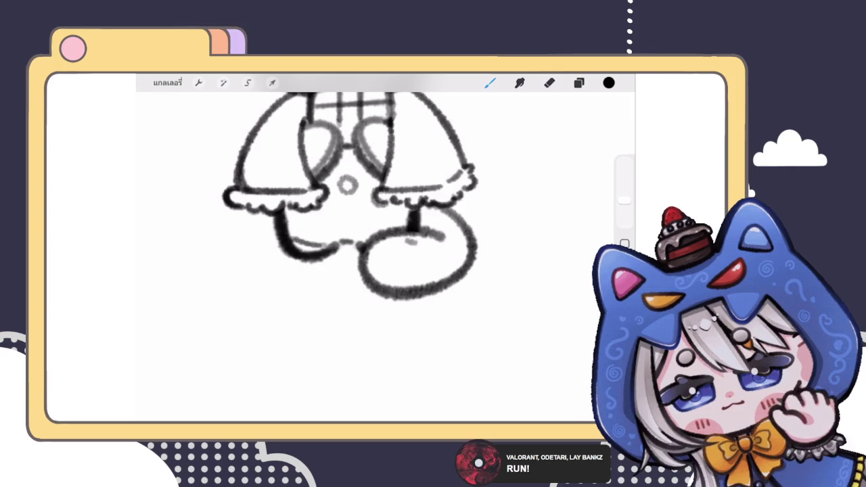
pyautogui.scroll(-5, 379, 257)
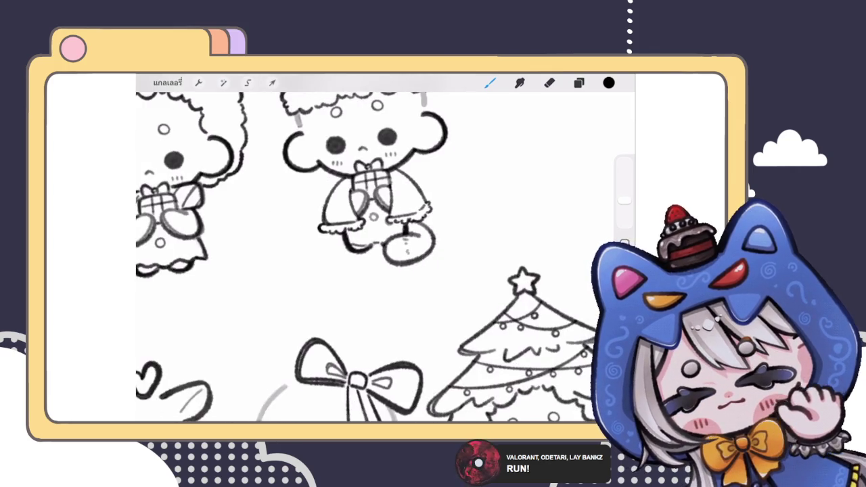
# - Liquify-push the boot outline on the character's foot into a new shape
pyautogui.scroll(3, 378, 257)
pyautogui.click(578, 82)
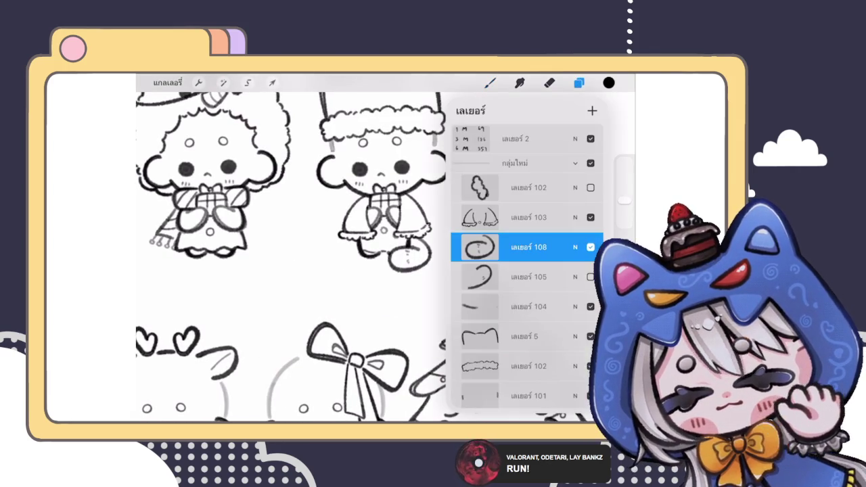
pyautogui.click(224, 82)
pyautogui.click(187, 391)
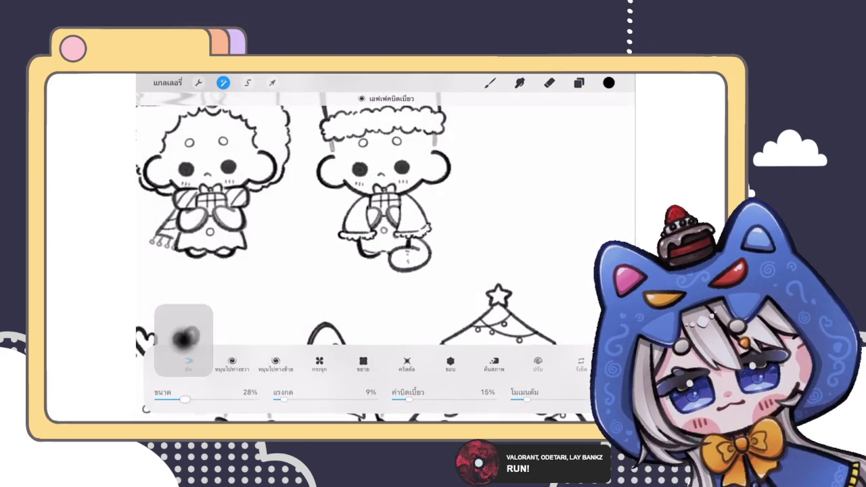
pyautogui.moveTo(399, 250)
pyautogui.mouseDown()
pyautogui.moveTo(365, 256)
pyautogui.moveTo(384, 290)
pyautogui.moveTo(447, 225)
pyautogui.mouseUp()
pyautogui.moveTo(436, 267); pyautogui.dragTo(438, 259)
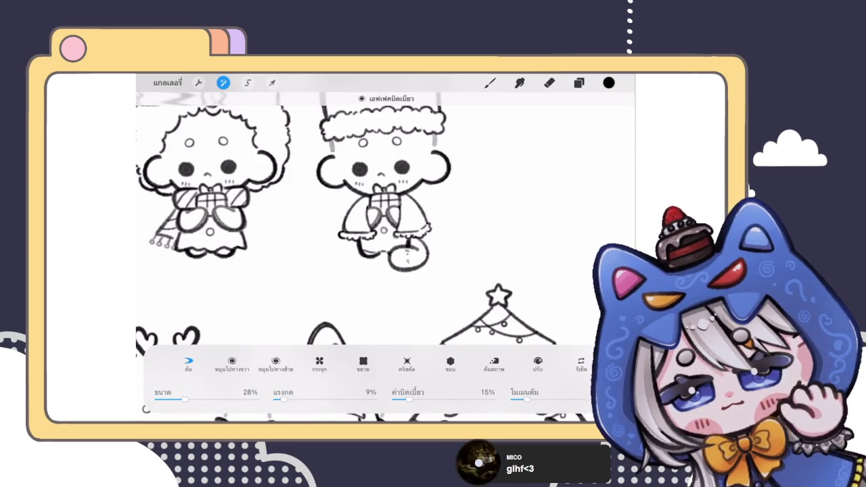
pyautogui.click(490, 82)
pyautogui.scroll(-3, 386, 250)
pyautogui.scroll(-3, 415, 242)
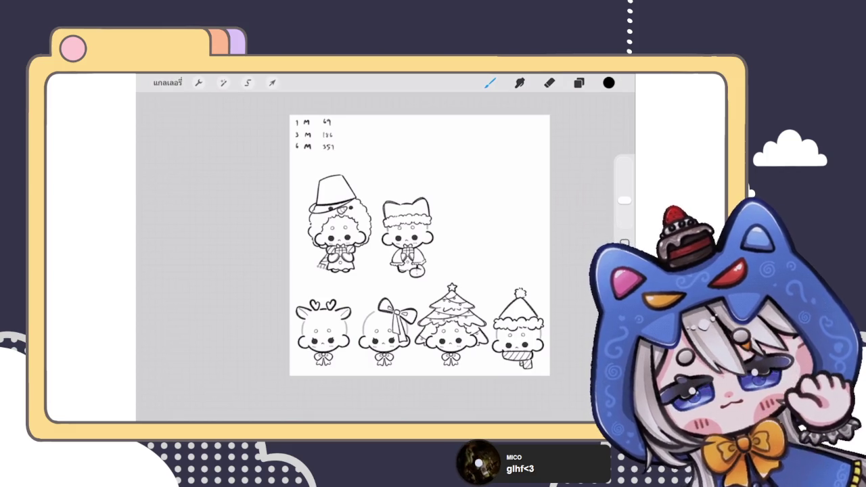
pyautogui.scroll(3, 420, 269)
pyautogui.scroll(2, 420, 269)
pyautogui.scroll(-3, 385, 257)
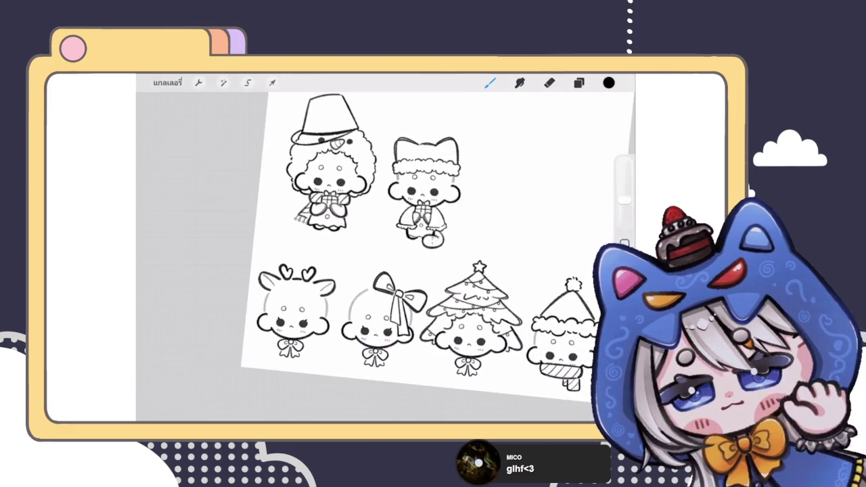
pyautogui.scroll(3, 385, 257)
pyautogui.scroll(2, 345, 202)
# - Undo and redo the last foot change, then select and hide the boot layer
pyautogui.click(578, 83)
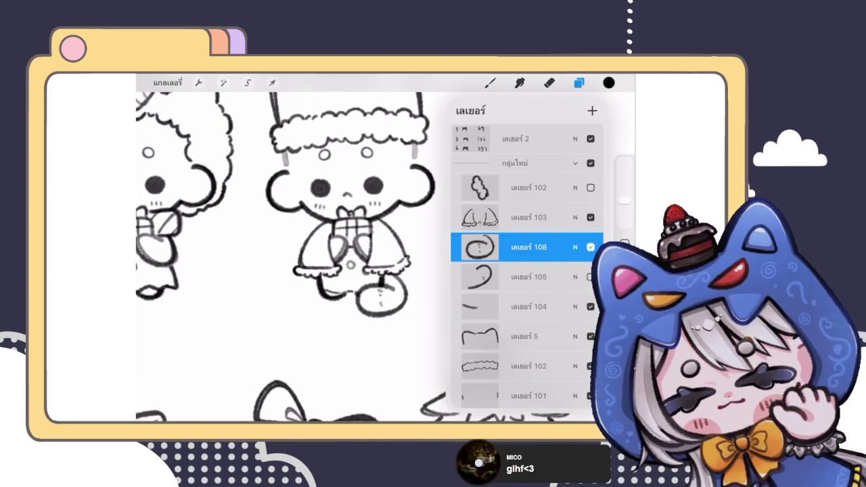
pyautogui.hotkey('ctrl', 'z')
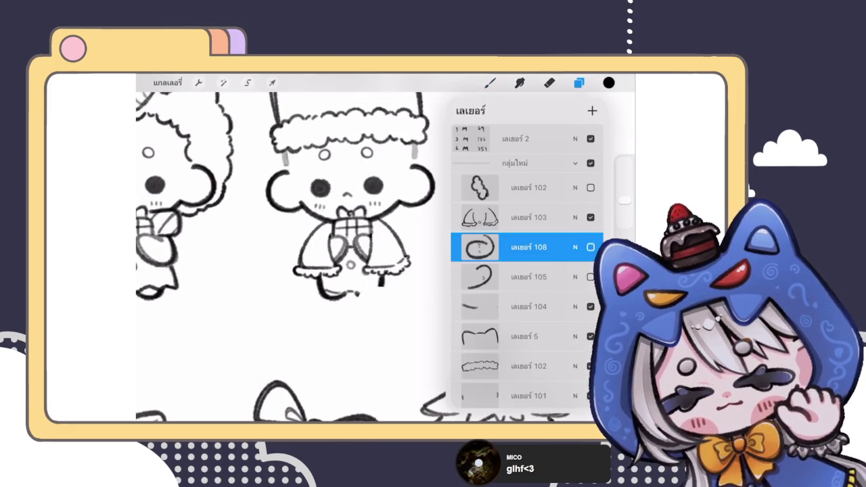
pyautogui.hotkey('ctrl', 'z')
pyautogui.hotkey('ctrl', 'shift', 'z')
pyautogui.scroll(-5, 526, 270)
pyautogui.click(526, 393)
pyautogui.scroll(2, 526, 270)
pyautogui.click(526, 139)
pyautogui.click(590, 140)
# - Delete the boot layer from the Layers panel
pyautogui.scroll(1, 526, 270)
pyautogui.scroll(1, 527, 270)
pyautogui.moveTo(541, 207); pyautogui.dragTo(483, 207)
pyautogui.click(588, 207)
pyautogui.click(490, 82)
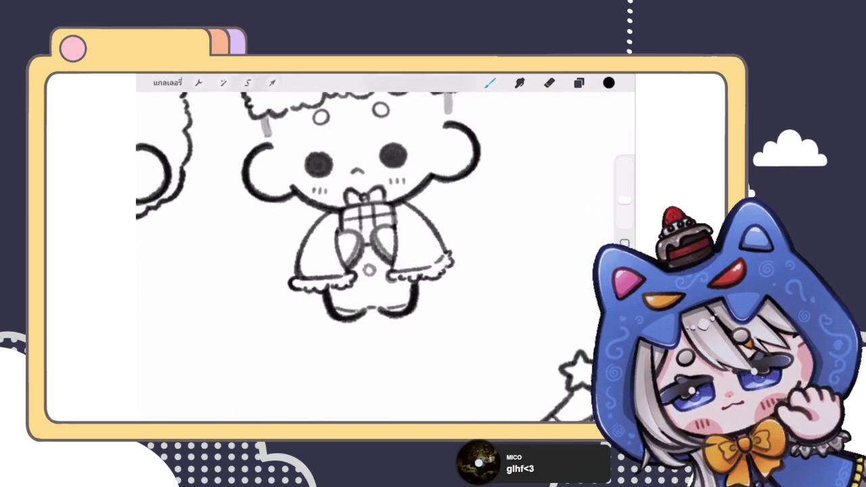
# - Draw trial tail curls on the character's right side, undoing both attempts
pyautogui.moveTo(441, 241)
pyautogui.mouseDown()
pyautogui.moveTo(480, 211)
pyautogui.moveTo(416, 294)
pyautogui.mouseUp()
pyautogui.scroll(-3, 386, 257)
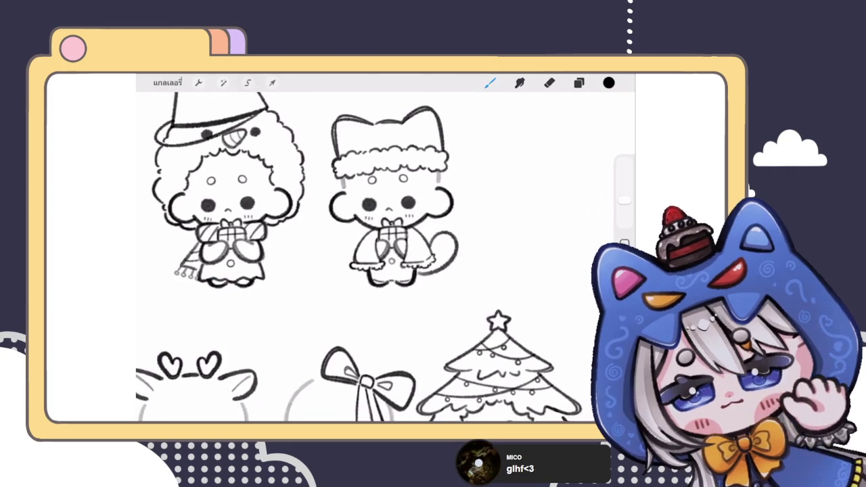
pyautogui.scroll(3, 385, 257)
pyautogui.hotkey('ctrl', 'z')
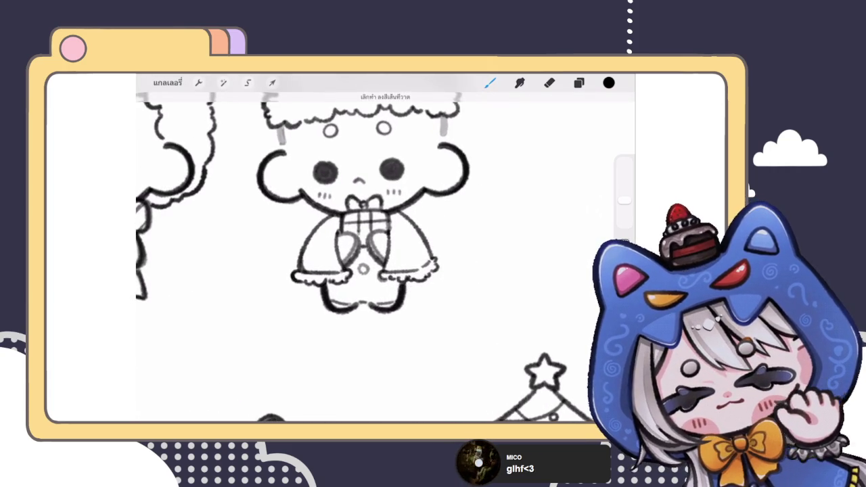
pyautogui.moveTo(406, 267)
pyautogui.mouseDown()
pyautogui.moveTo(453, 207)
pyautogui.moveTo(409, 289)
pyautogui.moveTo(494, 210)
pyautogui.moveTo(413, 304)
pyautogui.mouseUp()
pyautogui.hotkey('ctrl', 'z')
pyautogui.scroll(-3, 386, 257)
pyautogui.scroll(2, 392, 216)
pyautogui.scroll(2, 393, 216)
# - Lower the Liquify brush size from 28% to 20%
pyautogui.scroll(2, 392, 216)
pyautogui.scroll(2, 392, 216)
pyautogui.scroll(1, 291, 210)
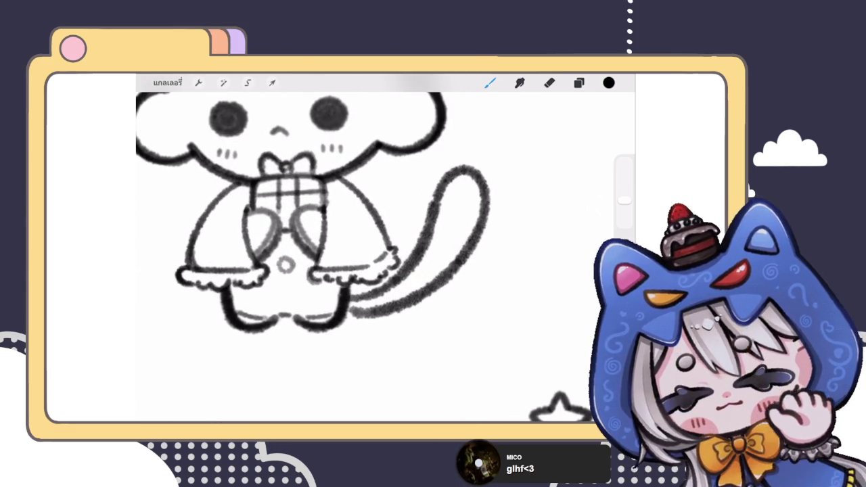
pyautogui.scroll(2, 338, 223)
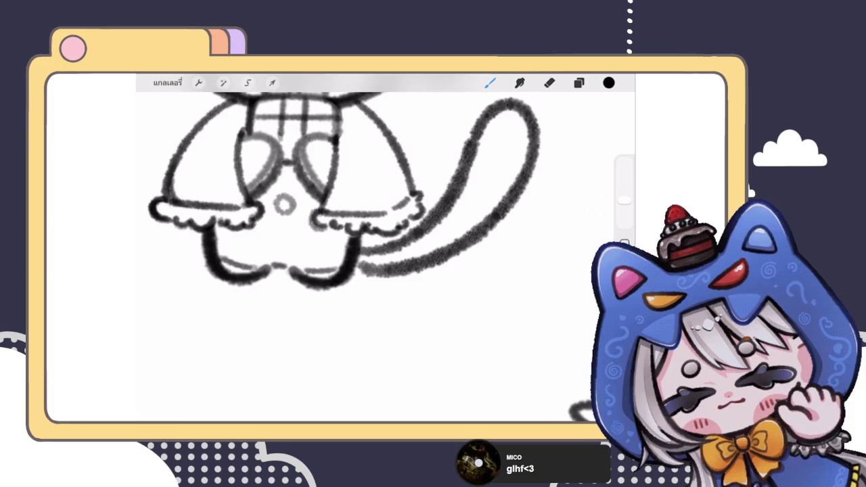
pyautogui.click(223, 82)
pyautogui.click(186, 391)
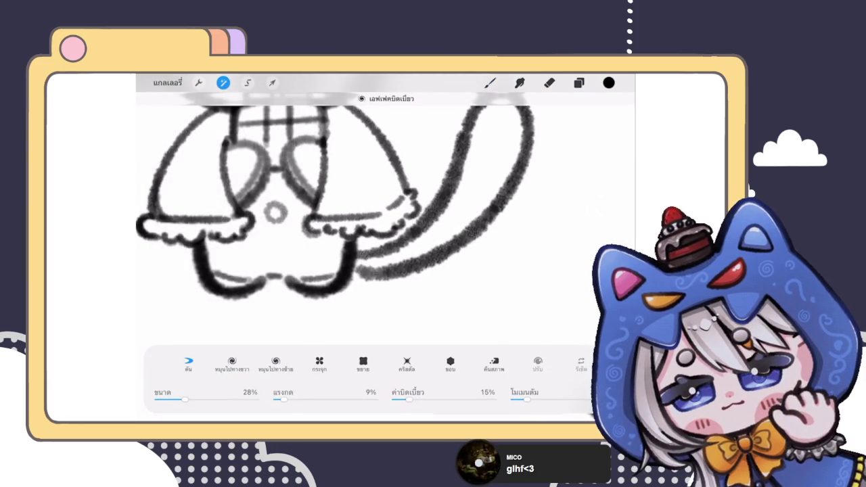
pyautogui.moveTo(185, 399); pyautogui.dragTo(176, 399)
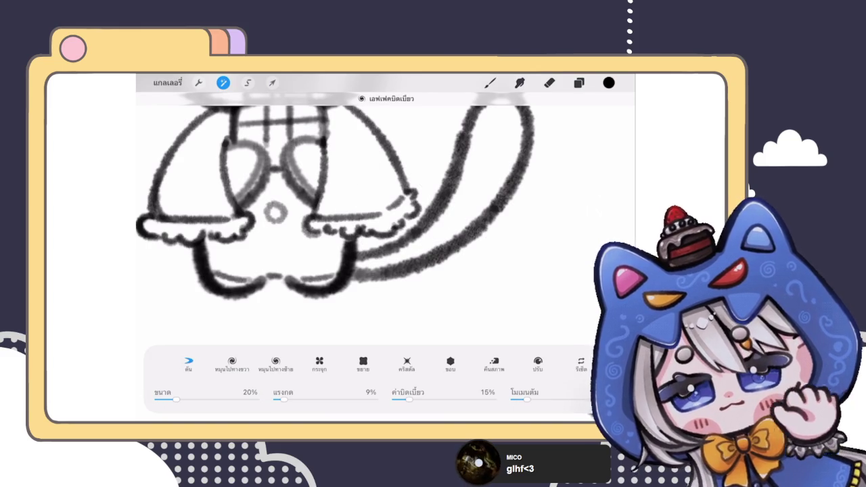
pyautogui.press('b')
pyautogui.scroll(-5, 365, 236)
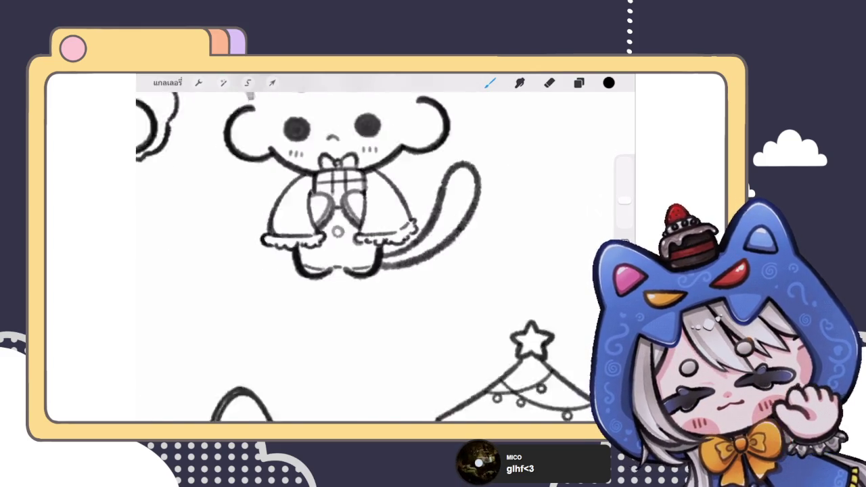
pyautogui.scroll(-3, 365, 257)
pyautogui.scroll(3, 365, 256)
# - Nudge the tail slightly up and rotate it a little clockwise with Transform
pyautogui.click(271, 83)
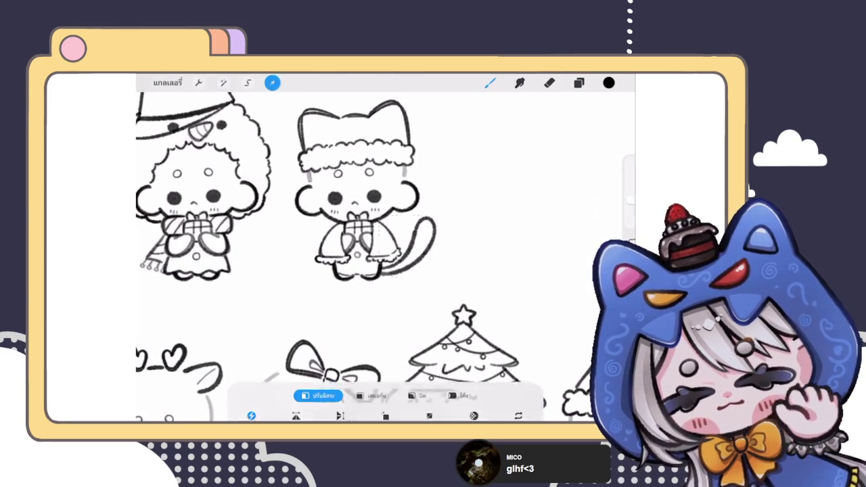
pyautogui.moveTo(408, 246); pyautogui.dragTo(408, 244)
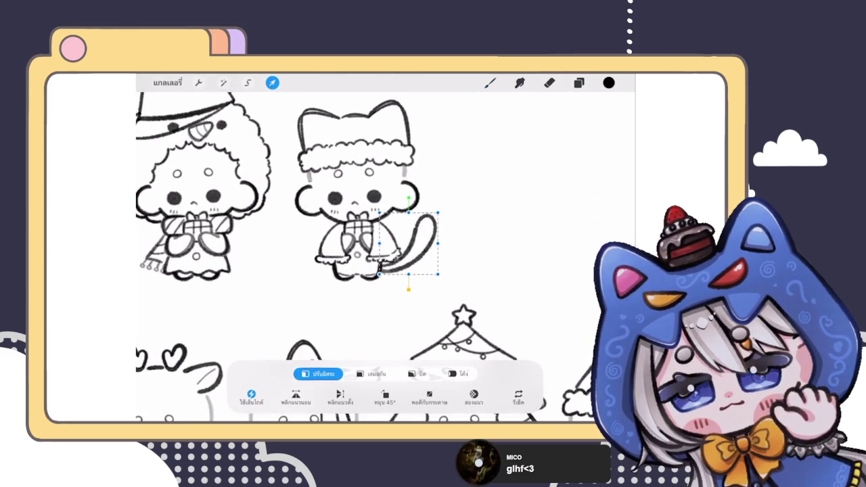
pyautogui.moveTo(408, 198); pyautogui.dragTo(411, 200)
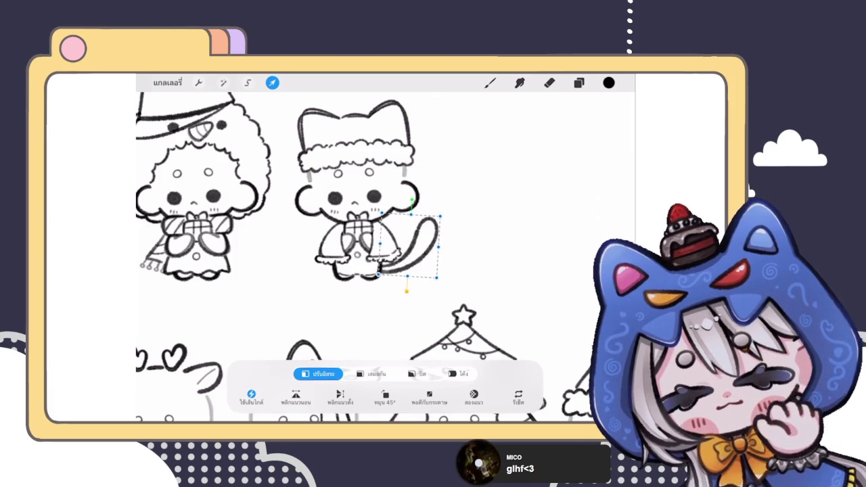
pyautogui.press('b')
pyautogui.scroll(-3, 385, 256)
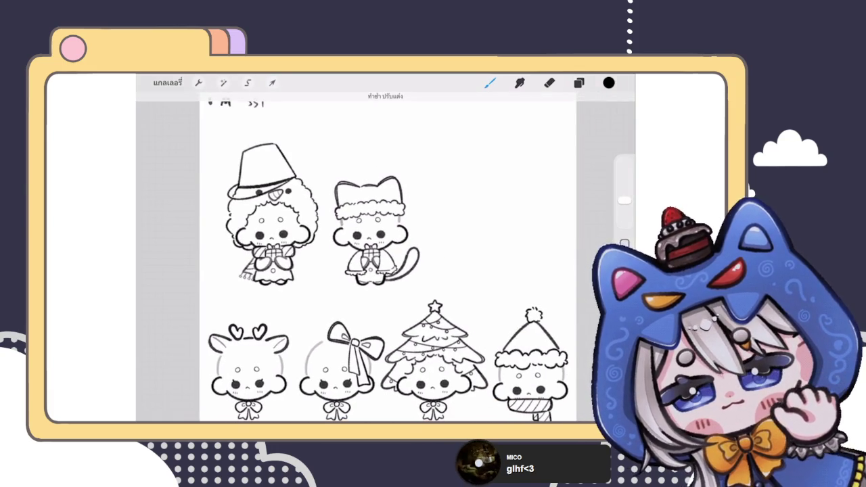
pyautogui.scroll(5, 372, 244)
# - Brush small shine strokes inside the tail and open the Layers list
pyautogui.moveTo(417, 244)
pyautogui.mouseDown()
pyautogui.moveTo(433, 253)
pyautogui.moveTo(416, 253)
pyautogui.moveTo(436, 255)
pyautogui.mouseUp()
pyautogui.scroll(2, 298, 230)
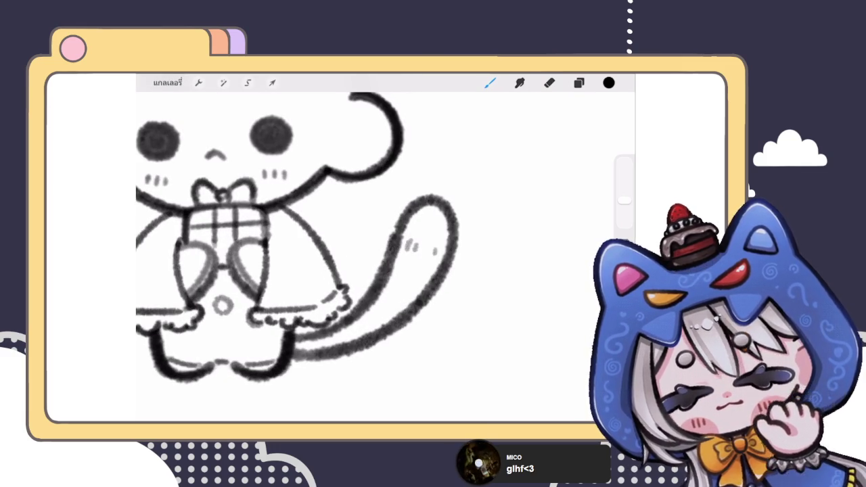
pyautogui.scroll(-3, 297, 237)
pyautogui.scroll(-2, 366, 251)
pyautogui.scroll(-2, 365, 250)
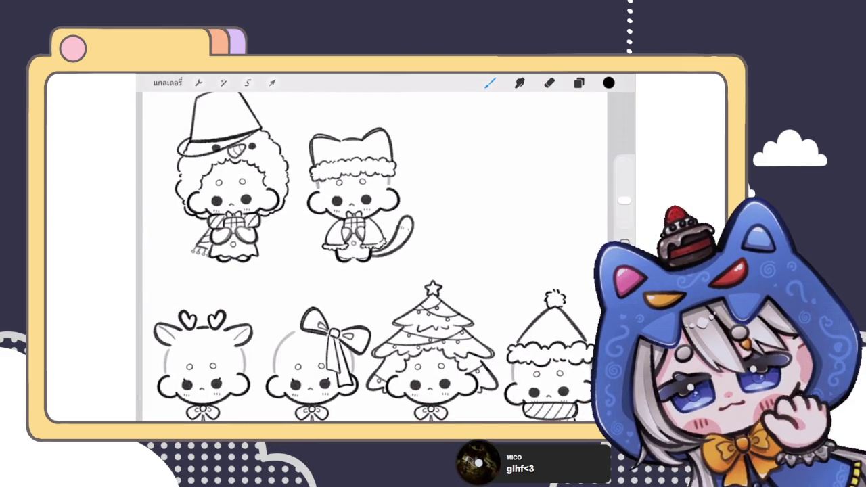
pyautogui.scroll(2, 394, 206)
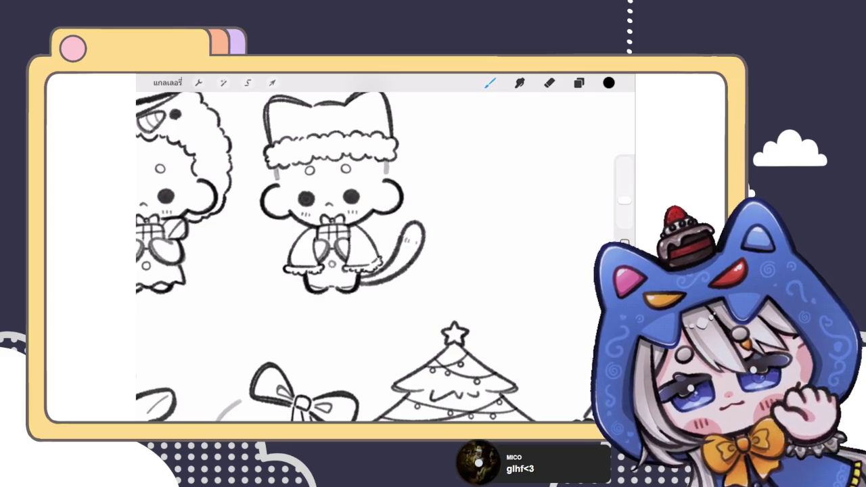
pyautogui.scroll(2, 385, 257)
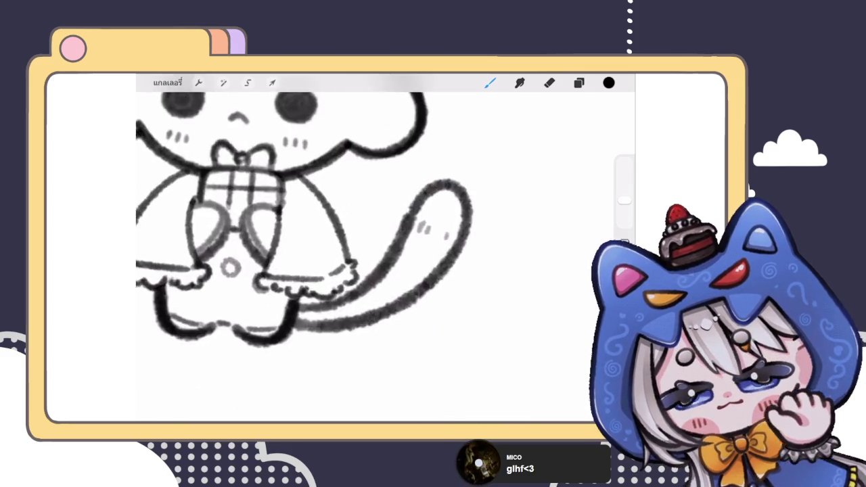
pyautogui.scroll(3, 385, 257)
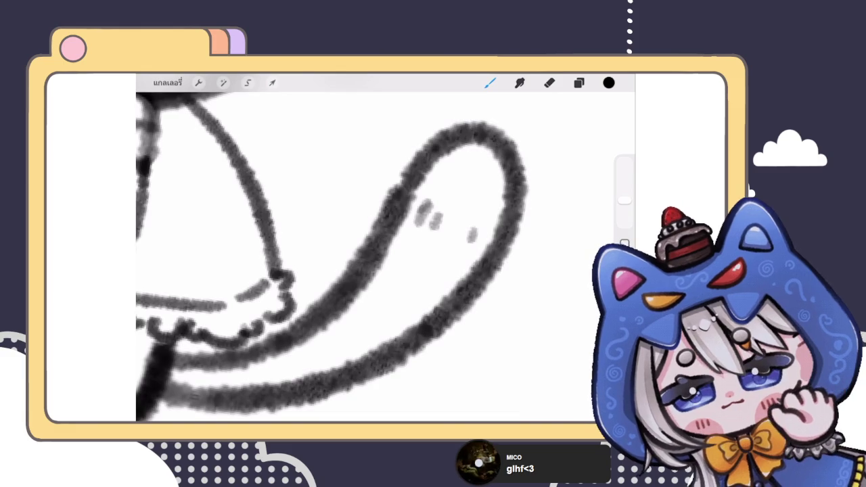
pyautogui.scroll(-3, 386, 257)
pyautogui.scroll(-2, 385, 257)
pyautogui.scroll(-3, 386, 257)
pyautogui.scroll(2, 385, 257)
pyautogui.scroll(1, 386, 257)
pyautogui.click(578, 82)
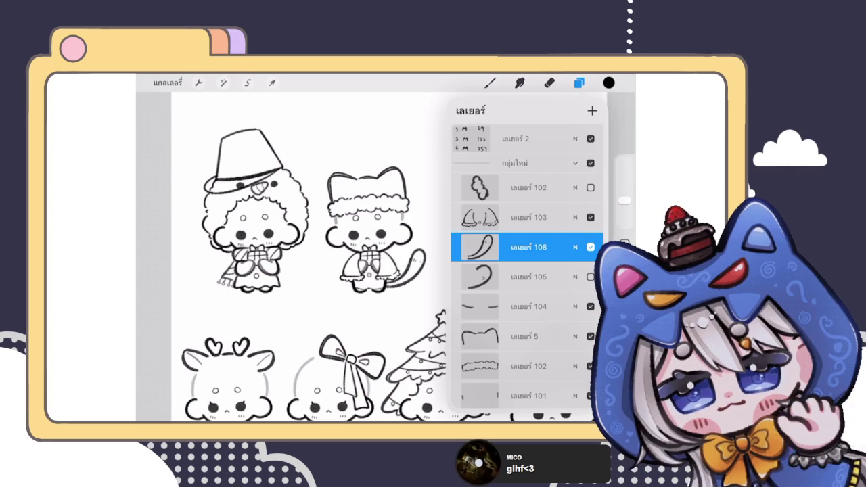
# - Raise the Liquify brush size from 20% to 38%, then return to drawing
pyautogui.scroll(3, 379, 270)
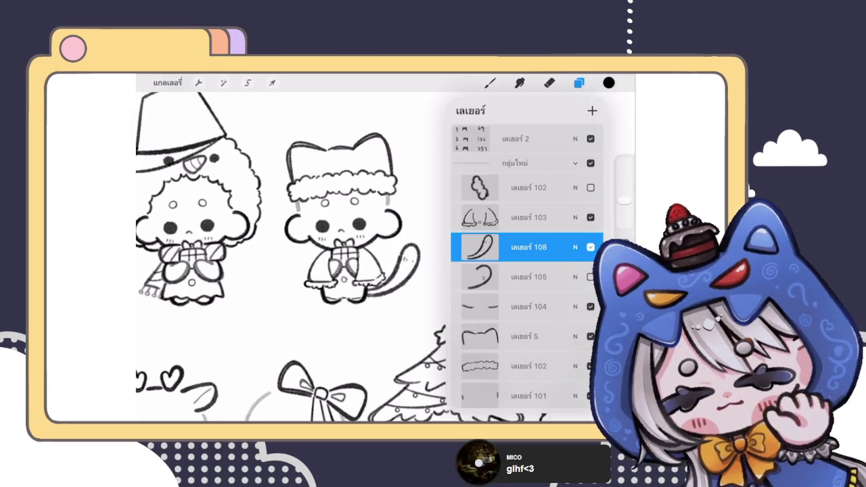
pyautogui.scroll(2, 291, 257)
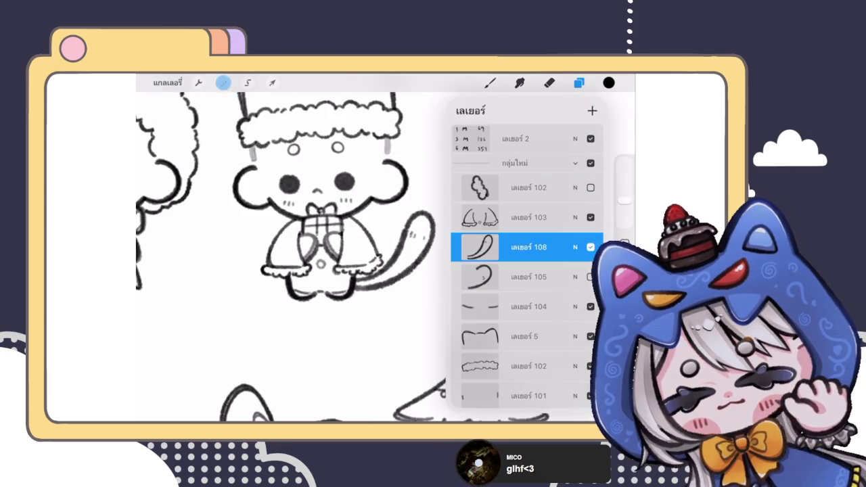
pyautogui.click(223, 82)
pyautogui.click(196, 392)
pyautogui.moveTo(176, 399); pyautogui.dragTo(194, 399)
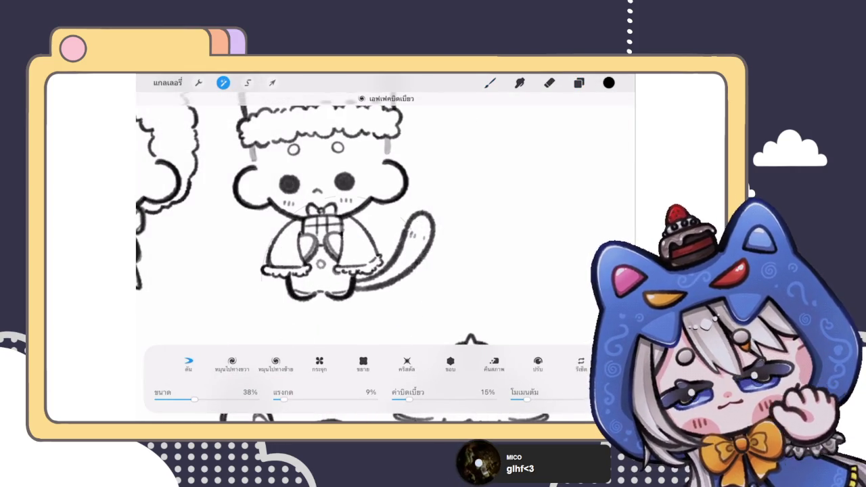
pyautogui.click(489, 83)
pyautogui.scroll(-3, 378, 270)
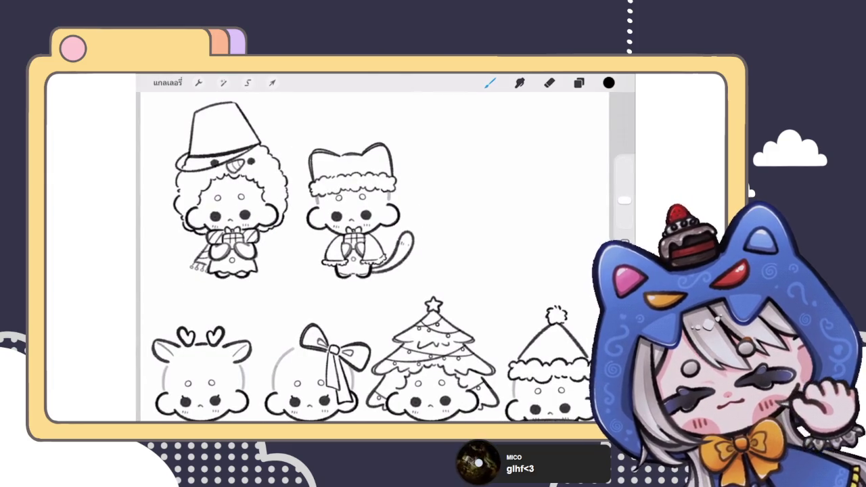
pyautogui.scroll(-5, 374, 248)
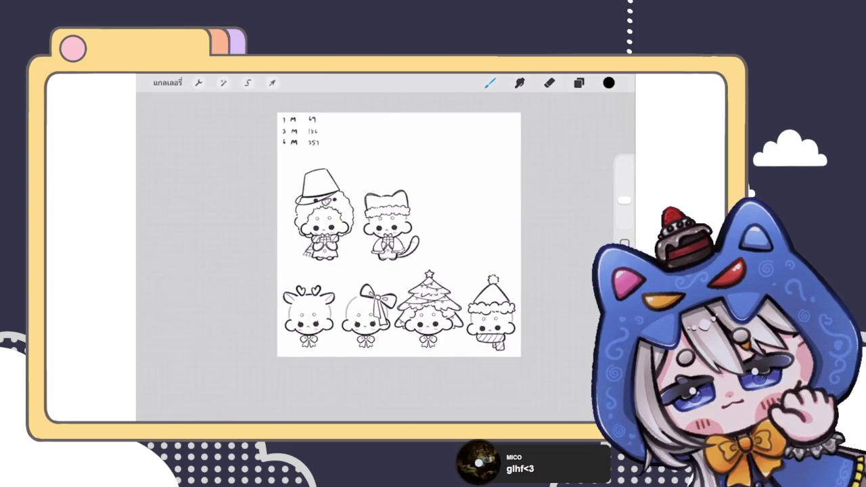
pyautogui.scroll(3, 374, 248)
pyautogui.scroll(2, 351, 254)
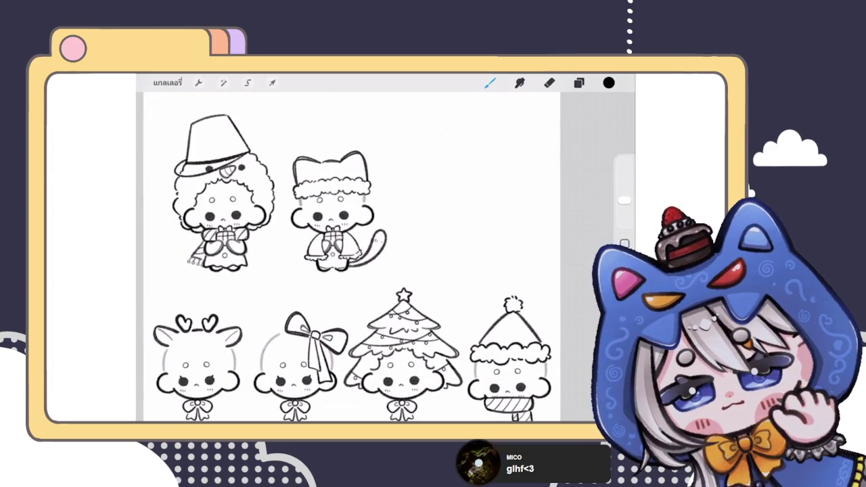
# - Hide the long-tail layer after comparing it, and hide the mitten sketch layer
pyautogui.click(578, 82)
pyautogui.click(590, 247)
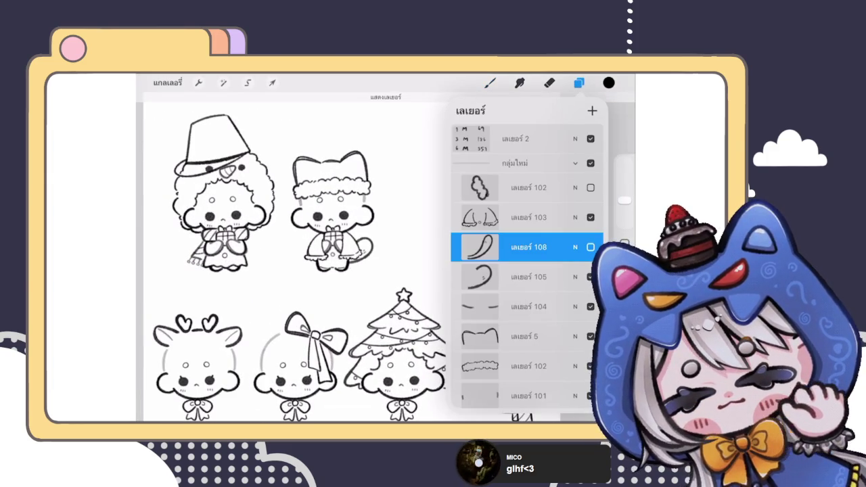
pyautogui.click(590, 246)
pyautogui.click(589, 246)
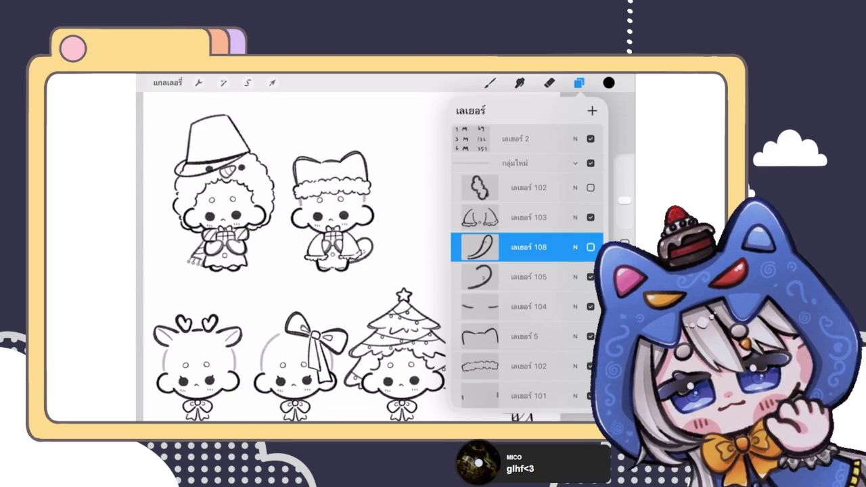
pyautogui.click(515, 163)
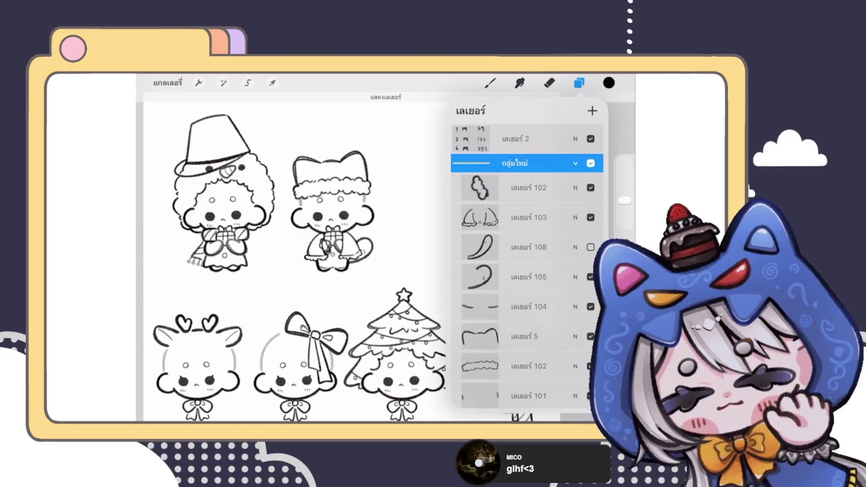
pyautogui.scroll(5, 331, 217)
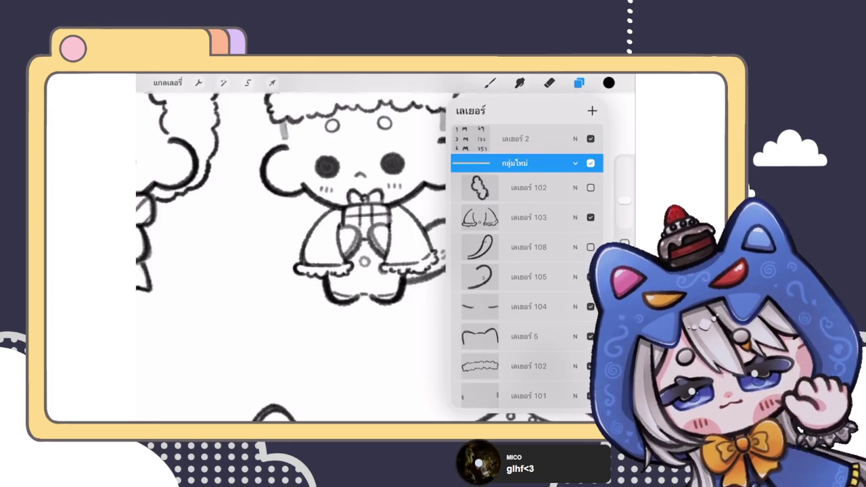
pyautogui.click(590, 187)
pyautogui.click(575, 163)
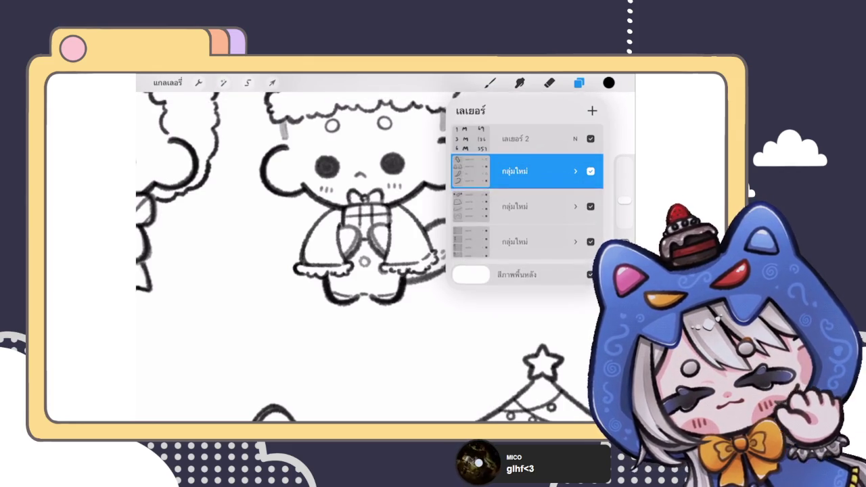
pyautogui.click(578, 83)
# - Expand the character's layer group and check the ear layer's opacity settings
pyautogui.scroll(-5, 386, 257)
pyautogui.scroll(-5, 379, 250)
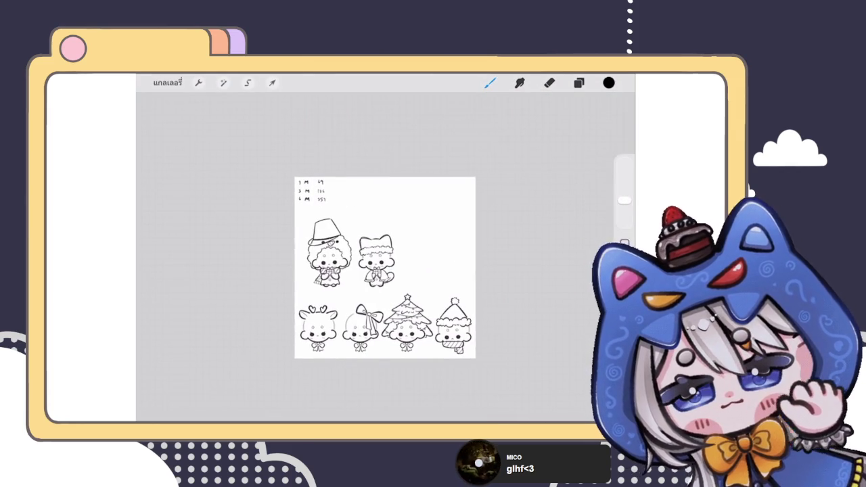
pyautogui.scroll(5, 375, 250)
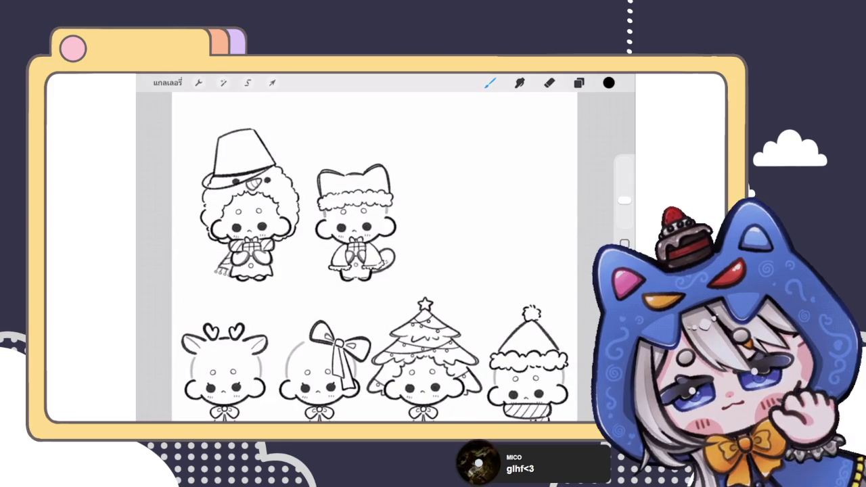
pyautogui.click(578, 82)
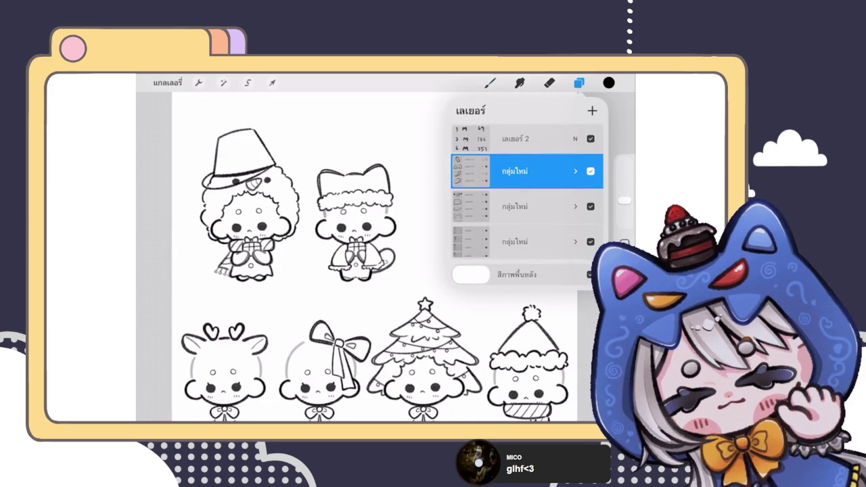
pyautogui.click(575, 163)
pyautogui.scroll(-1, 528, 270)
pyautogui.scroll(-1, 527, 270)
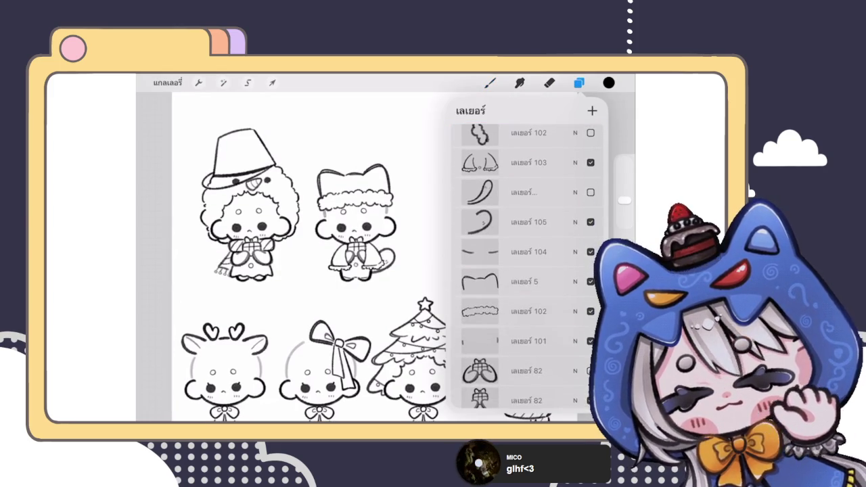
pyautogui.click(575, 163)
pyautogui.click(574, 162)
# - Show the mitten sketch layer 102 again and reveal its swipe options
pyautogui.click(591, 132)
pyautogui.scroll(3, 291, 250)
pyautogui.scroll(2, 291, 237)
pyautogui.click(528, 132)
pyautogui.scroll(1, 527, 271)
pyautogui.moveTo(555, 188); pyautogui.dragTo(474, 188)
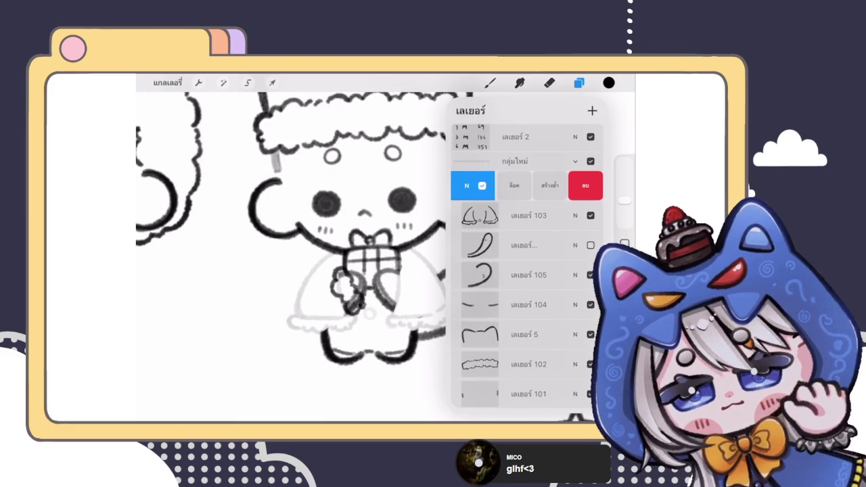
# - Duplicate the mitten layer, flip the copy horizontally and move it onto the right hand
pyautogui.click(550, 185)
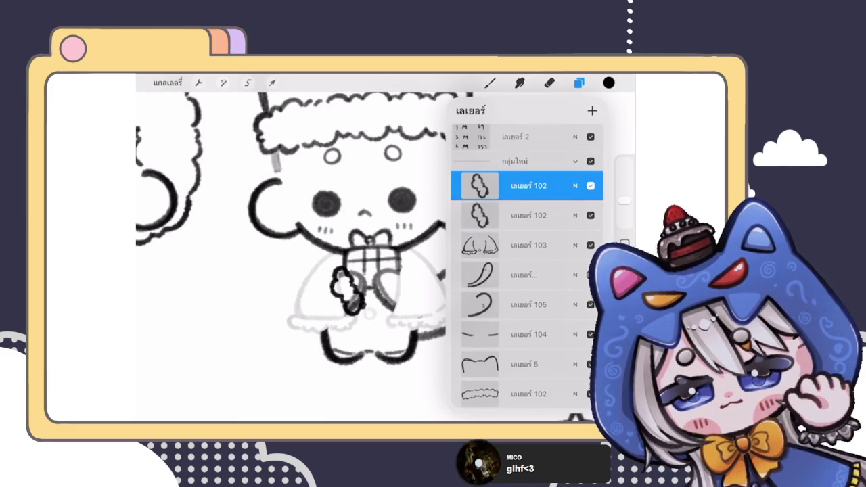
pyautogui.scroll(2, 291, 236)
pyautogui.click(272, 82)
pyautogui.click(272, 83)
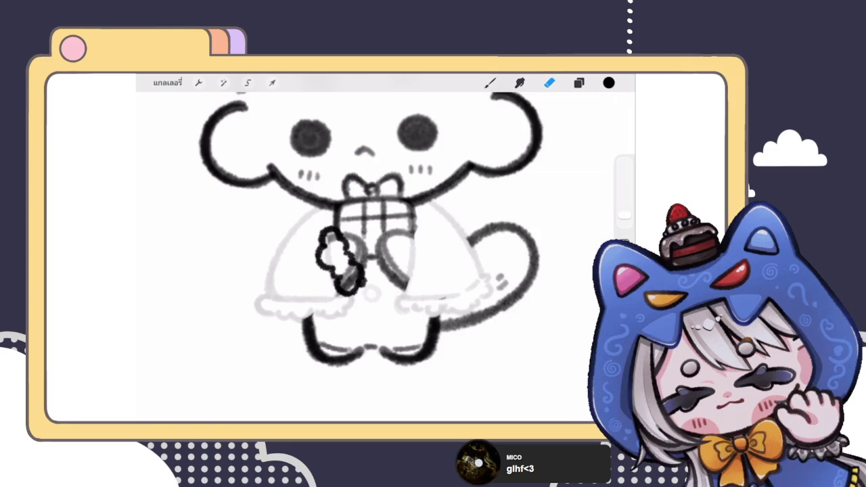
pyautogui.click(578, 82)
pyautogui.click(272, 83)
pyautogui.click(296, 396)
pyautogui.moveTo(341, 261)
pyautogui.mouseDown()
pyautogui.moveTo(410, 261)
pyautogui.moveTo(400, 261)
pyautogui.mouseUp()
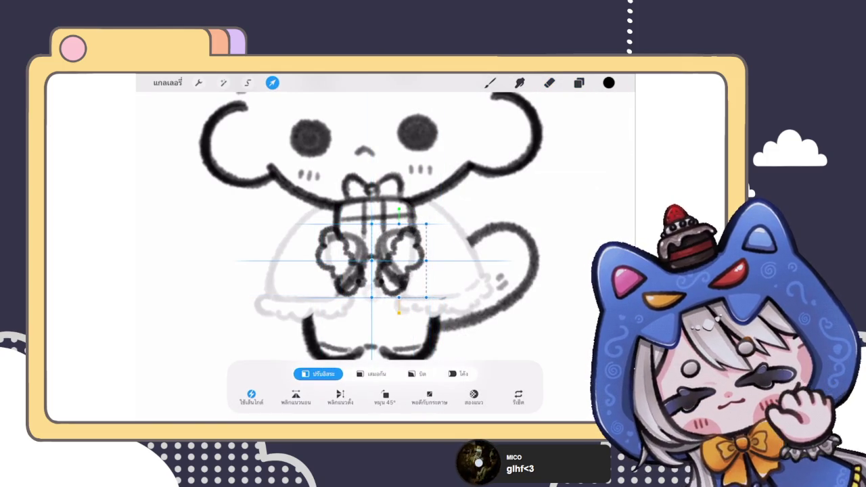
pyautogui.click(489, 83)
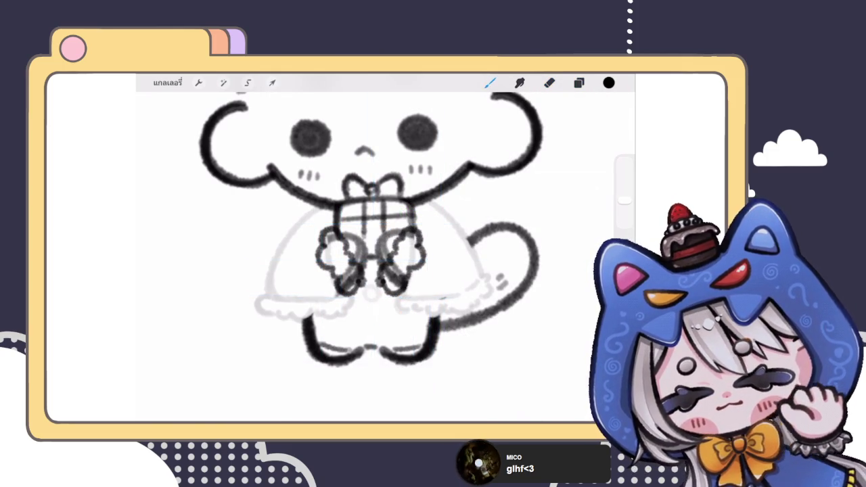
# - Merge the mirrored mitten copy down into the original mitten layer
pyautogui.scroll(-3, 379, 223)
pyautogui.scroll(-3, 304, 223)
pyautogui.scroll(3, 304, 223)
pyautogui.click(579, 82)
pyautogui.click(480, 187)
pyautogui.click(406, 270)
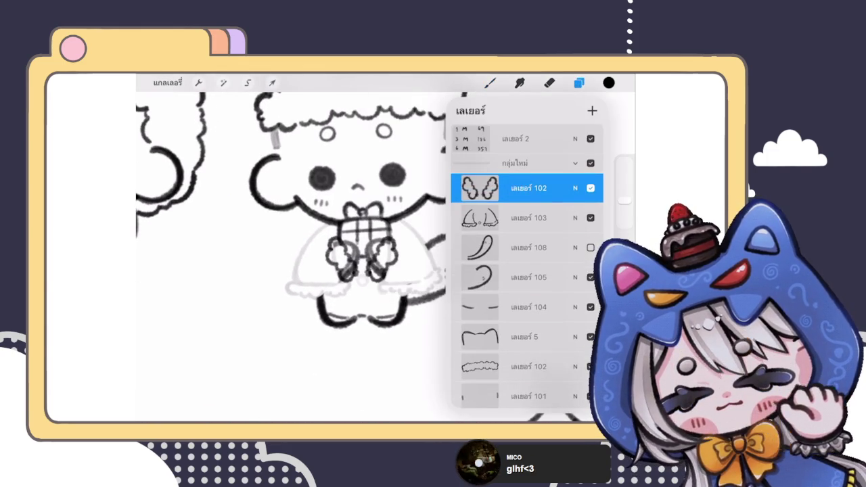
pyautogui.click(578, 83)
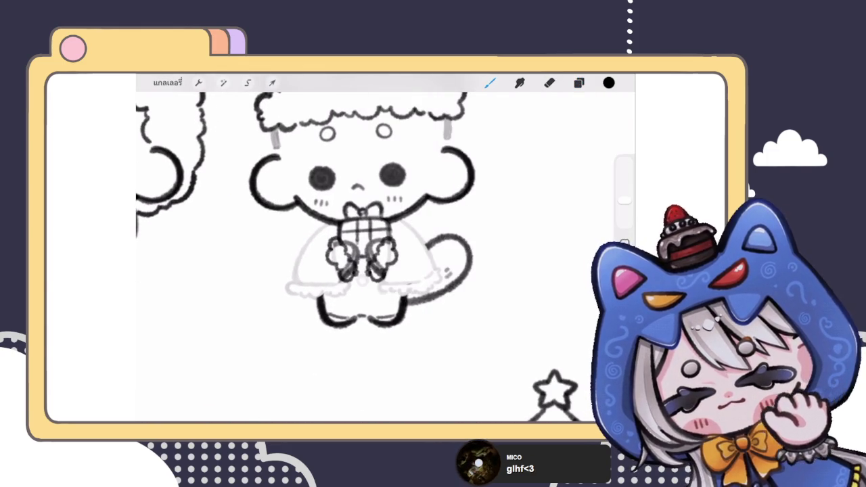
# - Undo a stray stroke beside the left hand and select gift-and-hands layer 82
pyautogui.scroll(3, 397, 222)
pyautogui.moveTo(349, 234); pyautogui.dragTo(328, 247)
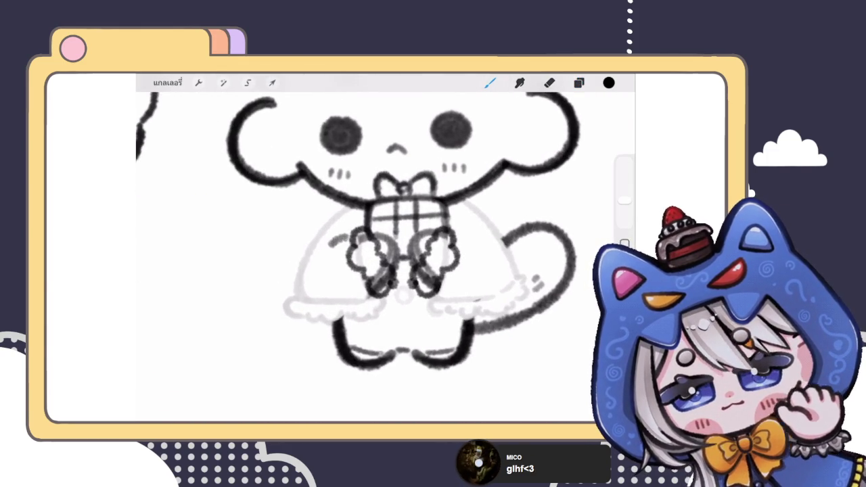
pyautogui.hotkey('ctrl', 'z')
pyautogui.click(578, 83)
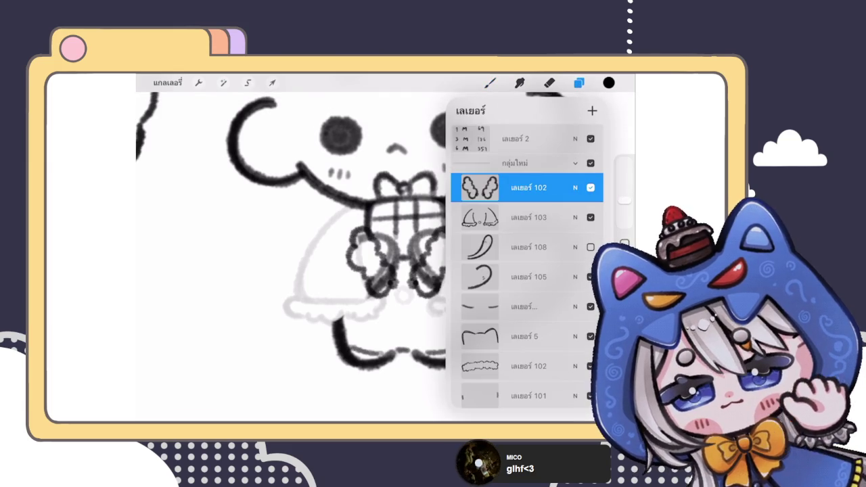
pyautogui.scroll(-5, 528, 270)
pyautogui.click(527, 274)
# - Erase the old lines and stray marks around both hands on layer 82
pyautogui.click(549, 82)
pyautogui.moveTo(355, 243); pyautogui.dragTo(347, 242)
pyautogui.moveTo(365, 270); pyautogui.dragTo(374, 282)
pyautogui.moveTo(439, 274)
pyautogui.mouseDown()
pyautogui.moveTo(429, 279)
pyautogui.moveTo(456, 242)
pyautogui.mouseUp()
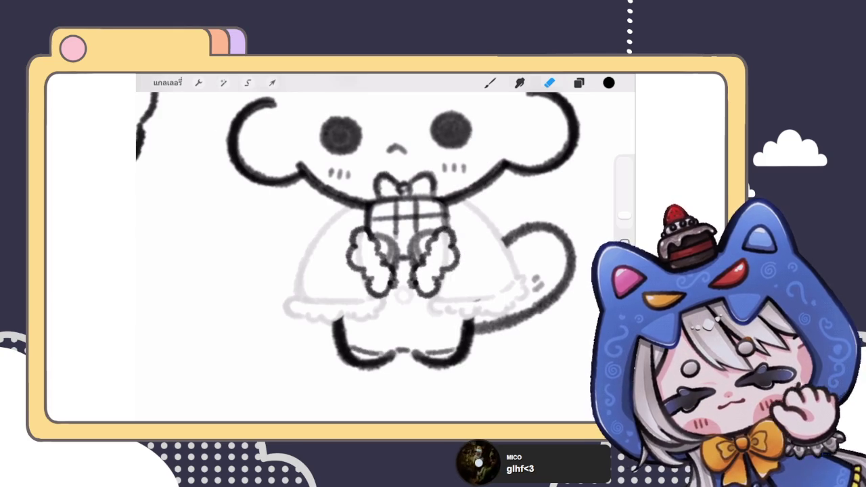
pyautogui.scroll(-3, 379, 236)
pyautogui.scroll(2, 378, 237)
pyautogui.click(578, 82)
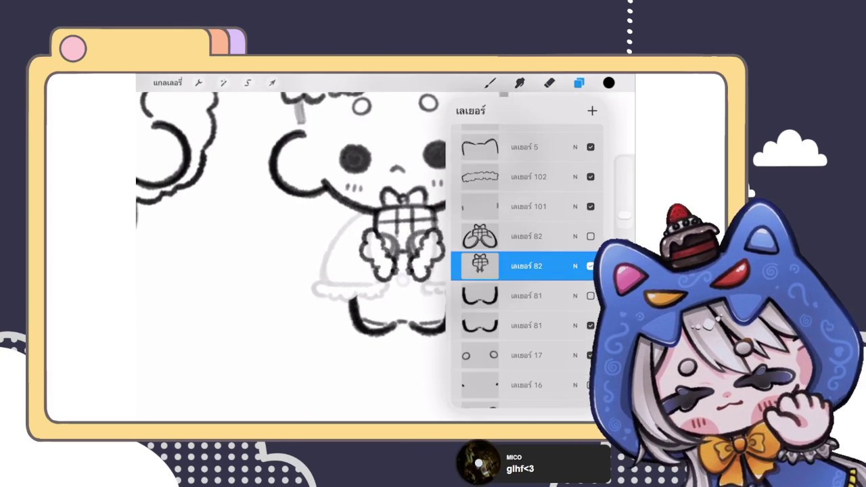
# - Delete long-tail layer 108 and close the Layers panel
pyautogui.scroll(2, 521, 270)
pyautogui.scroll(-4, 521, 270)
pyautogui.scroll(5, 521, 271)
pyautogui.moveTo(541, 188); pyautogui.dragTo(474, 188)
pyautogui.click(579, 188)
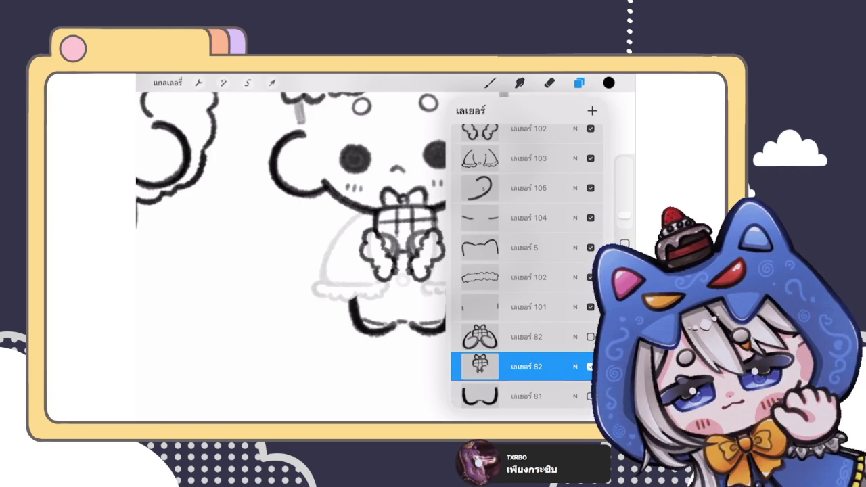
pyautogui.click(489, 82)
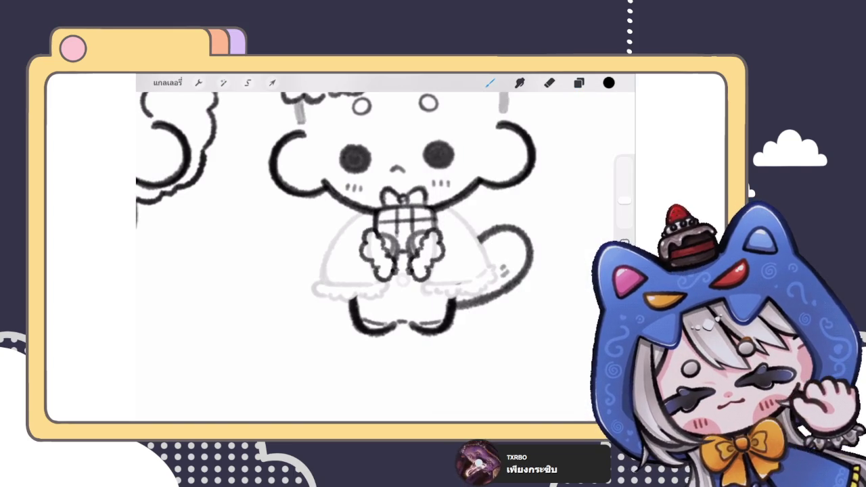
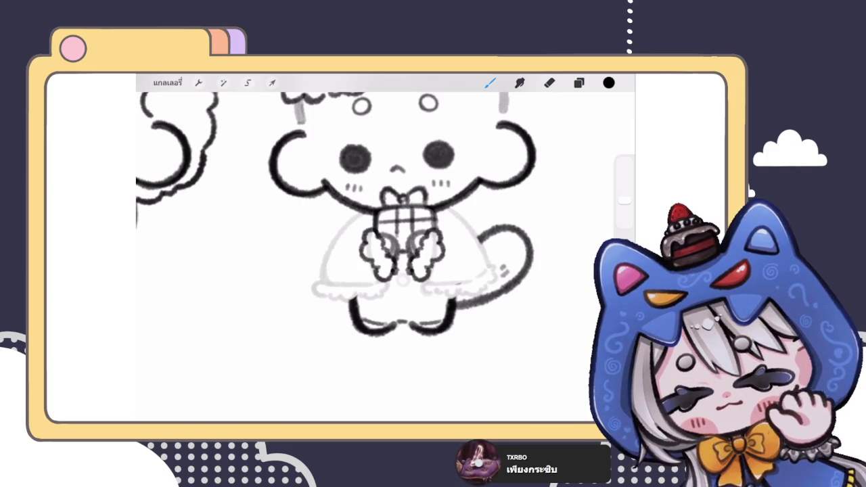
# - Select layer 103 as the active drawing layer
pyautogui.click(578, 83)
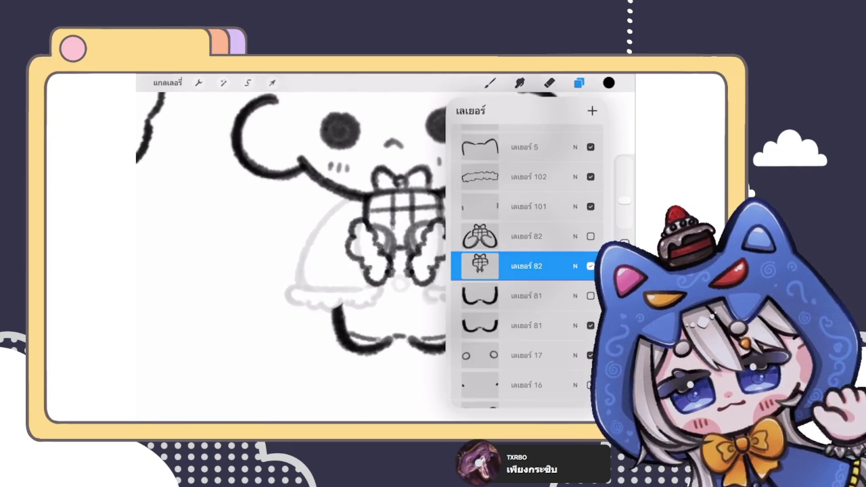
pyautogui.scroll(3, 526, 264)
pyautogui.scroll(2, 526, 264)
pyautogui.click(528, 187)
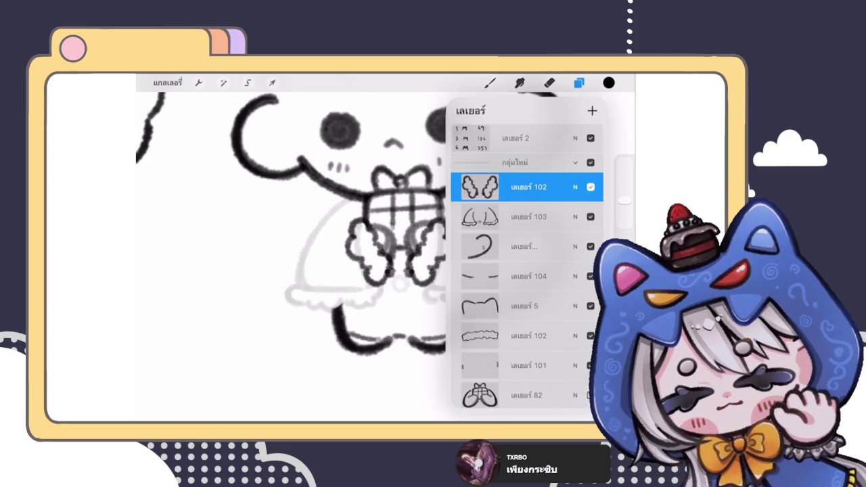
pyautogui.click(528, 217)
pyautogui.click(578, 83)
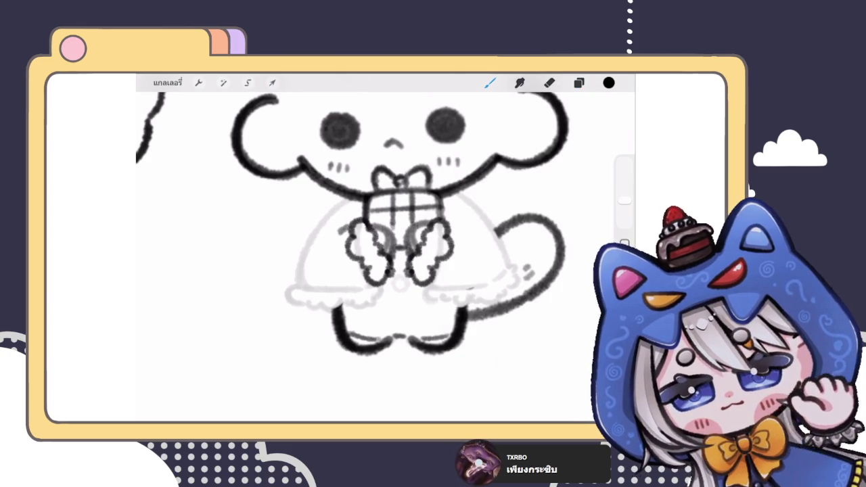
# - Try strokes along the skirt edge and the body's left side, undoing each attempt
pyautogui.scroll(2, 318, 253)
pyautogui.scroll(1, 318, 253)
pyautogui.moveTo(389, 304); pyautogui.dragTo(355, 322)
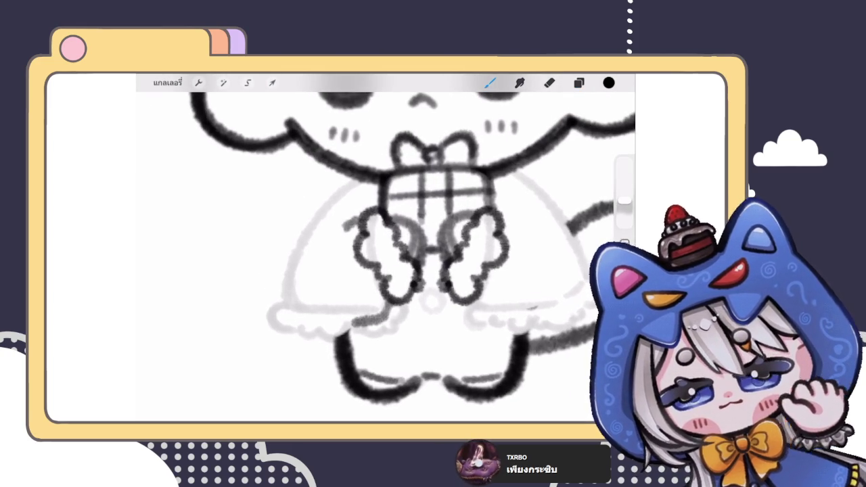
pyautogui.hotkey('ctrl', 'z')
pyautogui.moveTo(346, 183); pyautogui.dragTo(365, 325)
pyautogui.scroll(-3, 386, 250)
pyautogui.scroll(2, 385, 250)
pyautogui.hotkey('ctrl', 'z')
pyautogui.moveTo(352, 188)
pyautogui.mouseDown()
pyautogui.moveTo(305, 251)
pyautogui.moveTo(358, 292)
pyautogui.mouseUp()
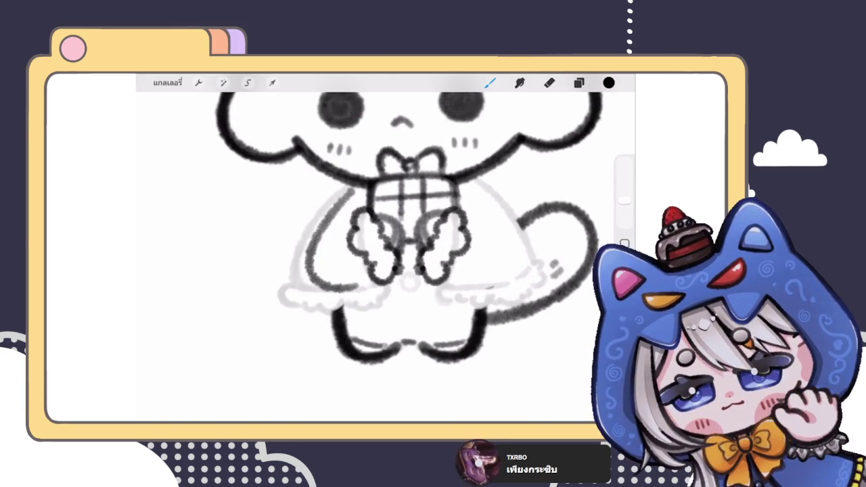
pyautogui.scroll(1, 385, 230)
pyautogui.hotkey('ctrl', 'z')
pyautogui.moveTo(356, 184)
pyautogui.mouseDown()
pyautogui.moveTo(319, 264)
pyautogui.moveTo(365, 284)
pyautogui.mouseUp()
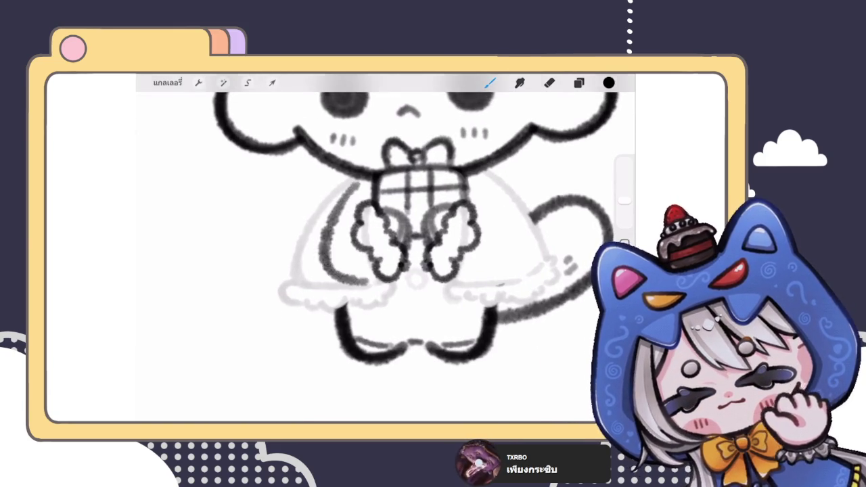
# - Settle on a dark curved outline down the body's left side beside the gift
pyautogui.scroll(-5, 386, 230)
pyautogui.scroll(5, 385, 230)
pyautogui.hotkey('ctrl', 'z')
pyautogui.moveTo(333, 210); pyautogui.dragTo(299, 284)
pyautogui.scroll(3, 385, 230)
pyautogui.scroll(2, 386, 229)
pyautogui.hotkey('ctrl', 'z')
pyautogui.moveTo(328, 184)
pyautogui.mouseDown()
pyautogui.moveTo(291, 281)
pyautogui.moveTo(365, 292)
pyautogui.mouseUp()
pyautogui.scroll(-2, 385, 229)
pyautogui.hotkey('ctrl', 'z')
pyautogui.moveTo(332, 155); pyautogui.dragTo(298, 284)
pyautogui.scroll(-3, 386, 230)
pyautogui.scroll(-5, 366, 243)
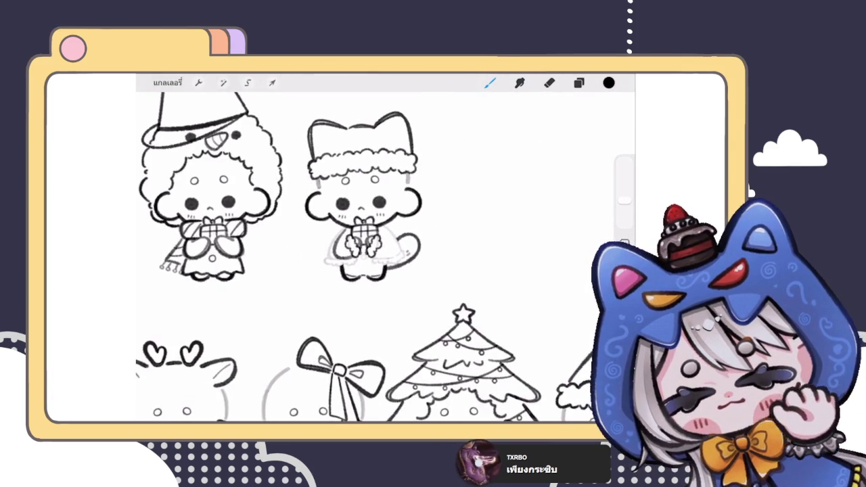
pyautogui.scroll(5, 365, 243)
pyautogui.scroll(2, 385, 216)
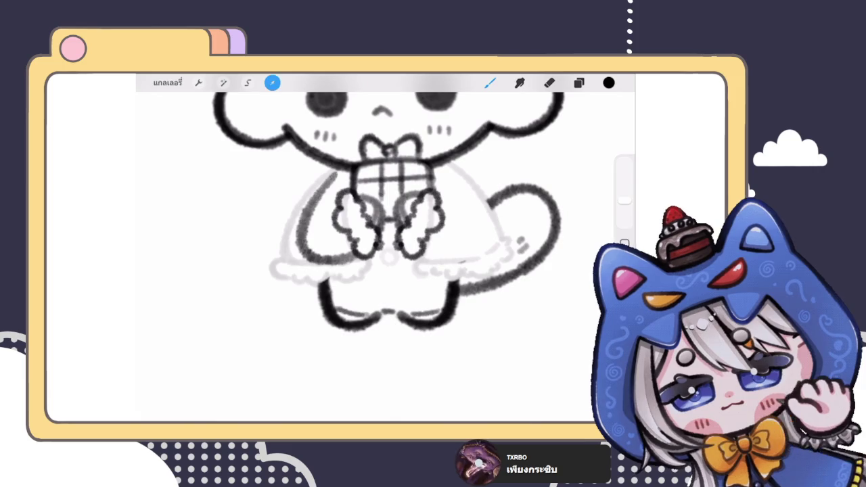
# - Redraw the dress's left side as one brush line down to the hem
pyautogui.click(272, 82)
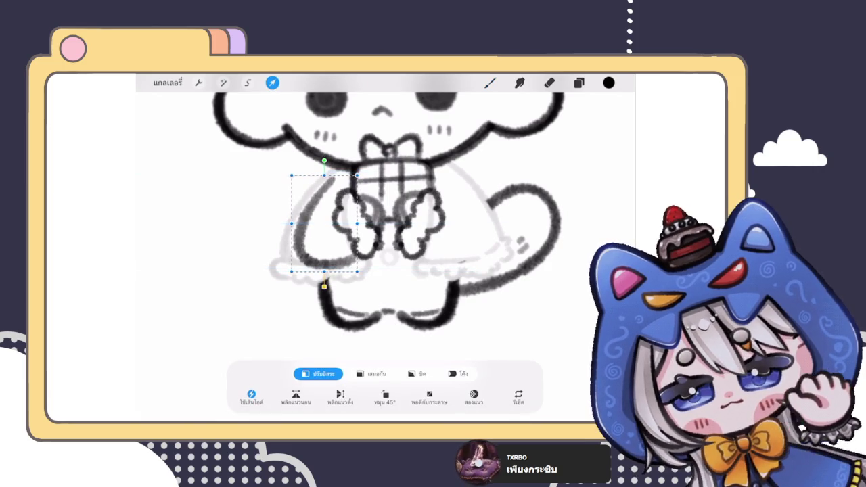
pyautogui.click(489, 82)
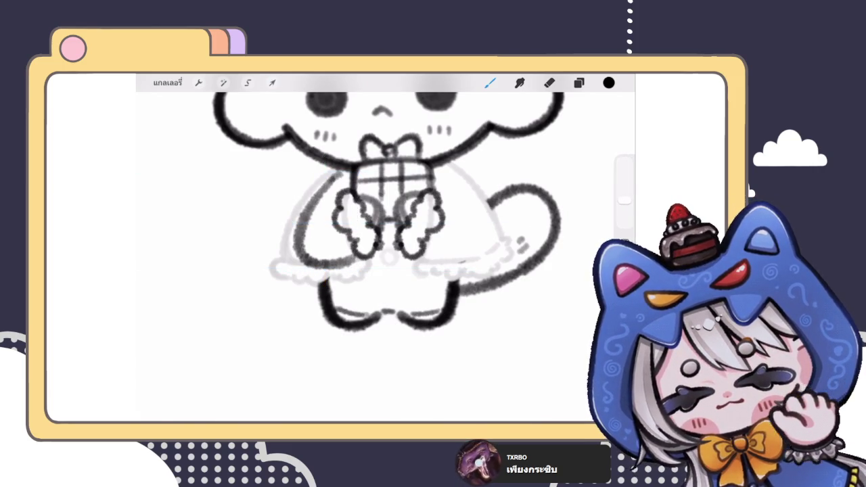
pyautogui.scroll(-3, 385, 257)
pyautogui.scroll(-2, 385, 257)
pyautogui.scroll(3, 362, 223)
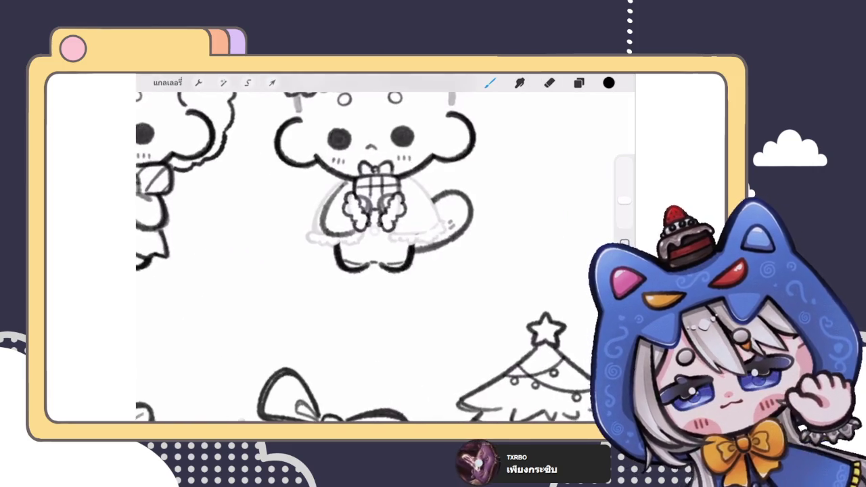
pyautogui.scroll(3, 362, 223)
pyautogui.scroll(1, 362, 223)
pyautogui.scroll(-3, 385, 257)
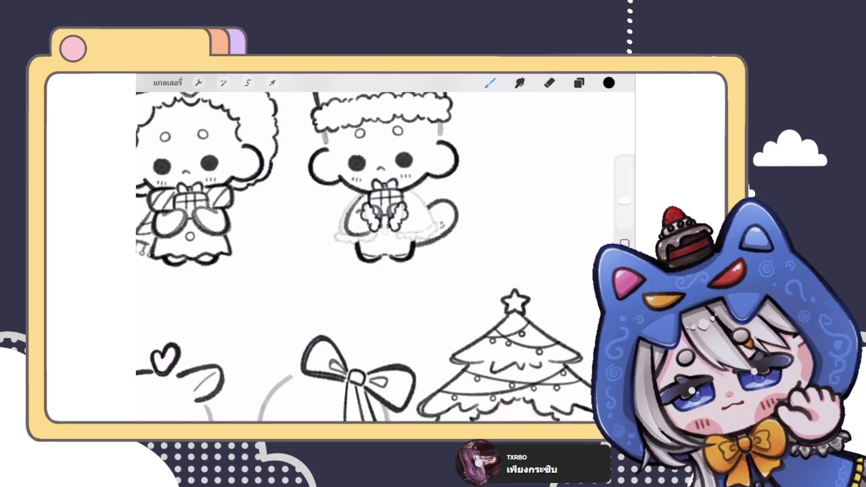
pyautogui.scroll(3, 382, 229)
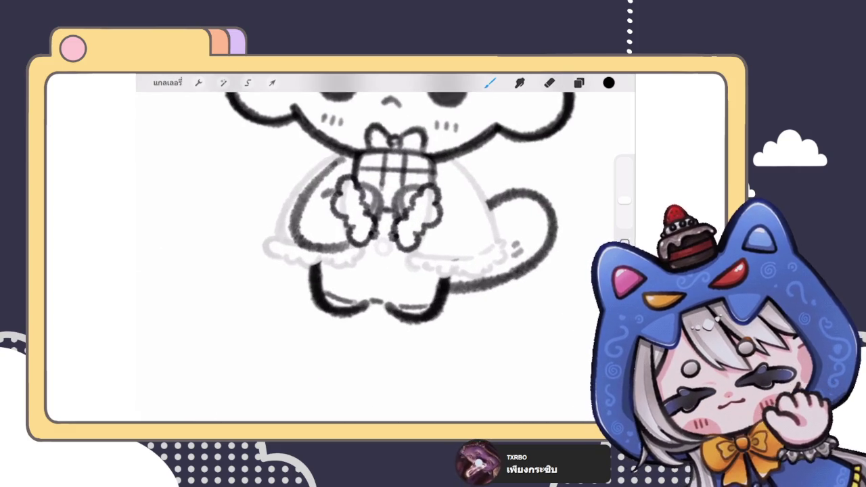
pyautogui.moveTo(338, 156)
pyautogui.mouseDown()
pyautogui.moveTo(298, 199)
pyautogui.moveTo(292, 245)
pyautogui.mouseUp()
pyautogui.scroll(2, 386, 230)
pyautogui.hotkey('ctrl', 'z')
pyautogui.moveTo(365, 153)
pyautogui.mouseDown()
pyautogui.moveTo(306, 211)
pyautogui.moveTo(305, 289)
pyautogui.moveTo(351, 297)
pyautogui.mouseUp()
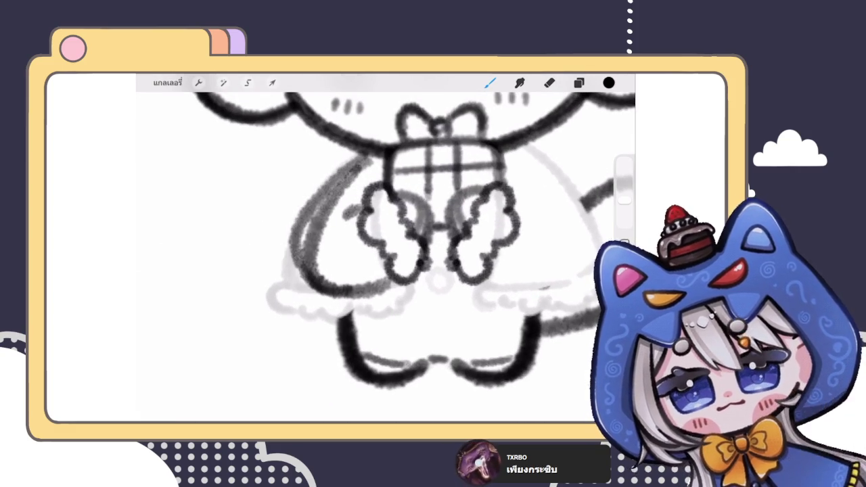
# - Erase to lighten the grey inner sketch lines on the dress's left side
pyautogui.click(549, 83)
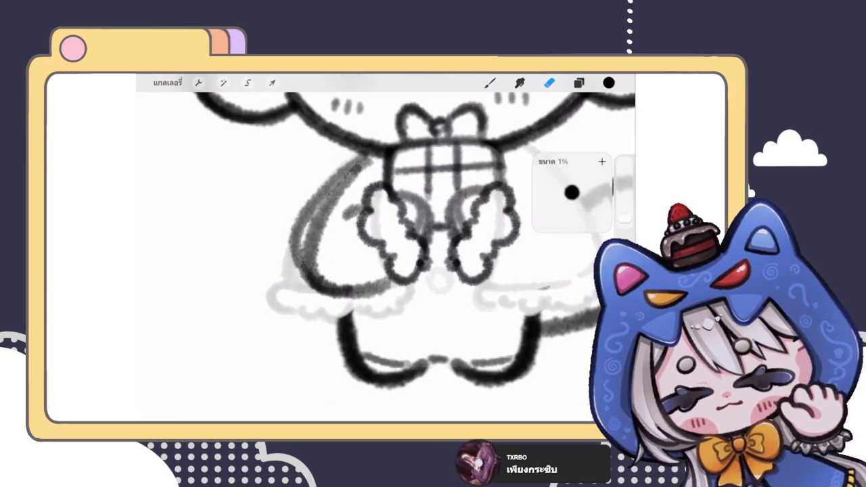
pyautogui.moveTo(315, 236)
pyautogui.mouseDown()
pyautogui.moveTo(319, 269)
pyautogui.moveTo(323, 212)
pyautogui.moveTo(368, 166)
pyautogui.moveTo(301, 237)
pyautogui.moveTo(315, 277)
pyautogui.mouseUp()
pyautogui.scroll(-3, 386, 250)
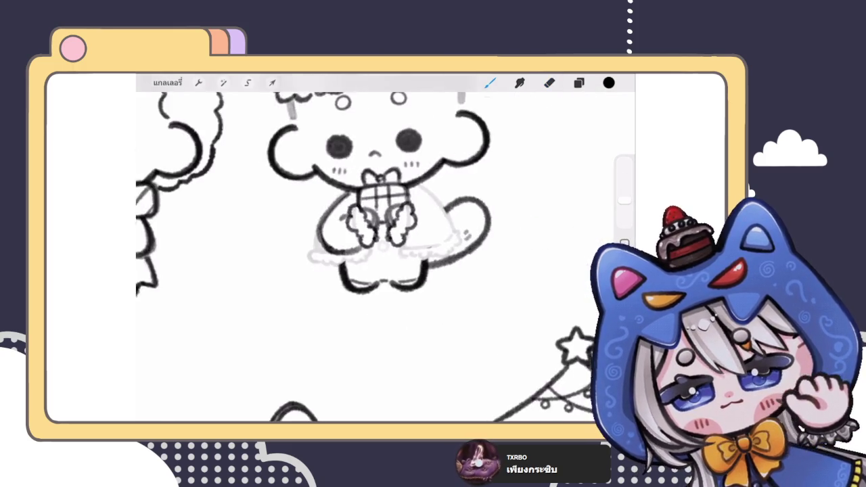
pyautogui.scroll(-3, 386, 251)
pyautogui.scroll(4, 385, 203)
pyautogui.scroll(2, 385, 203)
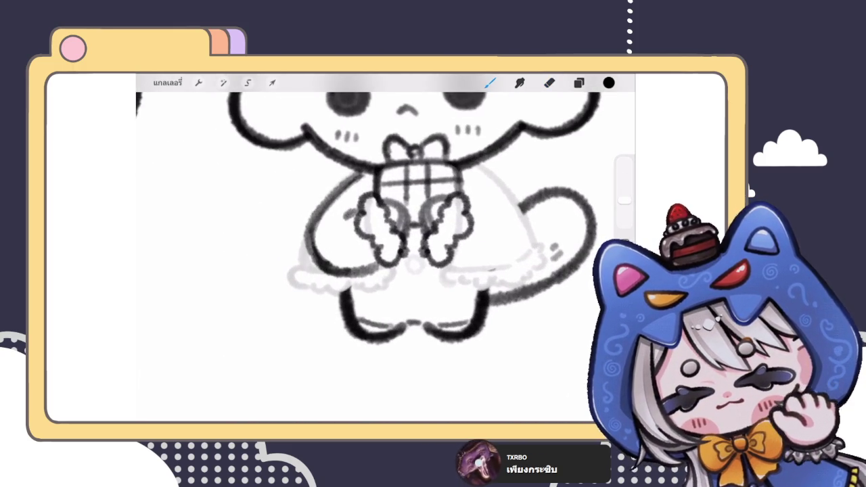
pyautogui.scroll(-3, 385, 250)
pyautogui.scroll(-3, 386, 250)
pyautogui.scroll(4, 385, 203)
# - Darken the upper-left curved arc of the body with a bolder stroke
pyautogui.click(578, 82)
pyautogui.click(579, 83)
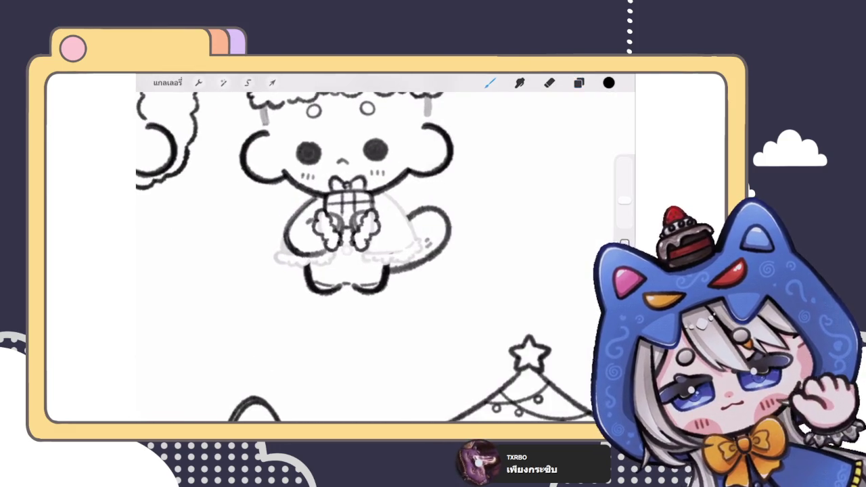
pyautogui.scroll(3, 345, 230)
pyautogui.scroll(2, 345, 230)
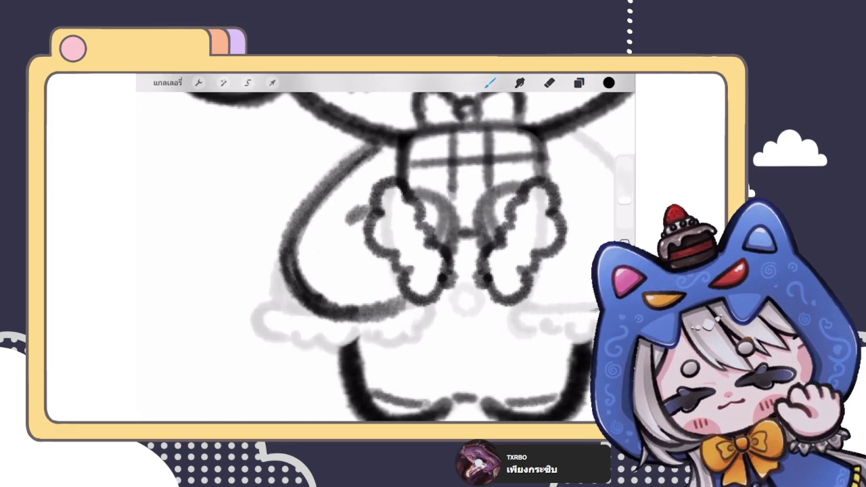
pyautogui.moveTo(287, 263); pyautogui.dragTo(365, 146)
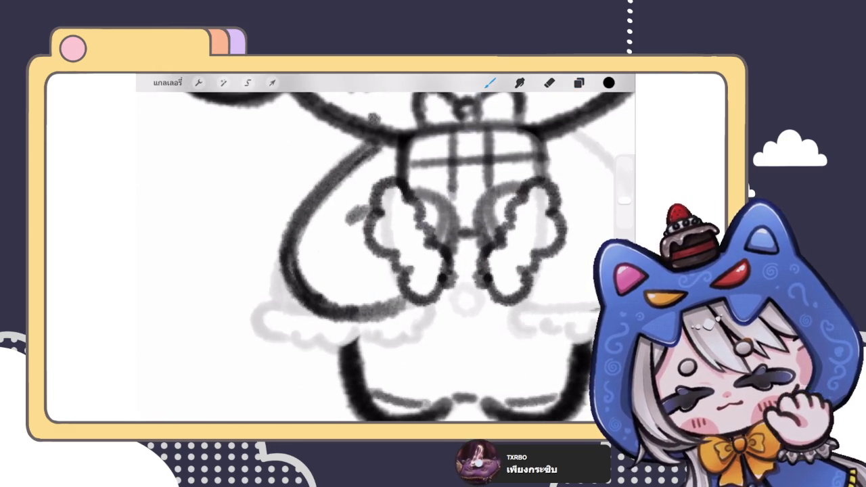
pyautogui.hotkey('ctrl', 'z')
pyautogui.moveTo(294, 223)
pyautogui.mouseDown()
pyautogui.moveTo(359, 152)
pyautogui.moveTo(340, 166)
pyautogui.mouseUp()
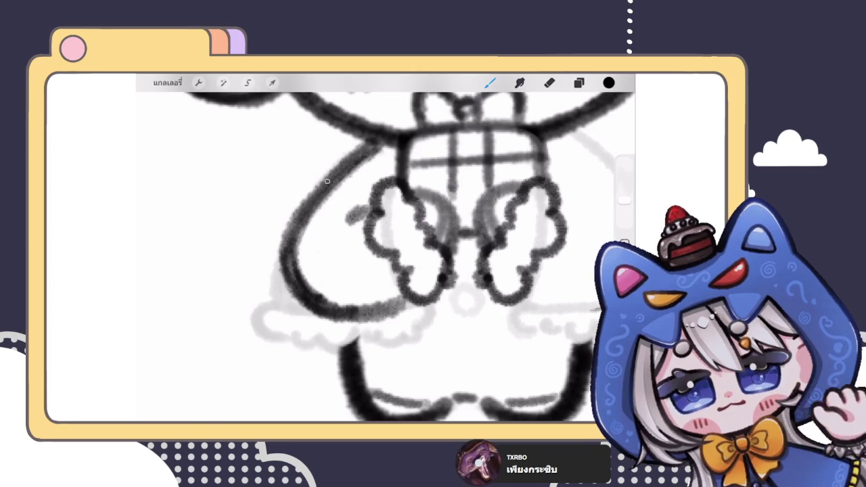
pyautogui.scroll(-5, 385, 250)
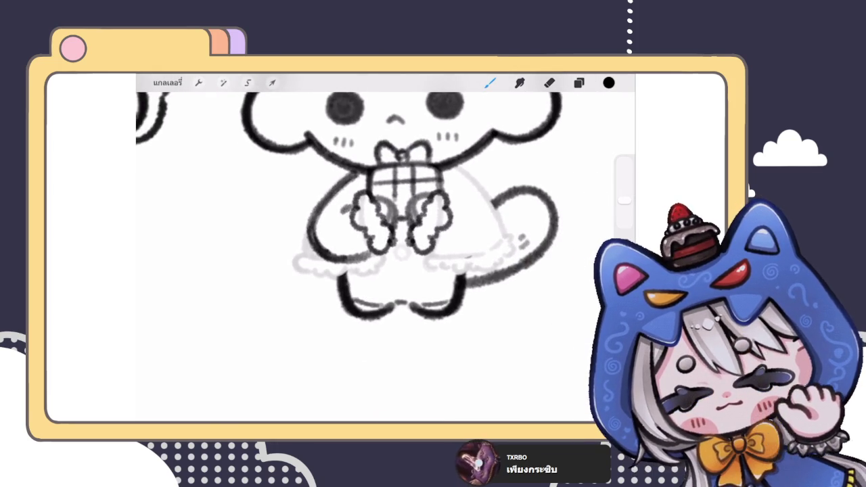
pyautogui.scroll(3, 420, 223)
pyautogui.scroll(2, 419, 223)
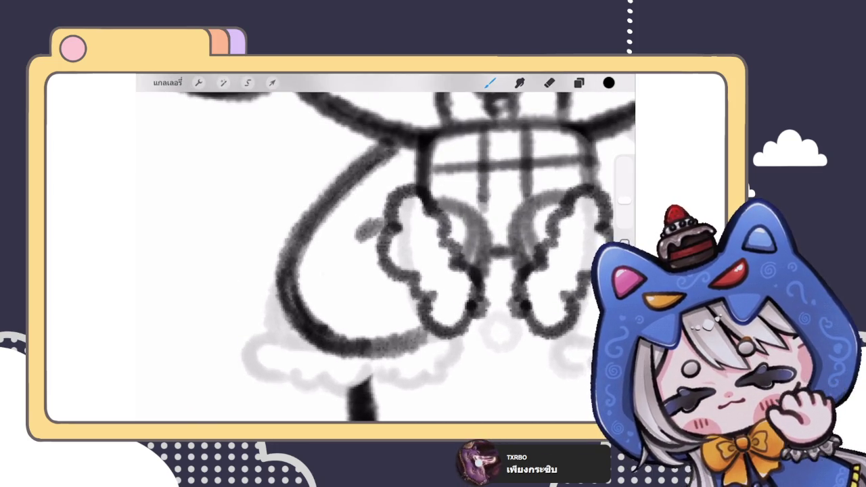
pyautogui.scroll(-2, 392, 250)
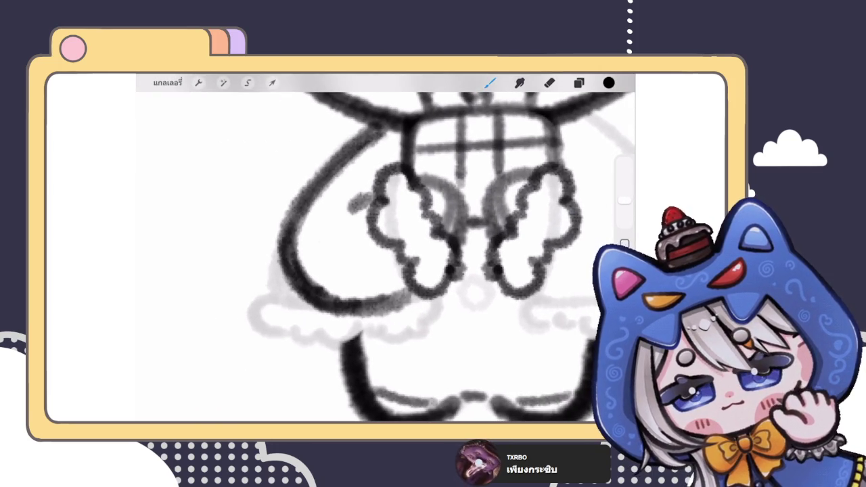
pyautogui.scroll(-3, 385, 250)
pyautogui.scroll(-3, 385, 250)
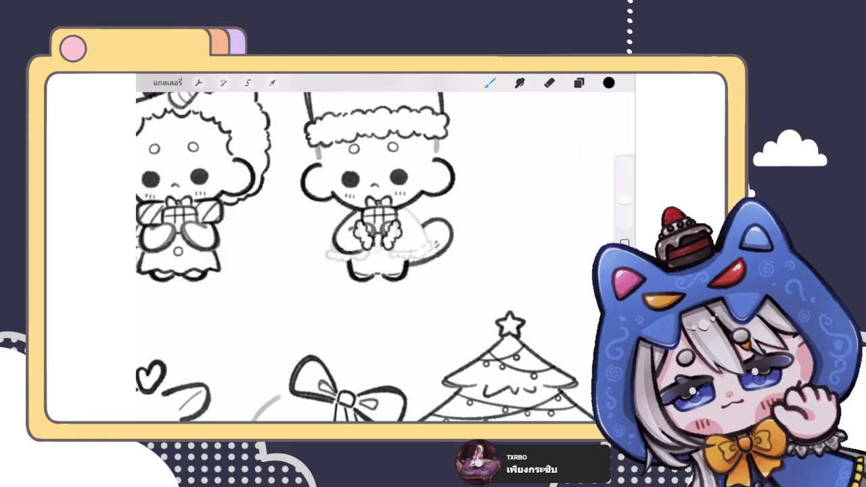
# - Push the outline on the character's left side with Liquify at 25% brush size
pyautogui.scroll(5, 385, 223)
pyautogui.click(579, 82)
pyautogui.click(578, 83)
pyautogui.click(224, 83)
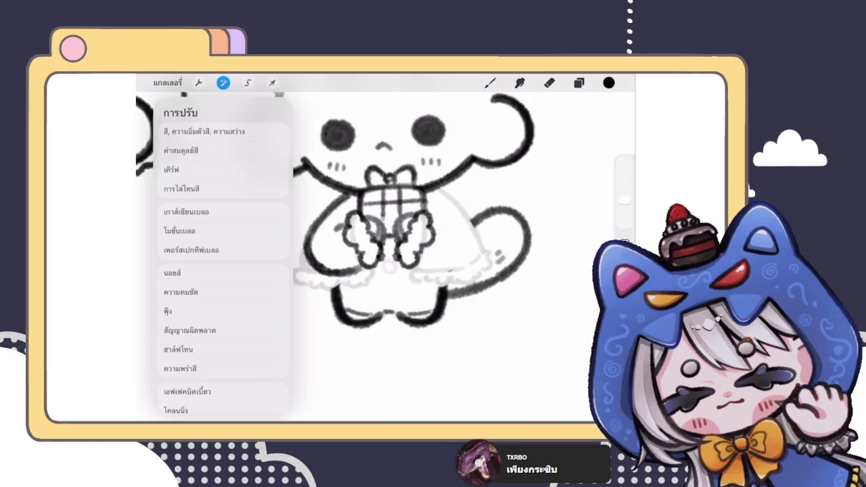
pyautogui.click(212, 391)
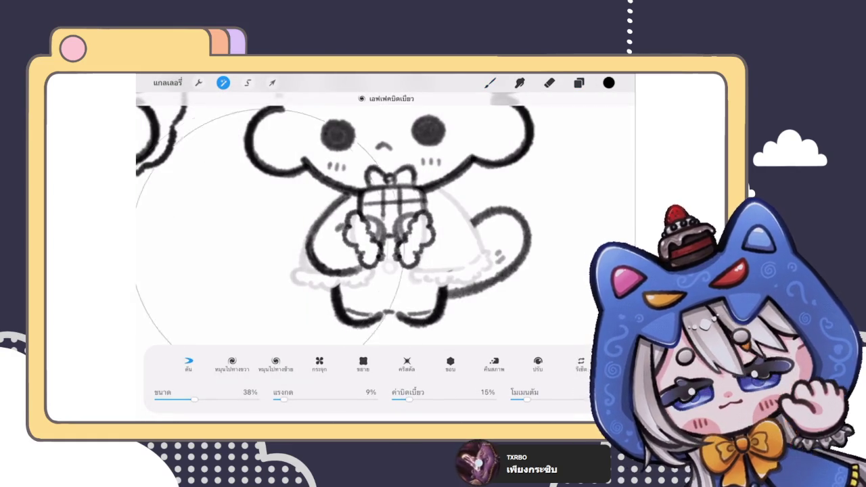
pyautogui.moveTo(194, 399); pyautogui.dragTo(181, 399)
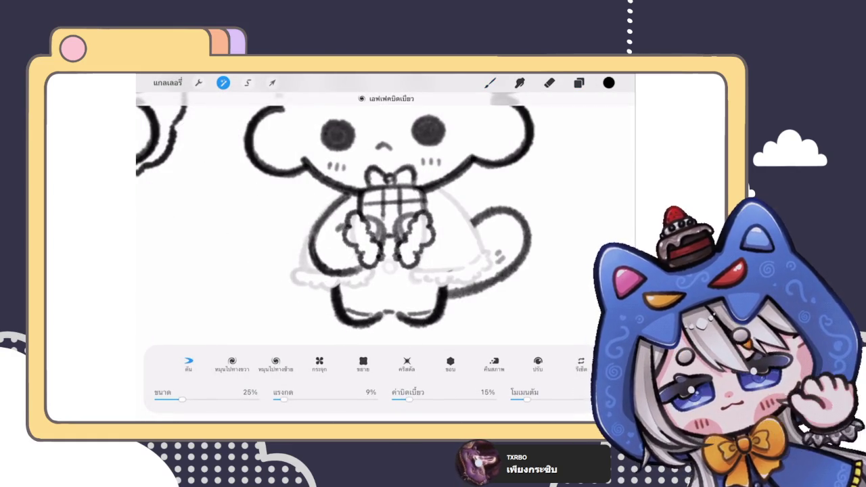
pyautogui.moveTo(284, 233); pyautogui.dragTo(315, 243)
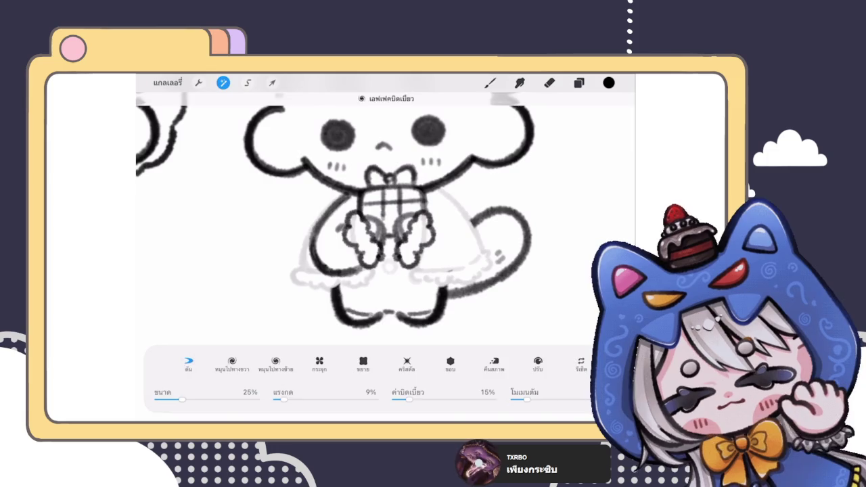
# - Finish the Liquify warp and duplicate layer 108
pyautogui.press('b')
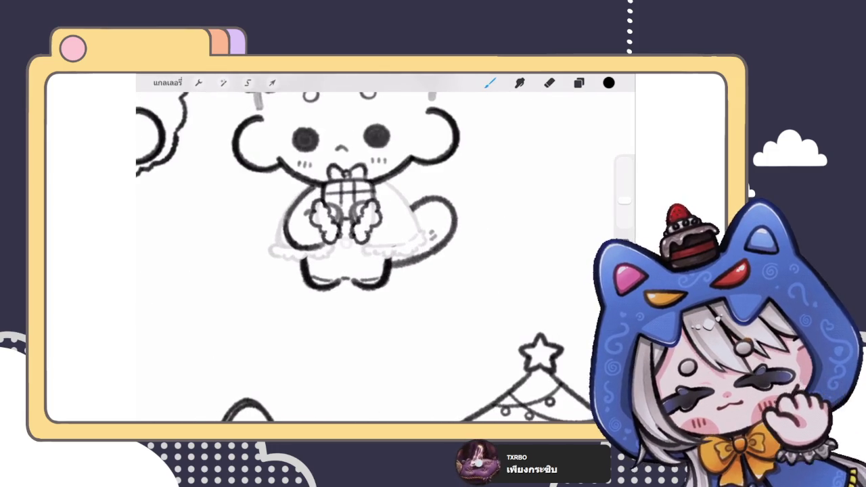
pyautogui.scroll(2, 338, 203)
pyautogui.click(579, 83)
pyautogui.moveTo(561, 218); pyautogui.dragTo(486, 217)
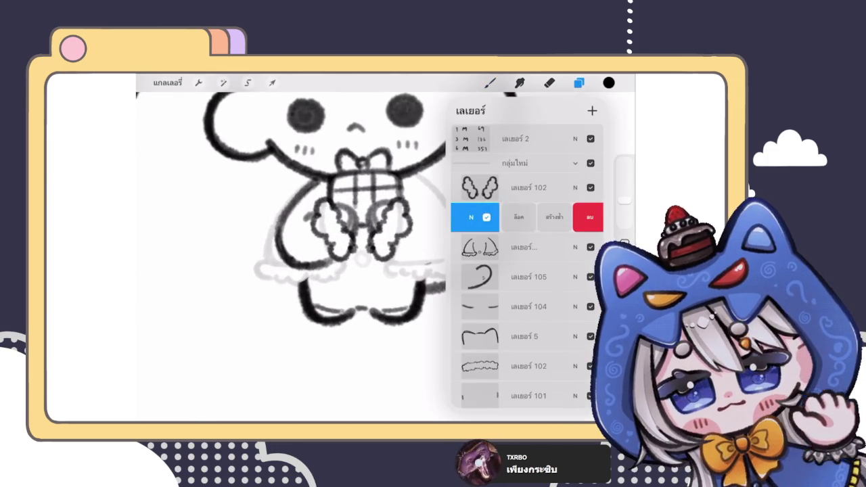
pyautogui.click(585, 217)
# - Move the duplicated outline across to the bear's right side and line it up
pyautogui.click(272, 83)
pyautogui.moveTo(303, 223)
pyautogui.mouseDown()
pyautogui.moveTo(426, 216)
pyautogui.moveTo(423, 224)
pyautogui.mouseUp()
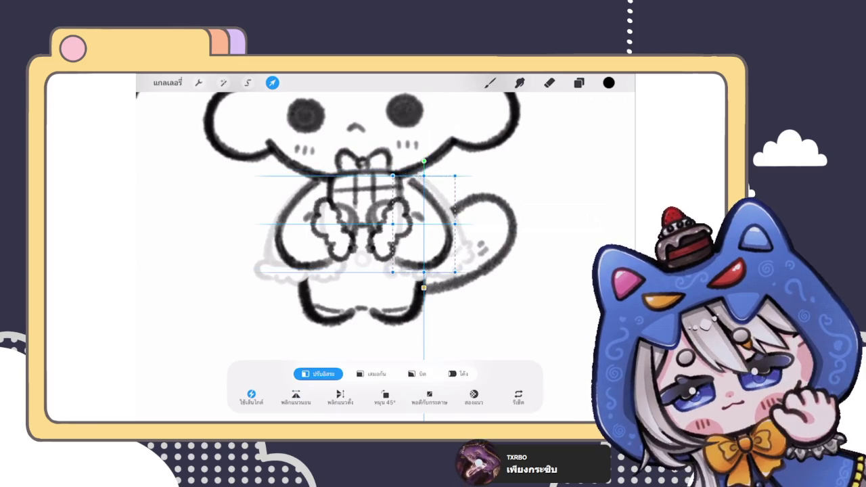
pyautogui.moveTo(423, 223); pyautogui.dragTo(421, 224)
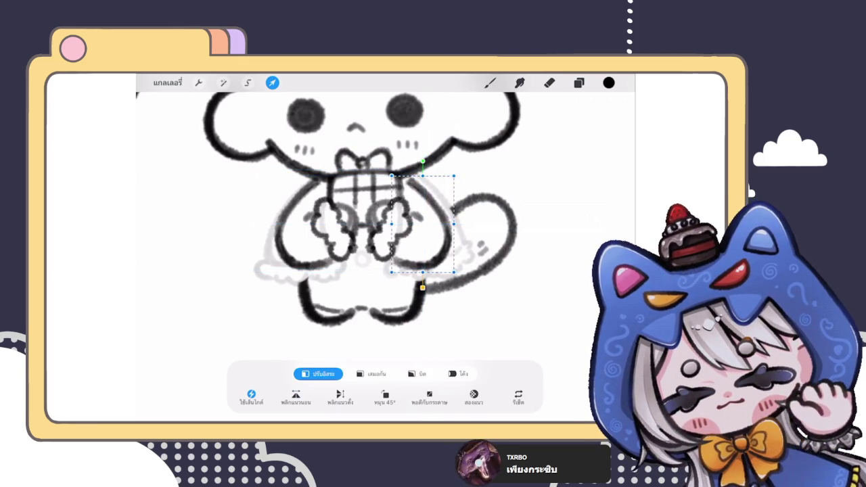
pyautogui.click(490, 82)
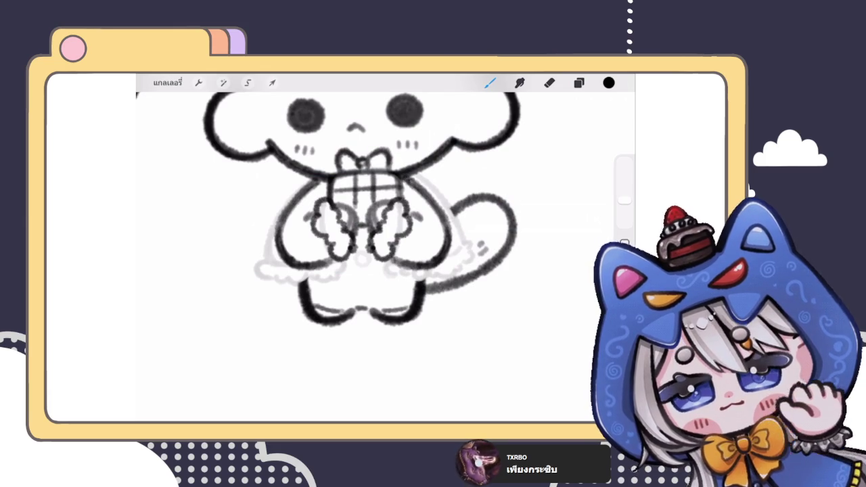
pyautogui.scroll(-3, 365, 257)
pyautogui.scroll(-3, 366, 257)
pyautogui.scroll(-3, 365, 257)
pyautogui.scroll(5, 365, 202)
pyautogui.scroll(3, 365, 223)
pyautogui.scroll(2, 365, 223)
# - Merge layer 108 down into the layer below
pyautogui.click(578, 82)
pyautogui.click(578, 83)
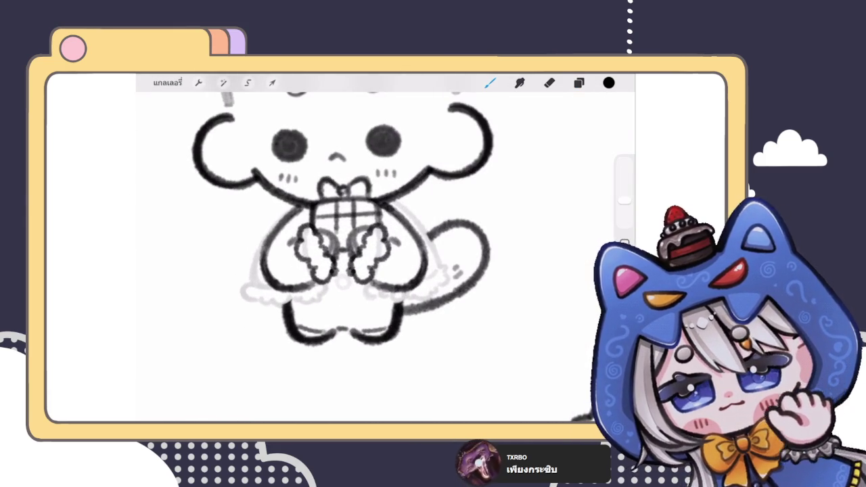
pyautogui.click(578, 82)
pyautogui.click(480, 217)
pyautogui.click(386, 289)
pyautogui.click(578, 82)
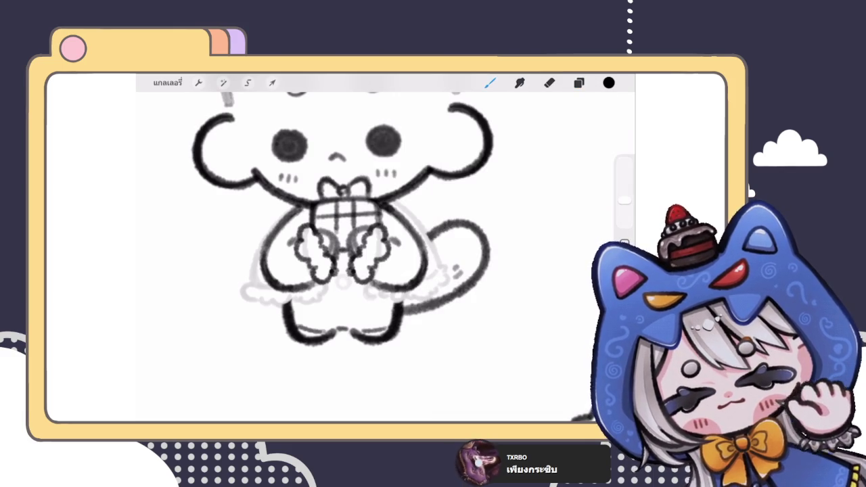
pyautogui.scroll(-2, 385, 250)
pyautogui.scroll(-3, 385, 250)
pyautogui.scroll(-3, 386, 250)
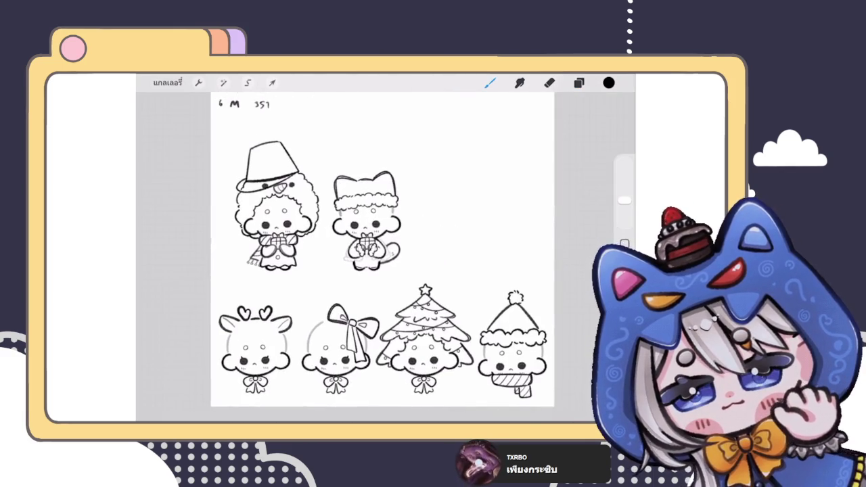
pyautogui.scroll(3, 365, 223)
pyautogui.scroll(3, 365, 223)
pyautogui.scroll(2, 365, 223)
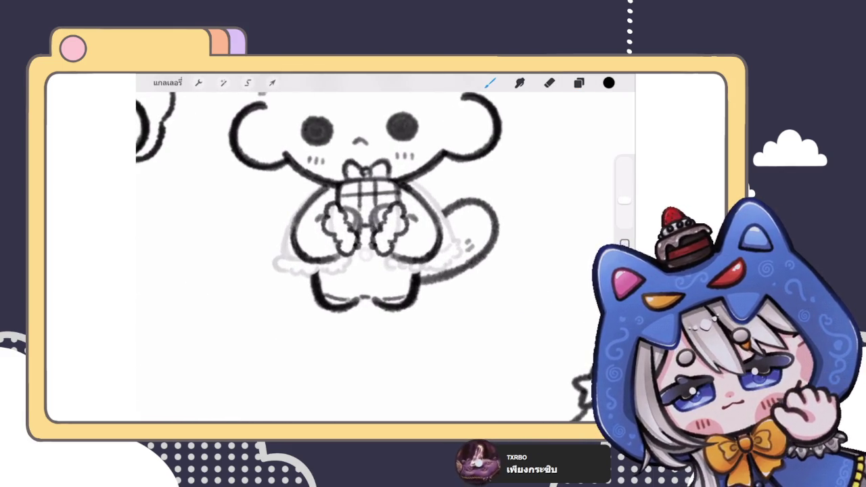
# - Hide and delete the duplicate Layer 81, then select the remaining Layer 81
pyautogui.click(578, 82)
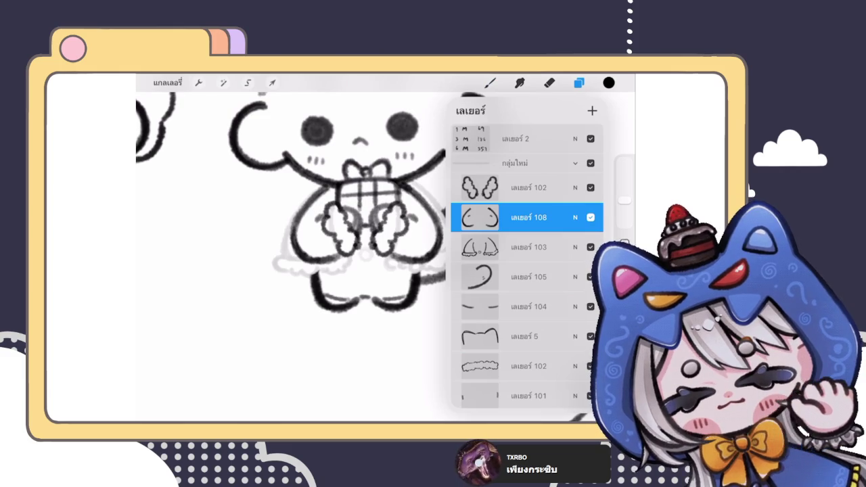
pyautogui.scroll(-1, 527, 266)
pyautogui.scroll(-3, 527, 266)
pyautogui.scroll(-2, 526, 266)
pyautogui.scroll(-2, 527, 265)
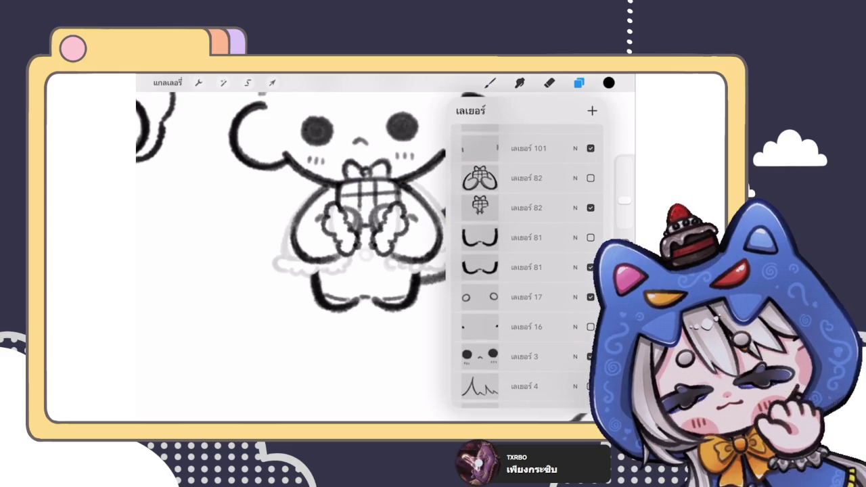
pyautogui.click(589, 267)
pyautogui.moveTo(561, 267); pyautogui.dragTo(501, 267)
pyautogui.click(579, 266)
pyautogui.click(526, 238)
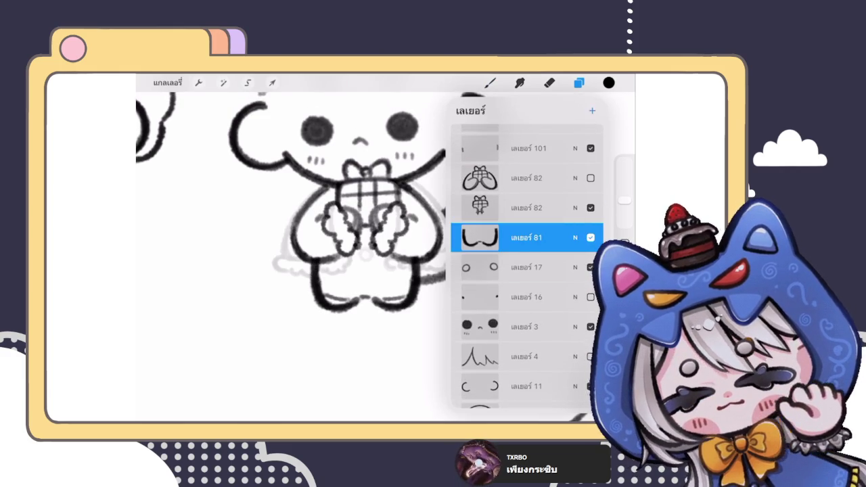
pyautogui.click(490, 82)
# - Draw a small round button just below the bear's paws
pyautogui.scroll(-3, 291, 250)
pyautogui.scroll(5, 291, 250)
pyautogui.scroll(3, 291, 250)
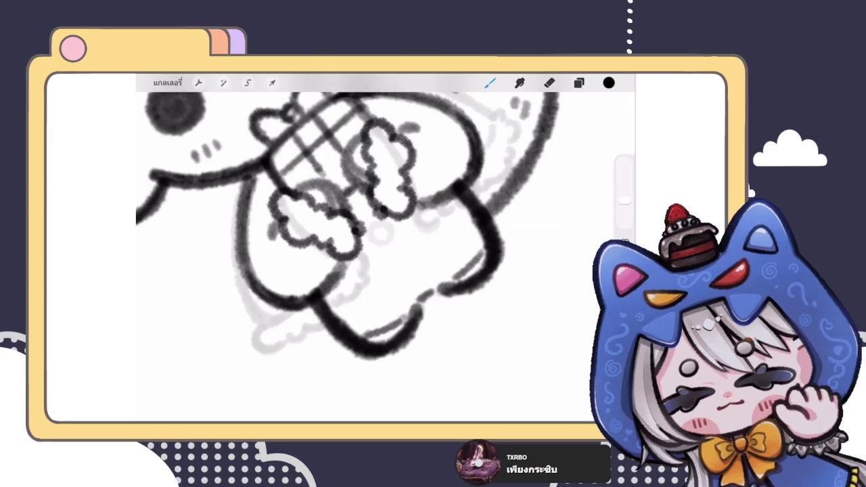
pyautogui.scroll(3, 338, 237)
pyautogui.scroll(3, 338, 237)
pyautogui.click(578, 83)
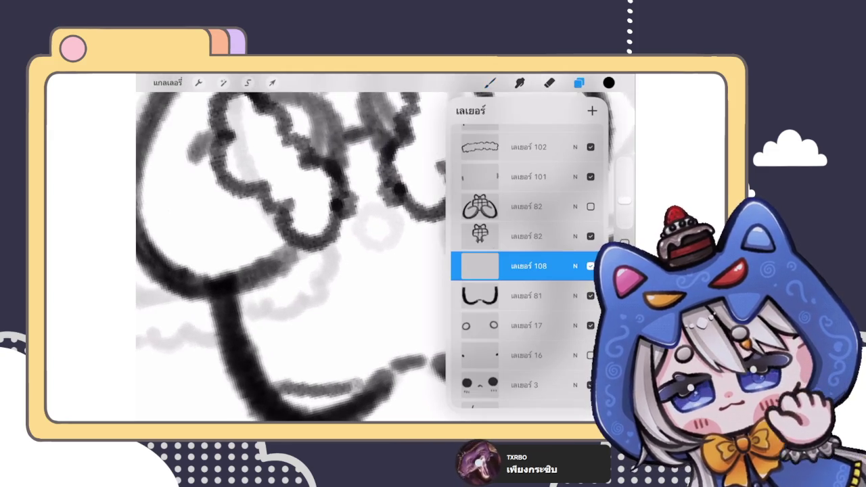
pyautogui.click(490, 83)
pyautogui.moveTo(376, 211)
pyautogui.mouseDown()
pyautogui.moveTo(357, 247)
pyautogui.moveTo(382, 213)
pyautogui.moveTo(357, 243)
pyautogui.moveTo(404, 239)
pyautogui.moveTo(379, 215)
pyautogui.mouseUp()
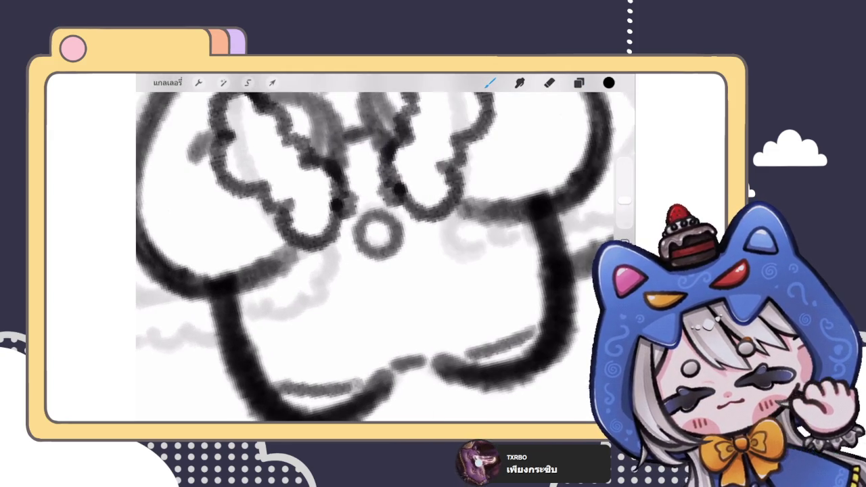
pyautogui.scroll(-5, 372, 250)
pyautogui.scroll(-3, 372, 250)
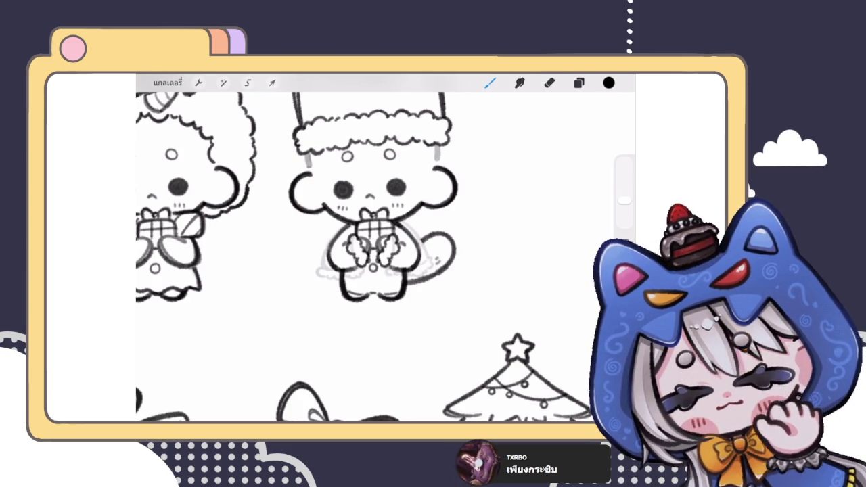
# - Check the active layer and sketch first strokes across the bear's lower body
pyautogui.scroll(5, 372, 250)
pyautogui.scroll(3, 372, 250)
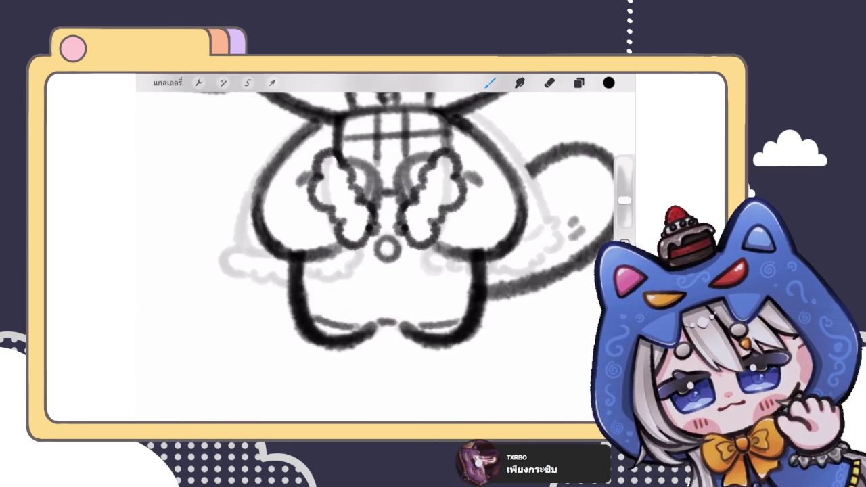
pyautogui.click(578, 82)
pyautogui.click(578, 82)
pyautogui.scroll(-3, 371, 250)
pyautogui.moveTo(257, 244); pyautogui.dragTo(347, 286)
pyautogui.scroll(-3, 372, 250)
pyautogui.scroll(3, 372, 250)
pyautogui.scroll(3, 372, 250)
pyautogui.moveTo(298, 218)
pyautogui.mouseDown()
pyautogui.moveTo(262, 263)
pyautogui.moveTo(472, 281)
pyautogui.mouseUp()
pyautogui.scroll(-5, 385, 251)
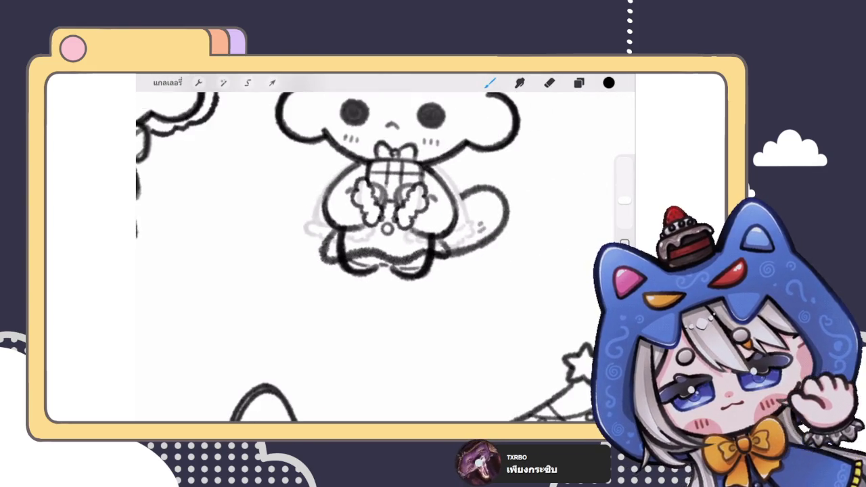
pyautogui.scroll(3, 372, 203)
# - Redraw the bear's left leg and bottom outline, undoing the failed attempts
pyautogui.hotkey('ctrl', 'z')
pyautogui.moveTo(296, 238)
pyautogui.mouseDown()
pyautogui.moveTo(298, 281)
pyautogui.moveTo(412, 271)
pyautogui.mouseUp()
pyautogui.scroll(3, 378, 216)
pyautogui.moveTo(261, 227)
pyautogui.mouseDown()
pyautogui.moveTo(347, 304)
pyautogui.moveTo(405, 287)
pyautogui.mouseUp()
pyautogui.hotkey('ctrl', 'z')
pyautogui.moveTo(277, 230)
pyautogui.mouseDown()
pyautogui.moveTo(303, 286)
pyautogui.moveTo(473, 291)
pyautogui.mouseUp()
pyautogui.scroll(-5, 385, 203)
pyautogui.scroll(-5, 386, 203)
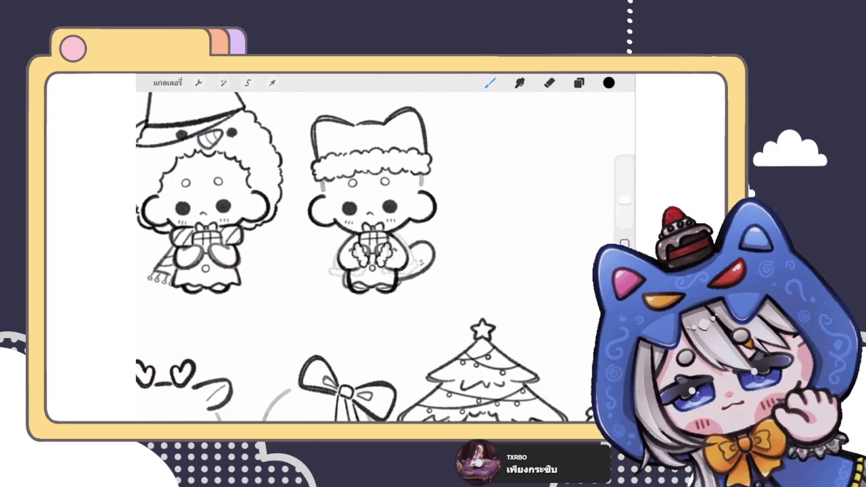
pyautogui.hotkey('ctrl', 'z')
pyautogui.scroll(5, 371, 251)
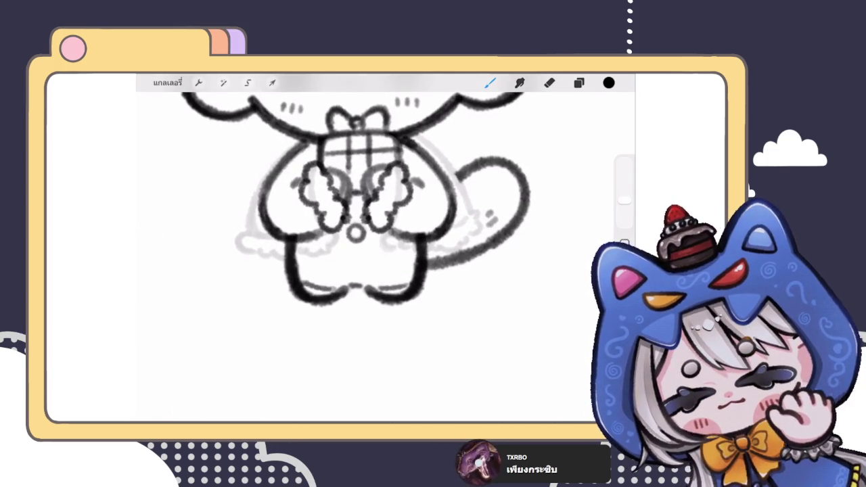
# - Rotate and tilt the canvas so the bear lies diagonally, undoing a stray stroke
pyautogui.moveTo(352, 223)
pyautogui.mouseDown()
pyautogui.moveTo(324, 257)
pyautogui.moveTo(379, 203)
pyautogui.mouseUp()
pyautogui.scroll(-3, 372, 203)
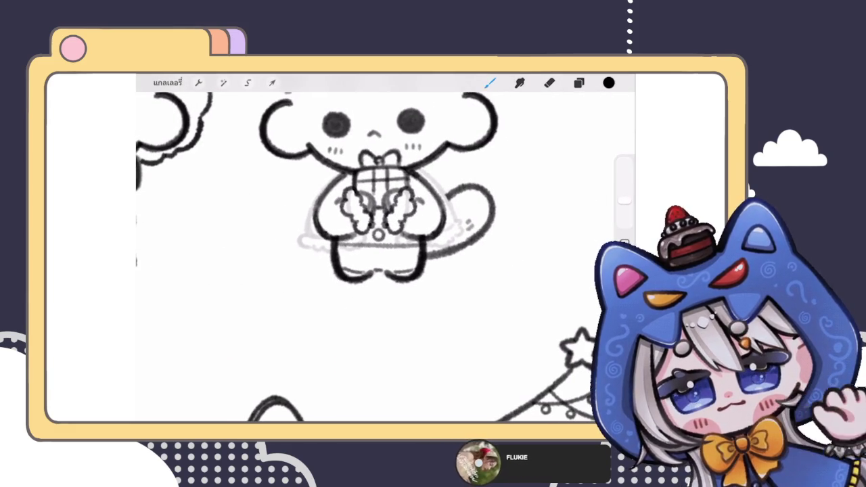
pyautogui.scroll(-3, 372, 203)
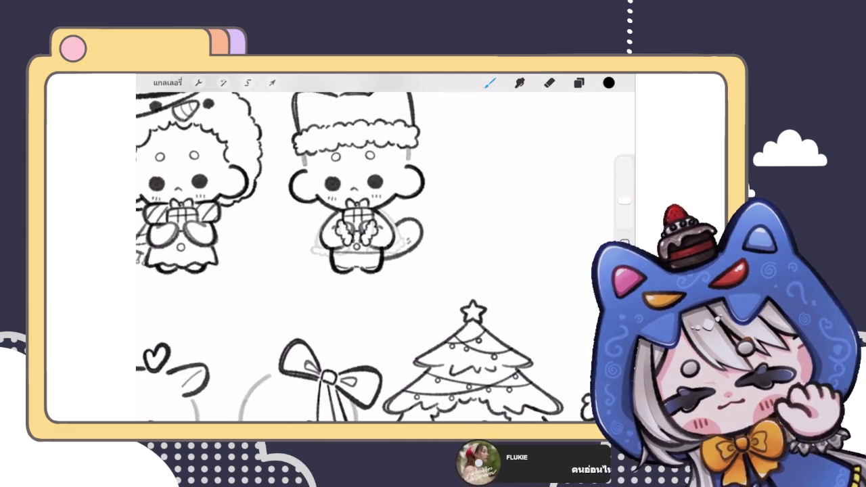
pyautogui.moveTo(358, 230); pyautogui.dragTo(405, 203)
pyautogui.moveTo(379, 257); pyautogui.dragTo(406, 230)
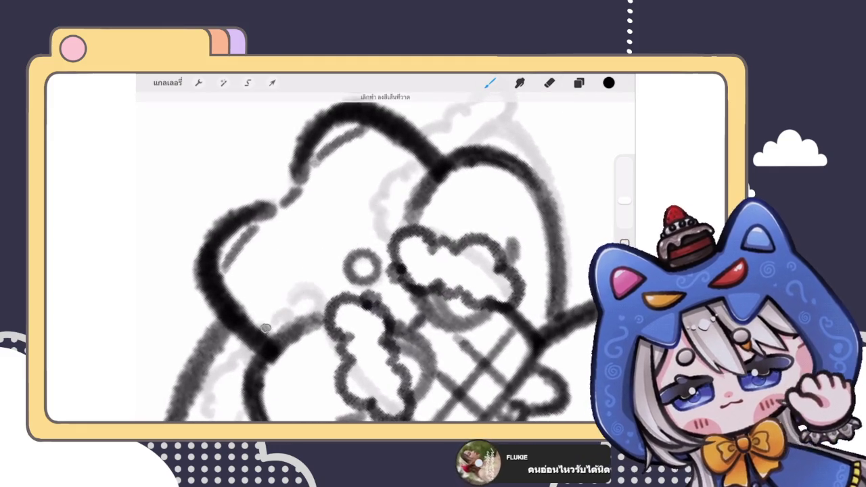
pyautogui.hotkey('ctrl', 'z')
# - Draw the diagonal band line across the bear's body, redrawing it once
pyautogui.moveTo(264, 334); pyautogui.dragTo(433, 161)
pyautogui.hotkey('ctrl', 'z')
pyautogui.moveTo(261, 338); pyautogui.dragTo(436, 161)
pyautogui.scroll(-5, 386, 250)
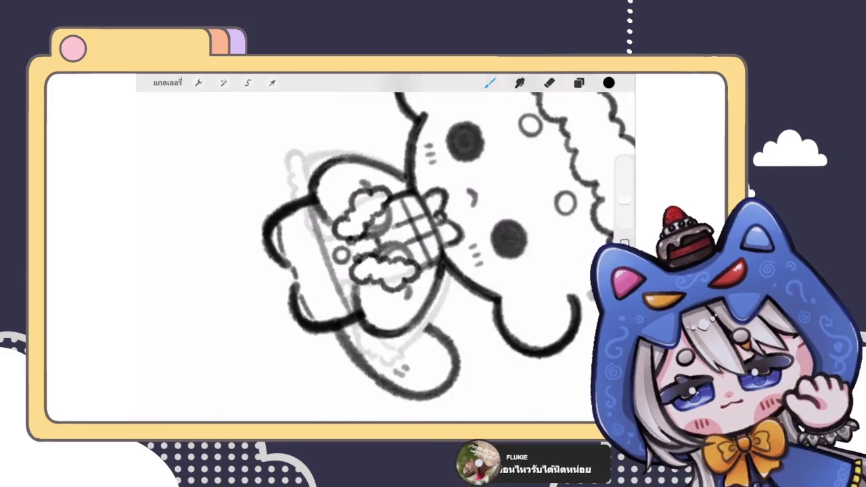
pyautogui.scroll(5, 386, 250)
pyautogui.scroll(3, 386, 243)
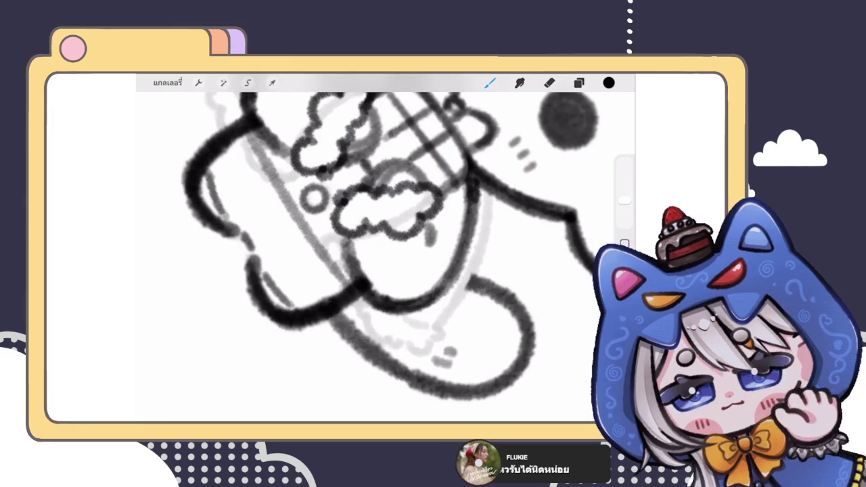
pyautogui.scroll(-3, 385, 244)
pyautogui.scroll(-2, 386, 251)
pyautogui.scroll(-2, 385, 251)
pyautogui.scroll(-2, 386, 250)
pyautogui.scroll(-1, 385, 251)
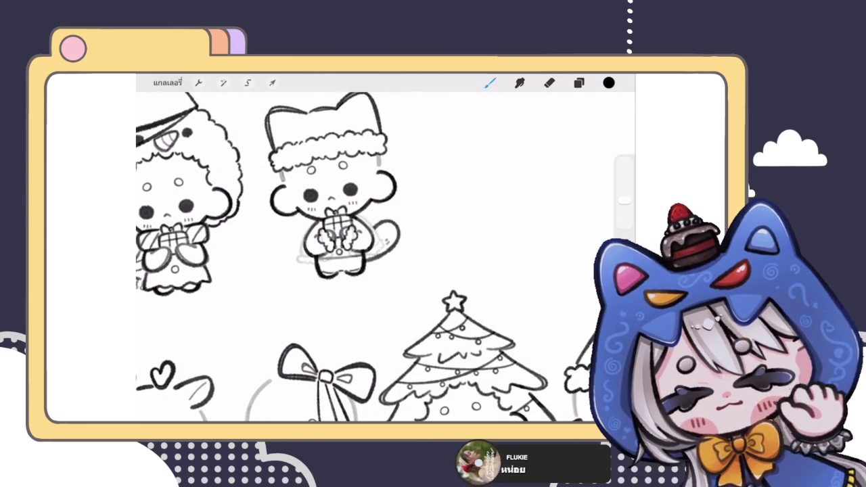
pyautogui.scroll(2, 335, 243)
pyautogui.scroll(2, 334, 244)
pyautogui.scroll(2, 335, 244)
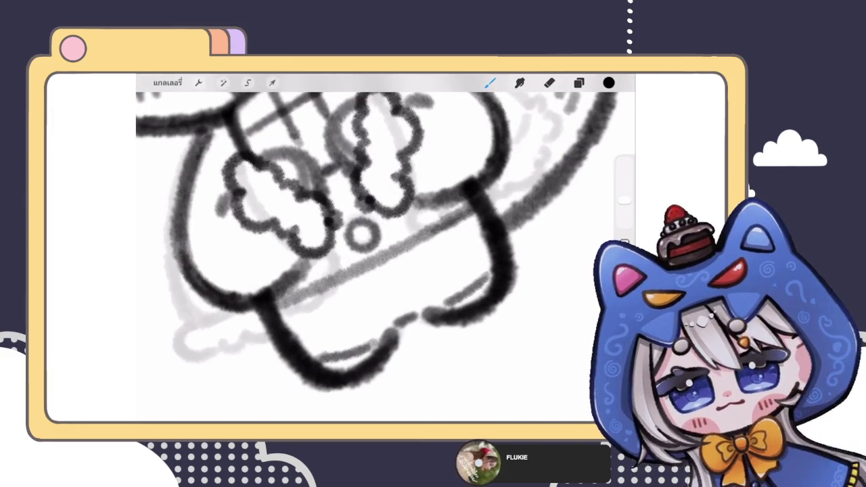
# - Add grey band lines across the bear's body
pyautogui.moveTo(289, 325); pyautogui.dragTo(470, 240)
pyautogui.scroll(-3, 365, 230)
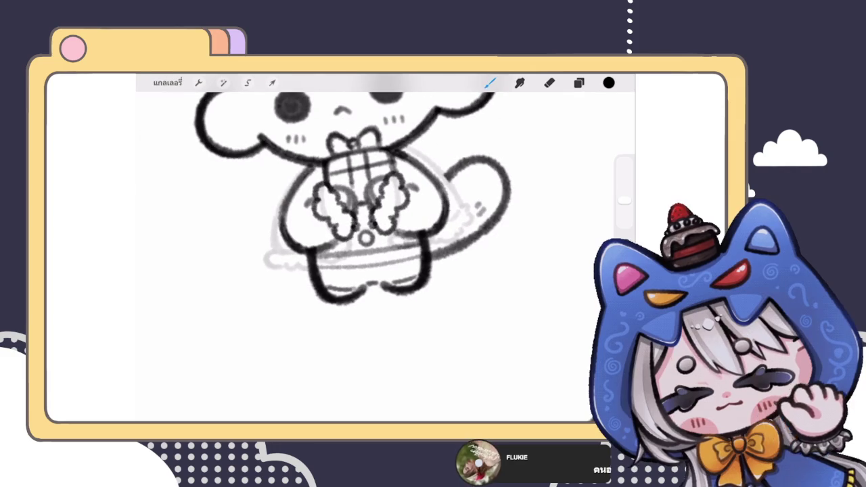
pyautogui.scroll(2, 352, 203)
pyautogui.scroll(2, 351, 203)
# - Outline and darken the round buckle below the bear's paws
pyautogui.moveTo(358, 227)
pyautogui.mouseDown()
pyautogui.moveTo(390, 253)
pyautogui.moveTo(361, 228)
pyautogui.mouseUp()
pyautogui.moveTo(396, 230); pyautogui.dragTo(396, 257)
pyautogui.moveTo(363, 229)
pyautogui.mouseDown()
pyautogui.moveTo(362, 257)
pyautogui.moveTo(397, 257)
pyautogui.mouseUp()
pyautogui.moveTo(366, 225); pyautogui.dragTo(399, 225)
pyautogui.scroll(-5, 379, 203)
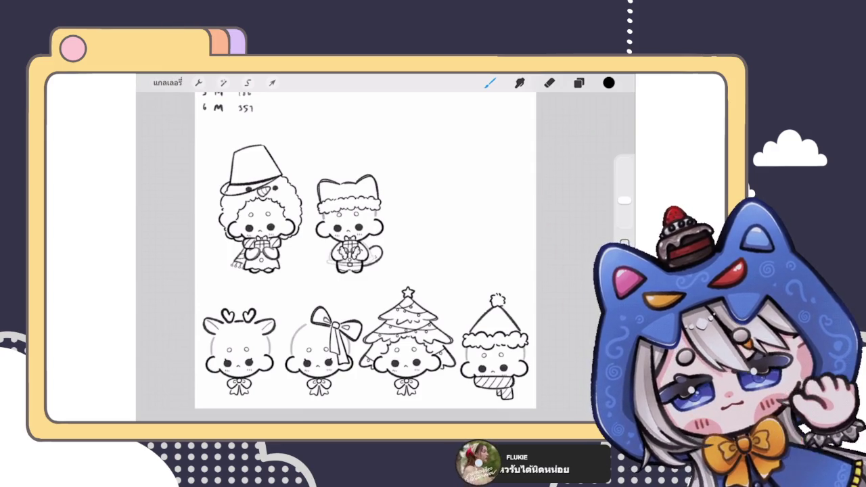
# - Erase the thin diagonal stray stroke near the cat's belt
pyautogui.click(578, 82)
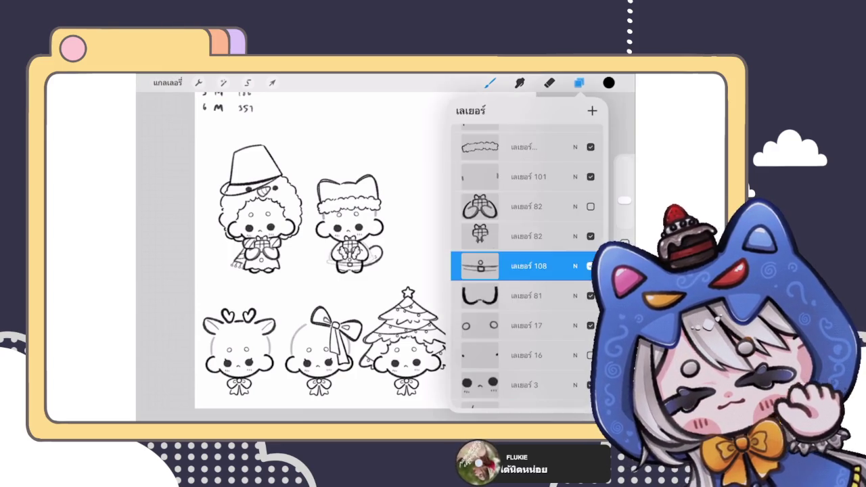
pyautogui.click(578, 82)
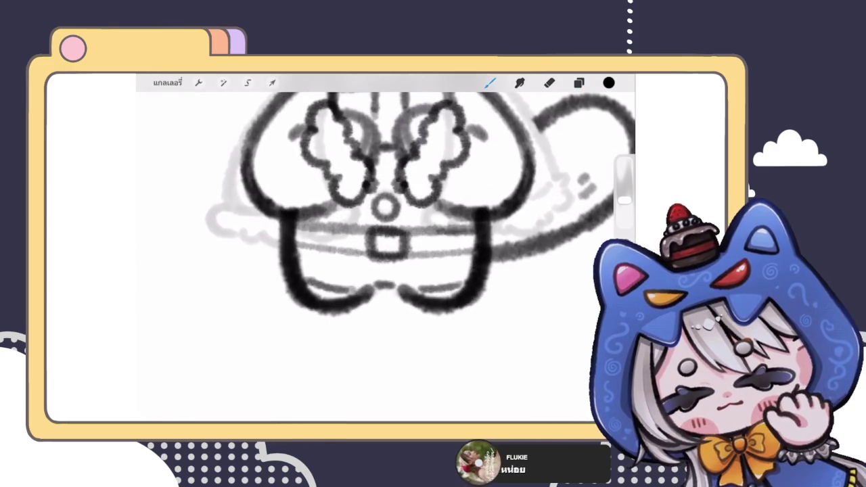
pyautogui.moveTo(399, 271)
pyautogui.mouseDown()
pyautogui.moveTo(329, 305)
pyautogui.moveTo(402, 236)
pyautogui.moveTo(519, 174)
pyautogui.mouseUp()
pyautogui.moveTo(420, 260); pyautogui.dragTo(498, 205)
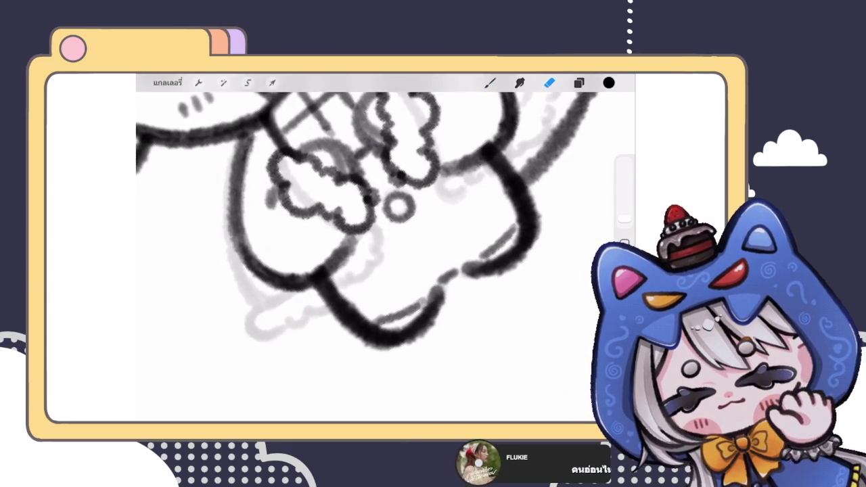
pyautogui.click(578, 83)
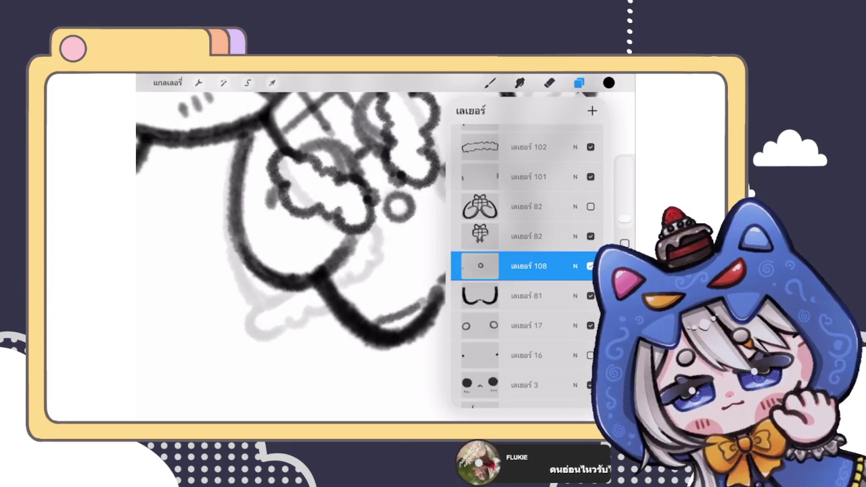
pyautogui.click(348, 230)
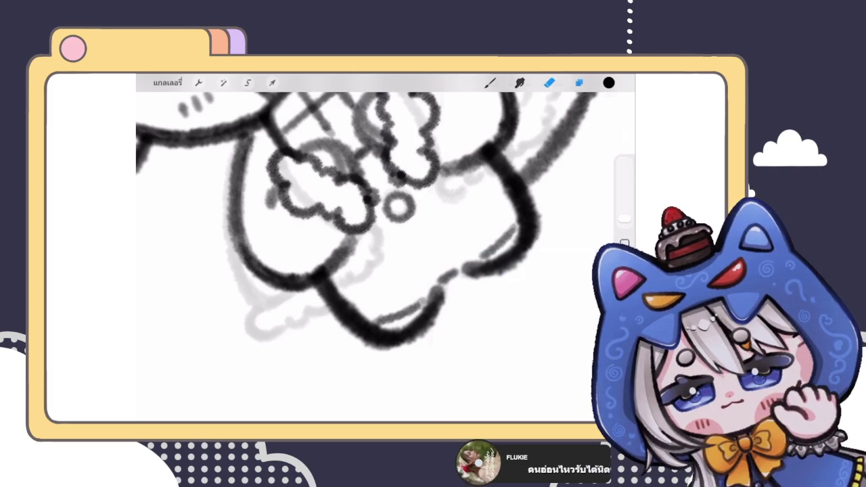
# - On layer 108, nudge the small ring slightly upward with Transform
pyautogui.click(579, 82)
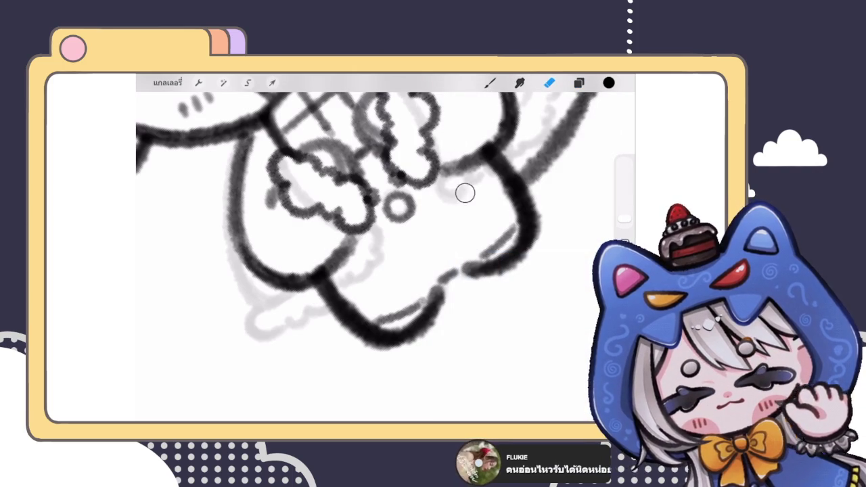
pyautogui.click(578, 82)
pyautogui.click(578, 82)
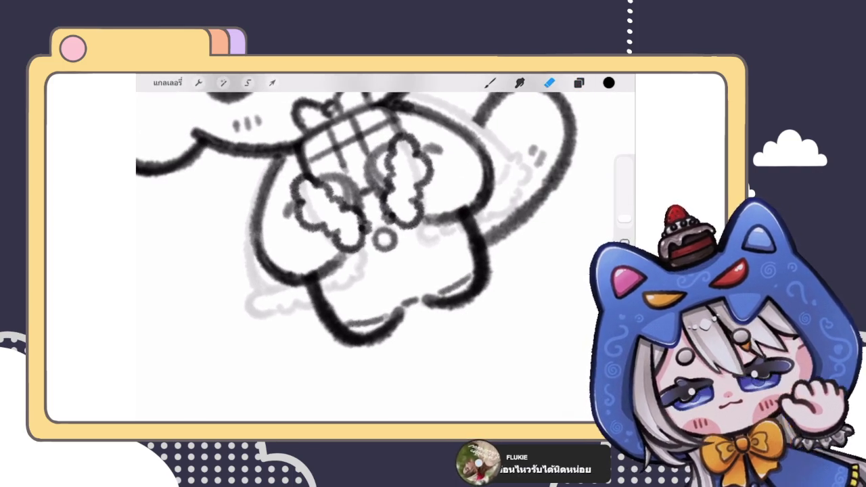
pyautogui.click(578, 82)
pyautogui.click(579, 83)
pyautogui.scroll(3, 386, 237)
pyautogui.click(578, 83)
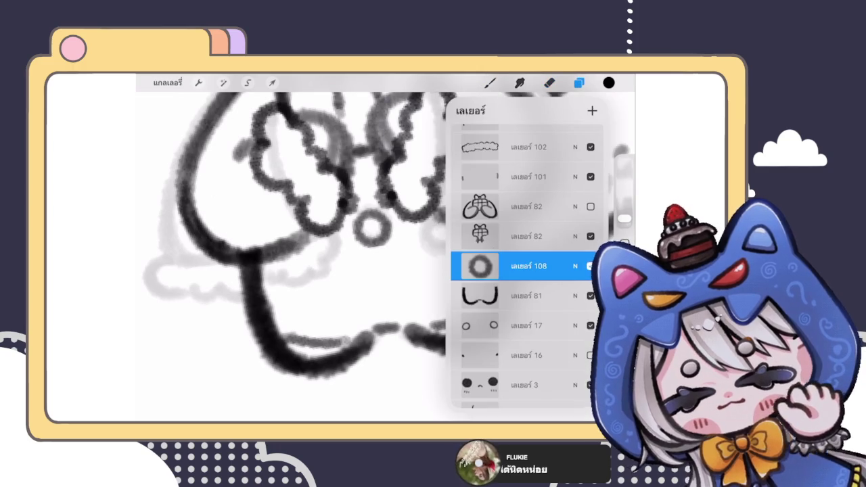
pyautogui.click(272, 83)
pyautogui.moveTo(370, 228); pyautogui.dragTo(368, 224)
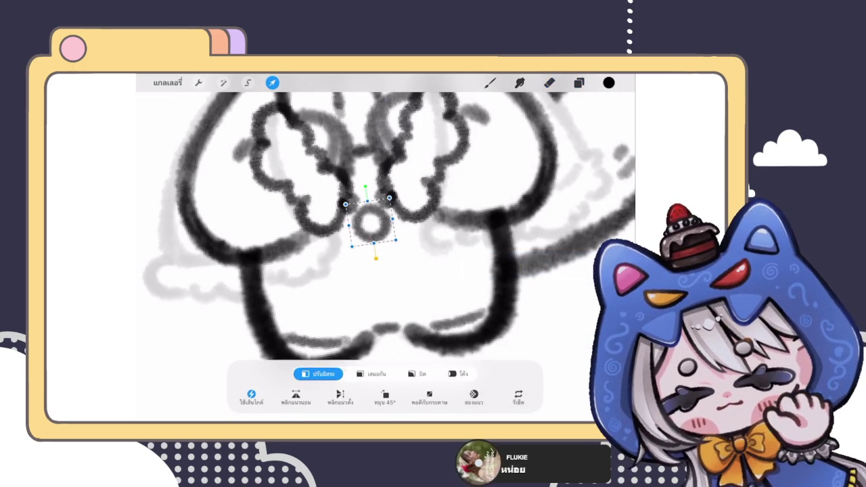
pyautogui.click(578, 83)
# - Add a new blank layer above layer 81
pyautogui.click(529, 295)
pyautogui.click(592, 110)
pyautogui.click(578, 83)
pyautogui.scroll(-3, 385, 236)
pyautogui.scroll(-3, 386, 237)
pyautogui.scroll(-2, 385, 236)
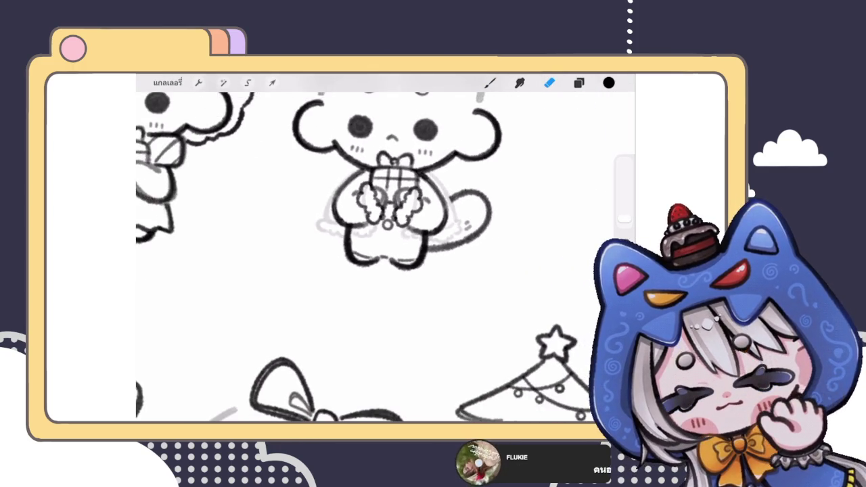
# - With the brush, draw the diagonal belt line across the cat's lower body after two undone tries
pyautogui.scroll(-2, 385, 250)
pyautogui.scroll(8, 385, 250)
pyautogui.click(490, 83)
pyautogui.moveTo(284, 317); pyautogui.dragTo(459, 213)
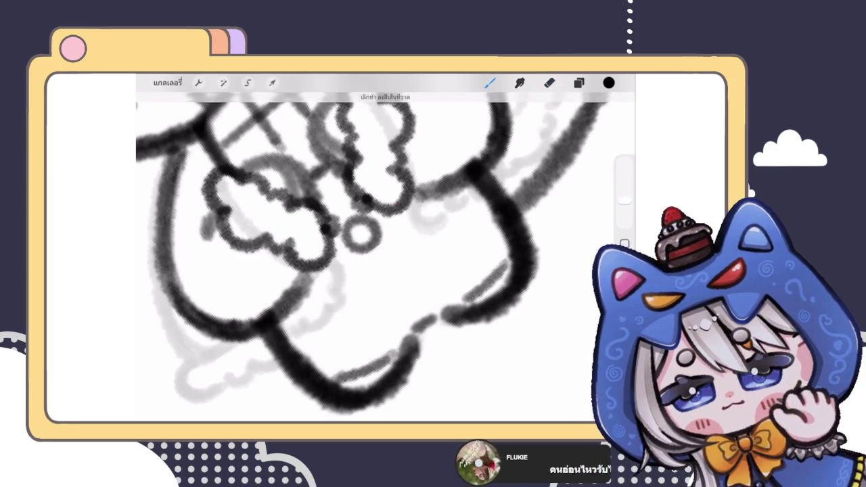
pyautogui.hotkey('ctrl', 'z')
pyautogui.moveTo(284, 321); pyautogui.dragTo(466, 186)
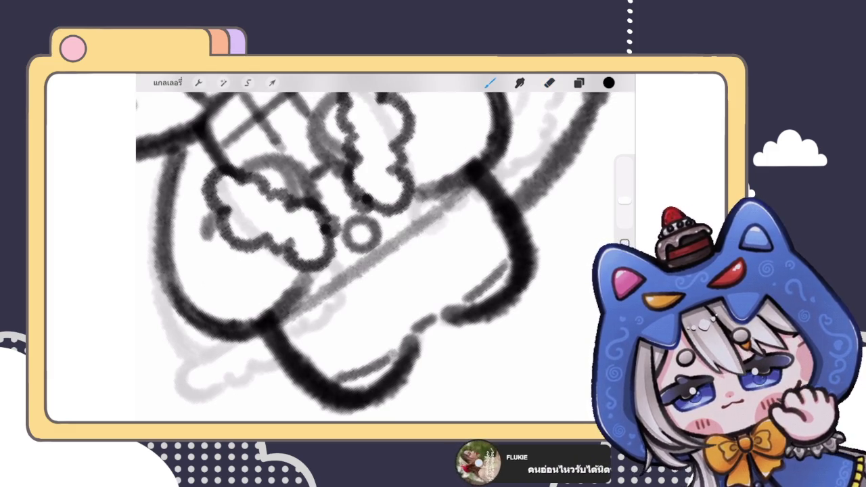
pyautogui.hotkey('ctrl', 'z')
pyautogui.moveTo(277, 324); pyautogui.dragTo(473, 183)
pyautogui.scroll(-5, 386, 250)
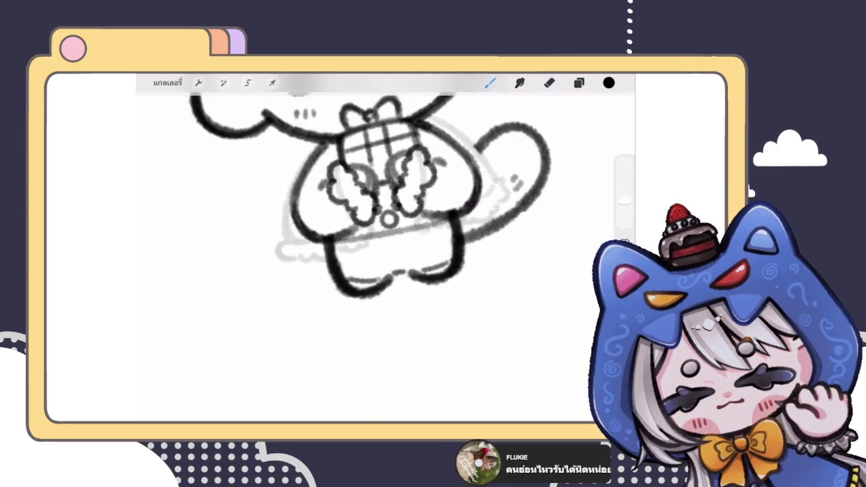
pyautogui.scroll(-3, 385, 250)
pyautogui.scroll(-5, 385, 250)
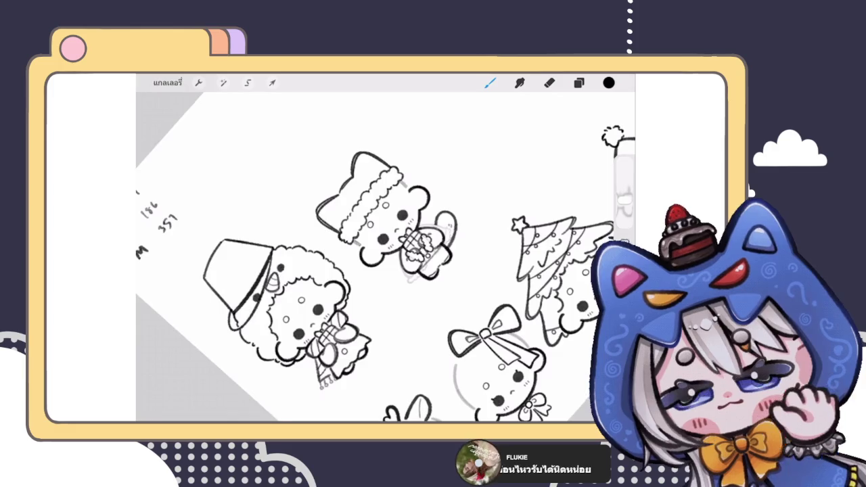
pyautogui.scroll(5, 385, 251)
pyautogui.scroll(5, 386, 250)
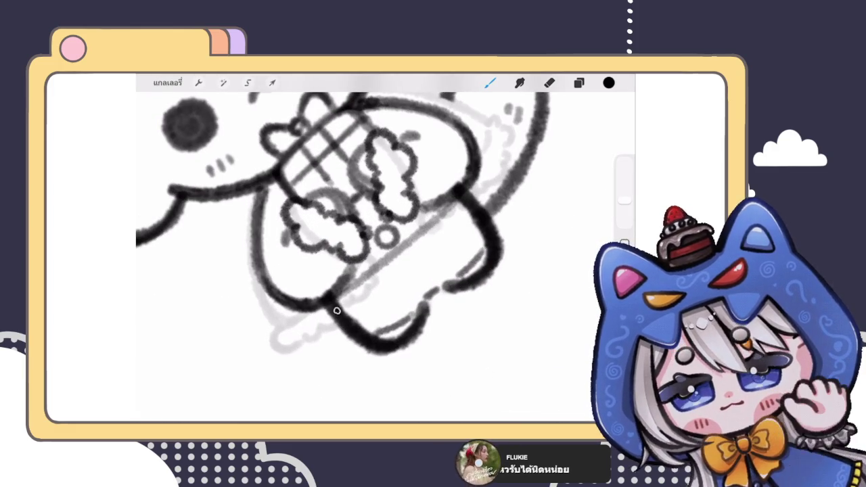
# - Attempt a second belt line twice, undoing both strokes
pyautogui.moveTo(338, 304); pyautogui.dragTo(466, 217)
pyautogui.hotkey('ctrl', 'z')
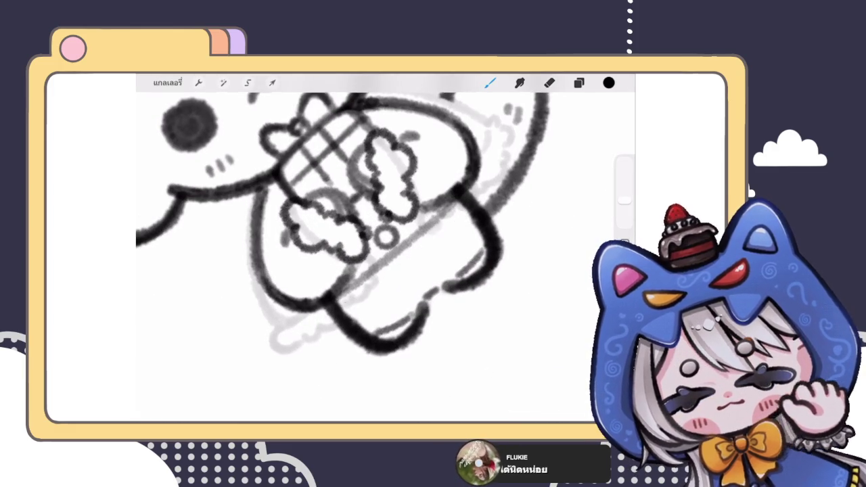
pyautogui.scroll(2, 385, 250)
pyautogui.moveTo(318, 322); pyautogui.dragTo(473, 206)
pyautogui.hotkey('ctrl', 'z')
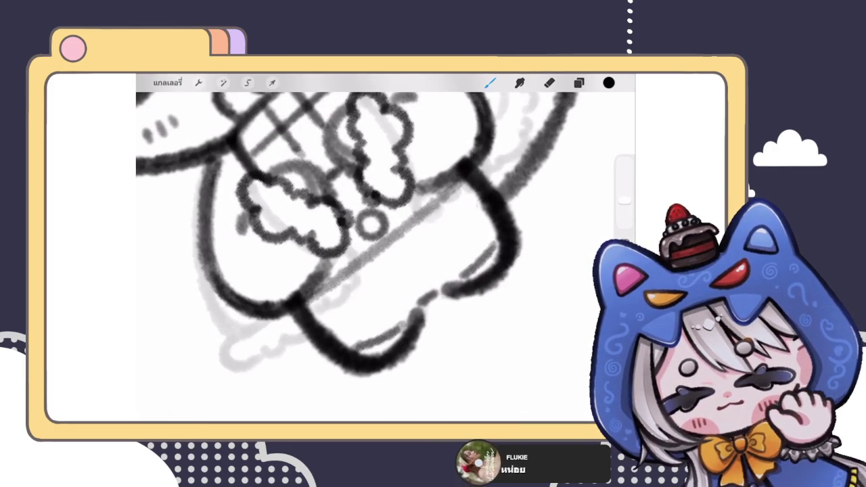
pyautogui.scroll(-1, 382, 227)
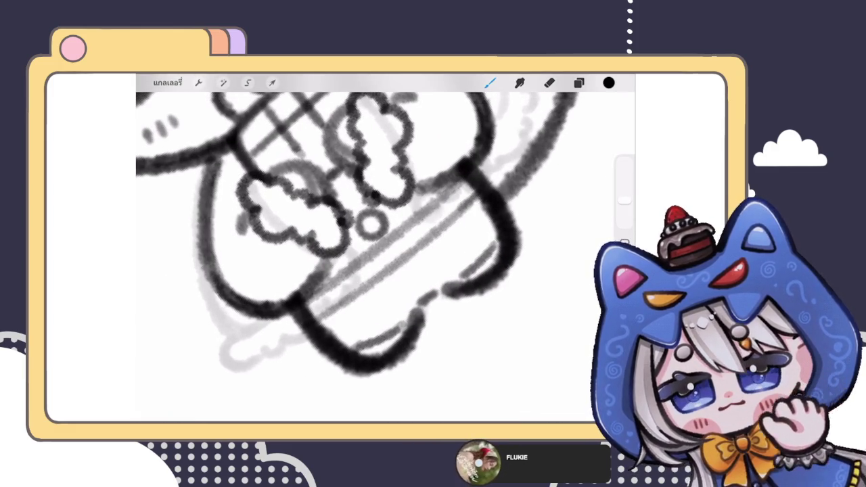
pyautogui.scroll(-1, 382, 226)
pyautogui.scroll(1, 385, 223)
# - Sketch a small square buckle in the middle of the belt
pyautogui.moveTo(377, 234)
pyautogui.mouseDown()
pyautogui.moveTo(378, 265)
pyautogui.moveTo(413, 259)
pyautogui.moveTo(379, 267)
pyautogui.mouseUp()
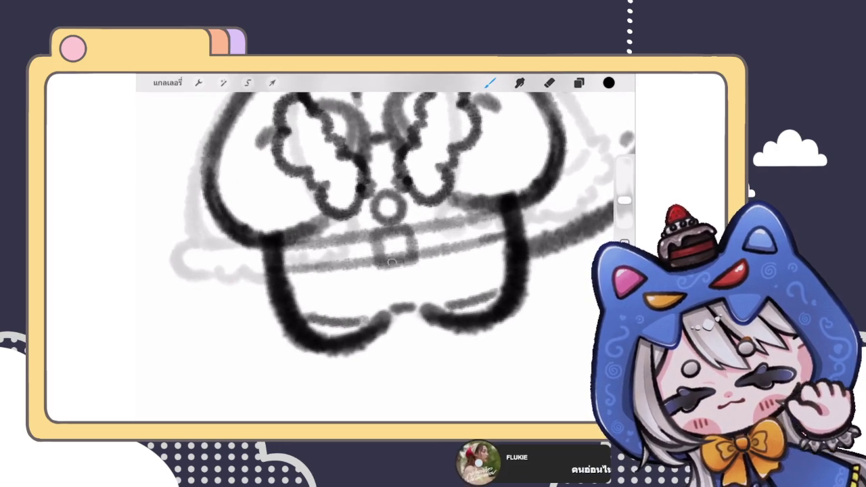
pyautogui.scroll(-3, 382, 223)
pyautogui.scroll(-3, 382, 236)
pyautogui.scroll(-2, 382, 237)
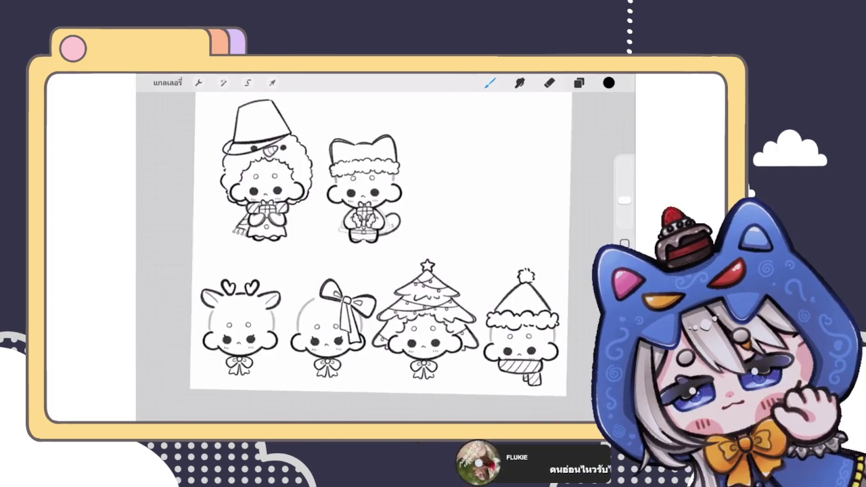
# - Hide layer 103 in the Layers panel
pyautogui.scroll(-2, 382, 237)
pyautogui.scroll(3, 304, 237)
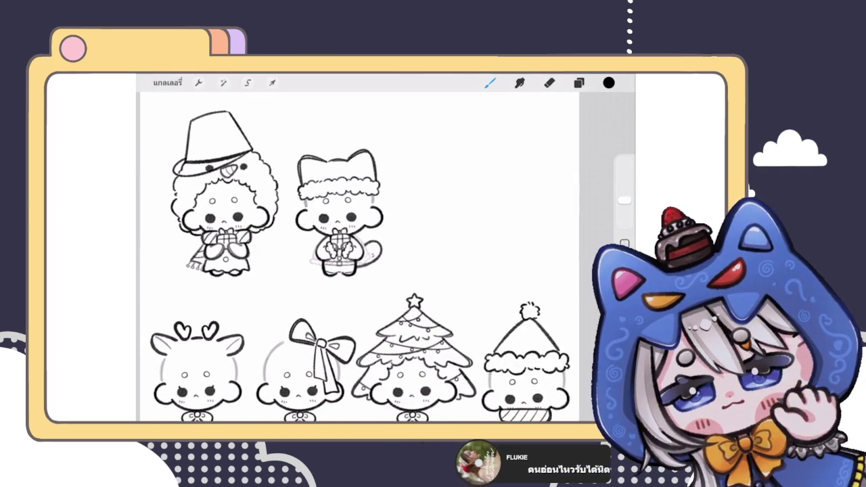
pyautogui.click(578, 82)
pyautogui.scroll(3, 528, 270)
pyautogui.scroll(5, 527, 270)
pyautogui.scroll(3, 528, 270)
pyautogui.click(590, 246)
pyautogui.scroll(3, 339, 223)
pyautogui.scroll(-3, 338, 223)
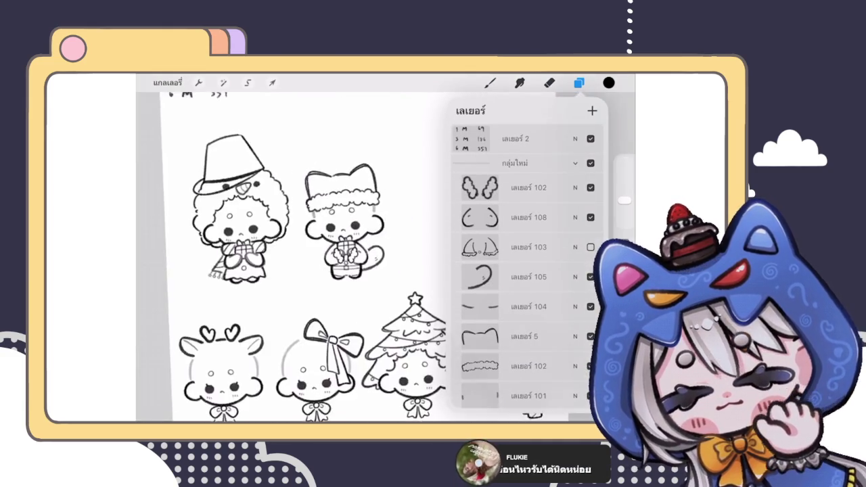
pyautogui.scroll(3, 338, 223)
pyautogui.scroll(2, 339, 223)
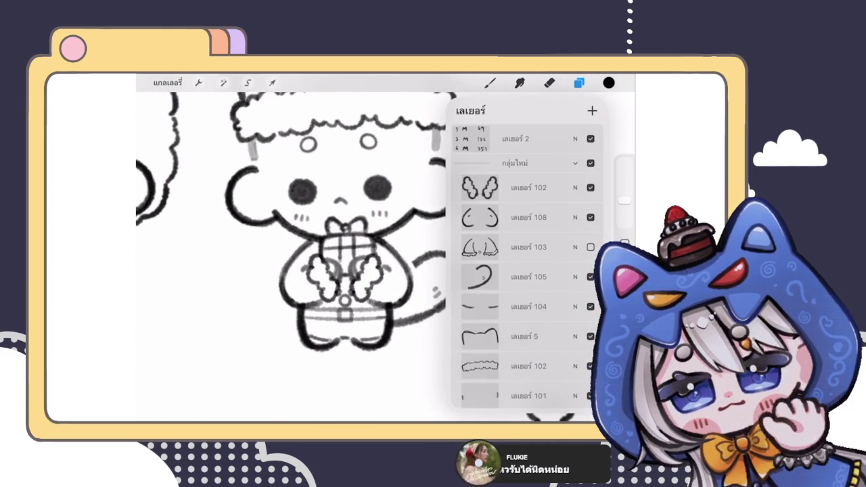
# - Select layer 108 and check its blend mode options
pyautogui.click(528, 217)
pyautogui.click(574, 217)
pyautogui.click(575, 206)
pyautogui.click(578, 82)
# - Add new blank layer 110 above layer 108 and return to the brush
pyautogui.click(549, 83)
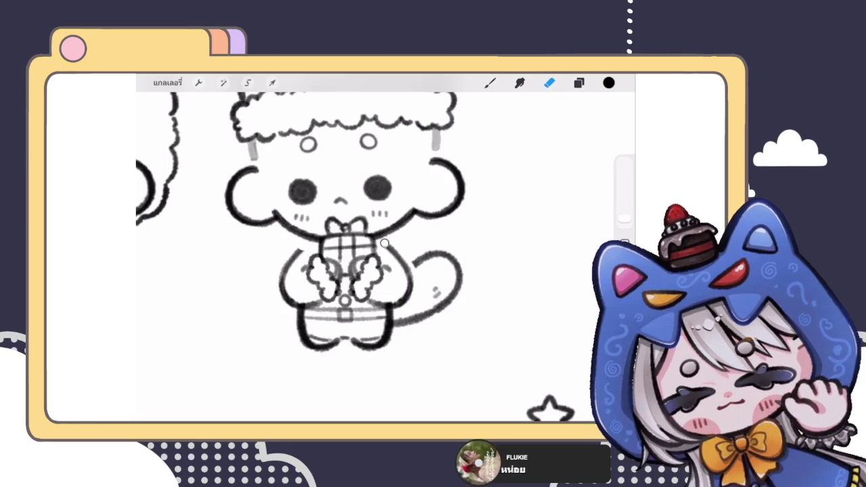
pyautogui.scroll(2, 365, 237)
pyautogui.scroll(2, 385, 223)
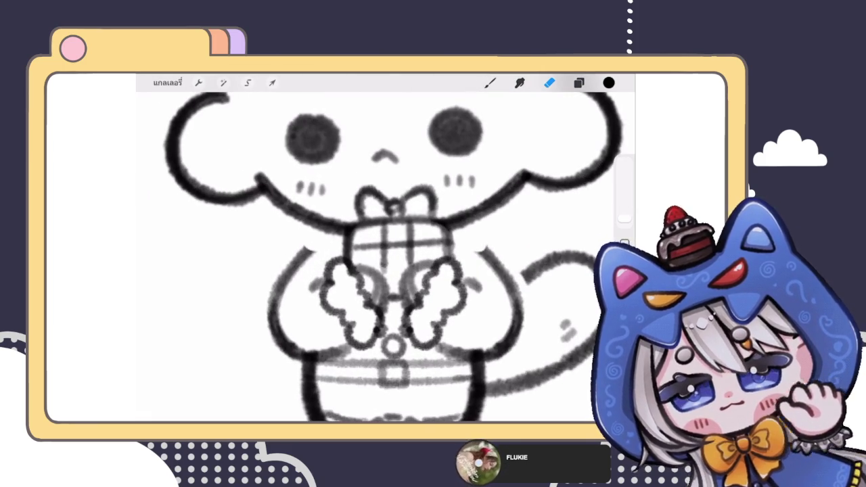
pyautogui.click(579, 83)
pyautogui.click(593, 112)
pyautogui.click(490, 82)
pyautogui.scroll(2, 386, 270)
pyautogui.scroll(1, 386, 270)
pyautogui.scroll(-2, 386, 257)
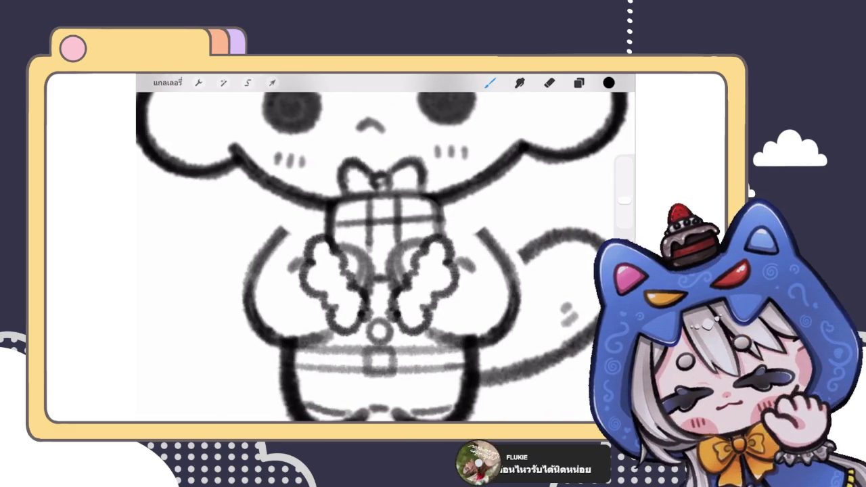
pyautogui.scroll(3, 379, 257)
pyautogui.click(578, 82)
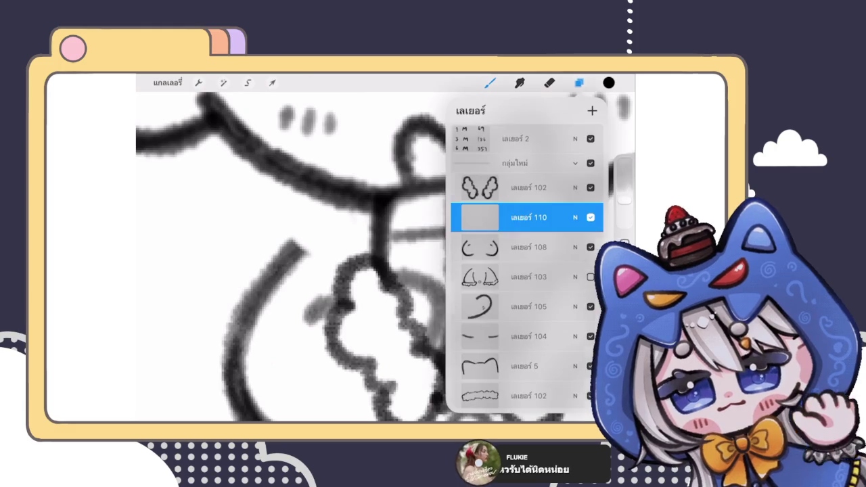
# - Draw a test stroke on the new layer and undo it
pyautogui.click(578, 82)
pyautogui.moveTo(327, 190); pyautogui.dragTo(284, 255)
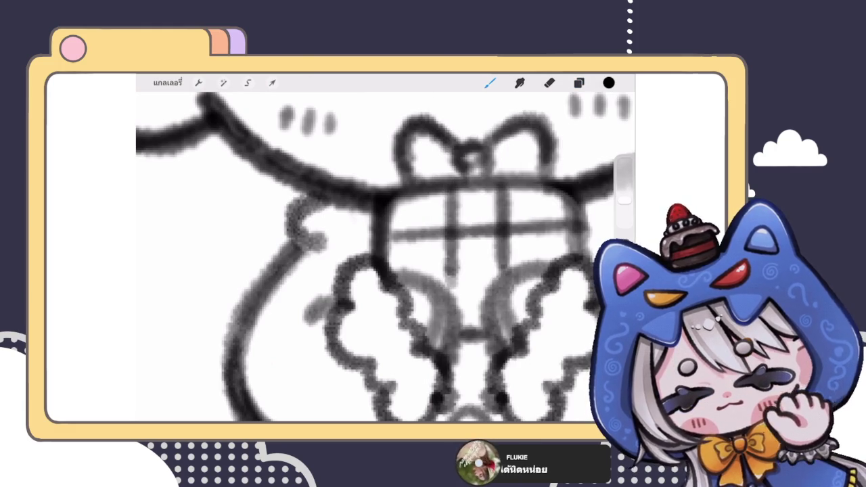
pyautogui.hotkey('ctrl', 'z')
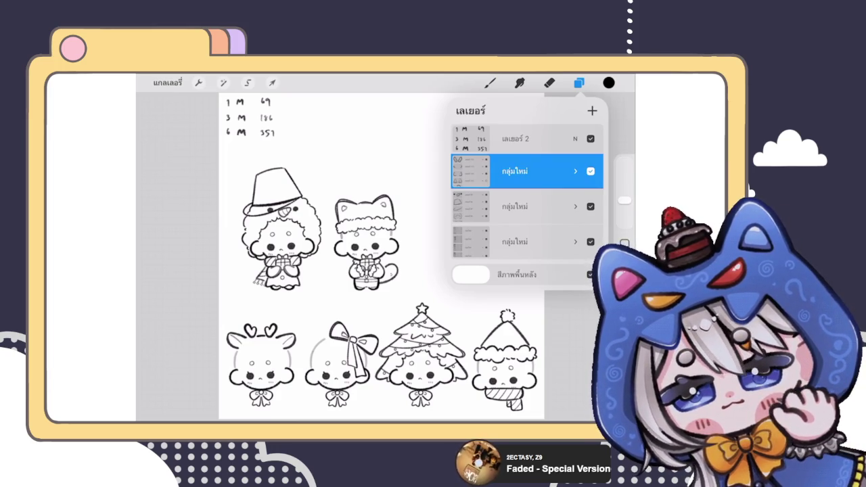
# - Duplicate the cat character group in the Layers panel
pyautogui.moveTo(574, 172); pyautogui.dragTo(501, 171)
pyautogui.click(549, 171)
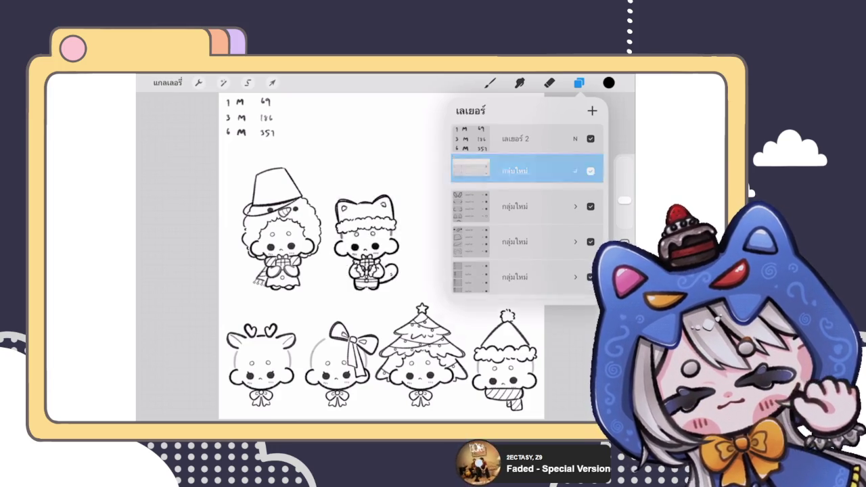
pyautogui.scroll(2, 325, 270)
# - Move the copied cat right so it stands beside the original in the top row
pyautogui.click(271, 83)
pyautogui.moveTo(297, 237); pyautogui.dragTo(392, 238)
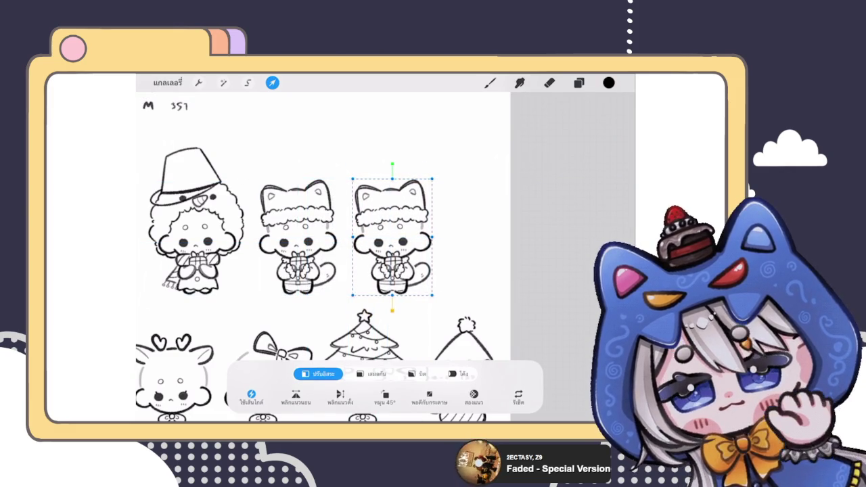
pyautogui.click(489, 82)
pyautogui.scroll(-5, 325, 257)
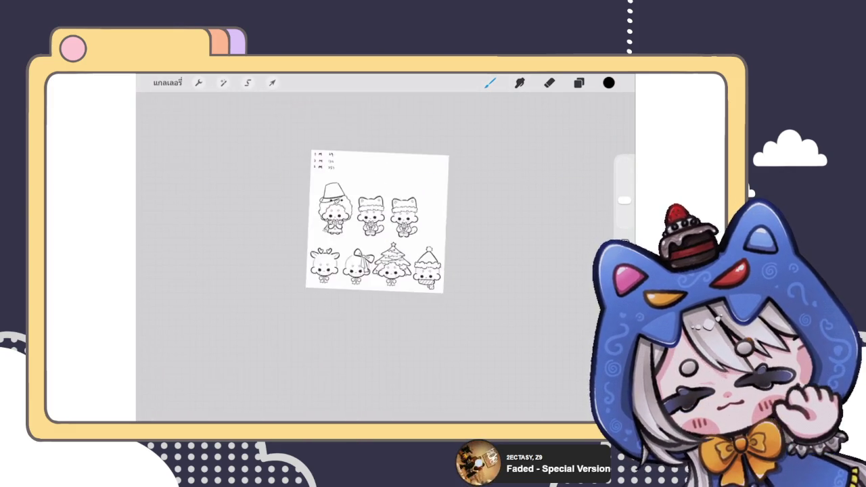
pyautogui.scroll(3, 379, 220)
pyautogui.scroll(2, 332, 250)
pyautogui.scroll(3, 311, 257)
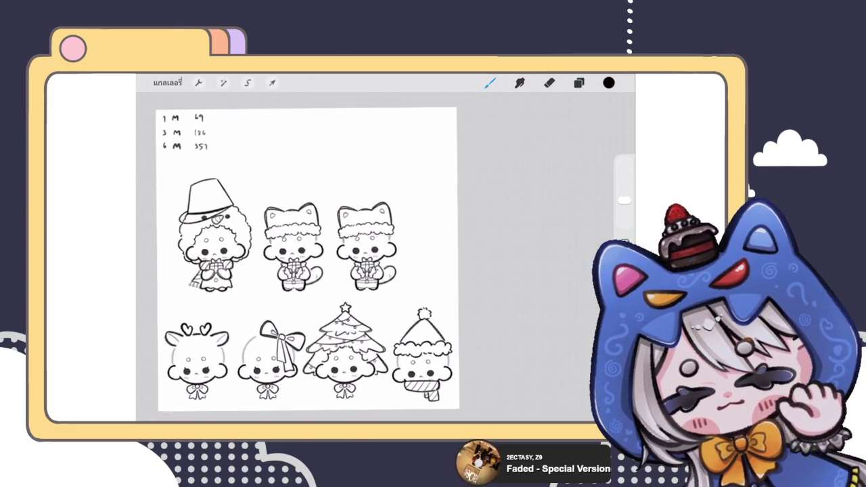
pyautogui.scroll(-3, 311, 257)
pyautogui.scroll(-1, 355, 236)
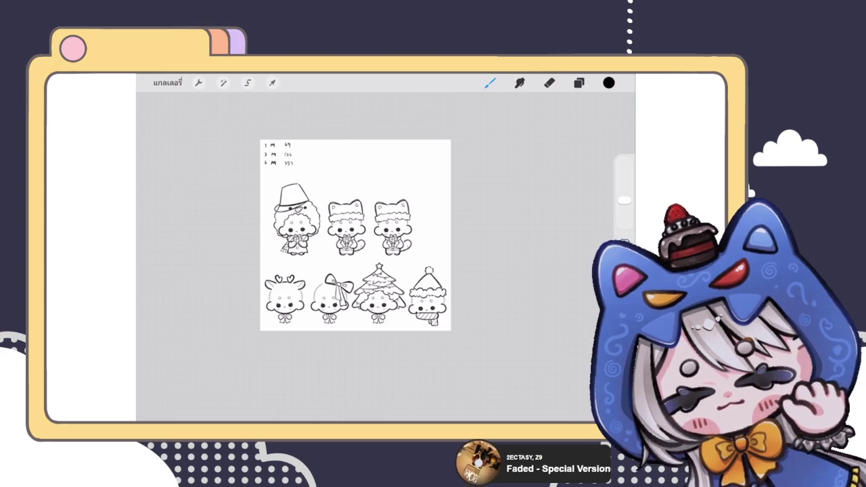
pyautogui.scroll(3, 330, 247)
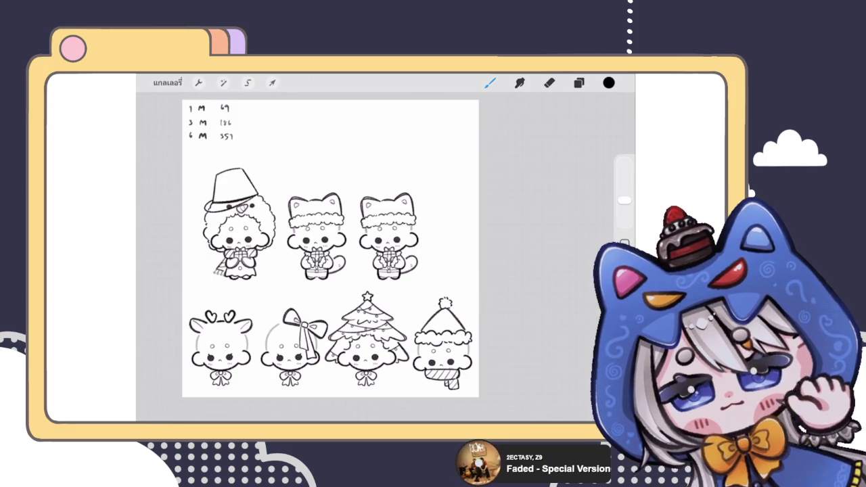
pyautogui.click(578, 82)
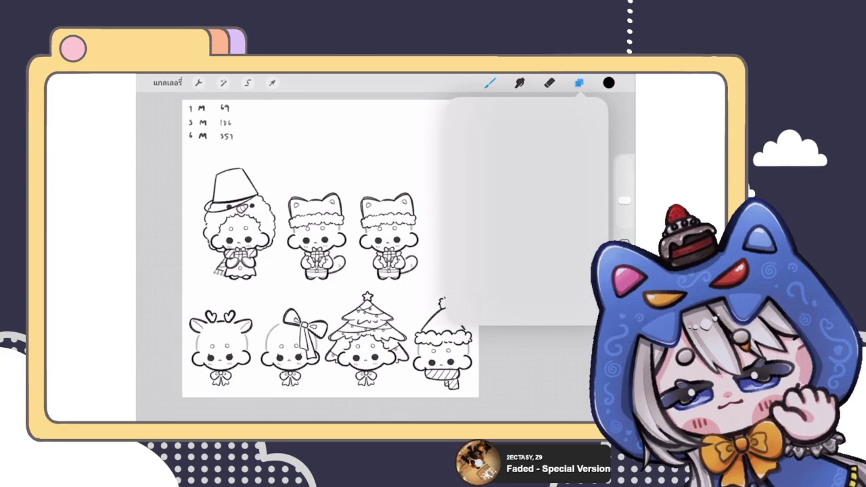
# - Expand the duplicated cat's top New Group to show its individual part layers
pyautogui.click(578, 82)
pyautogui.scroll(3, 305, 250)
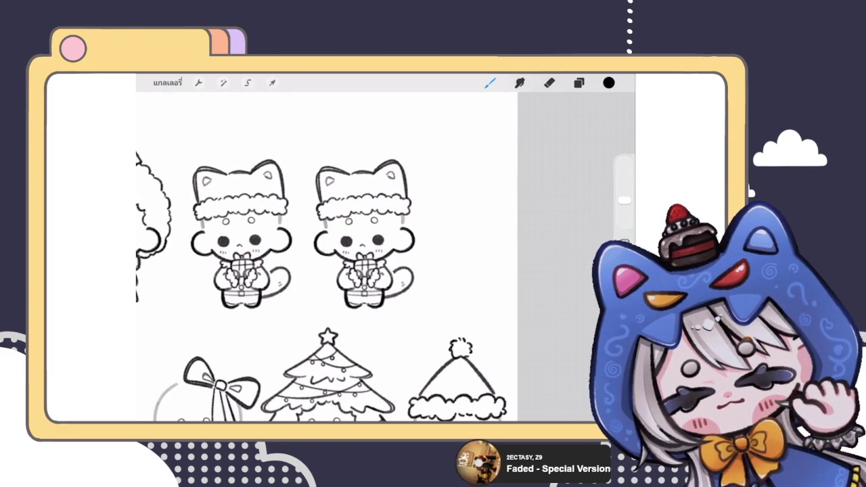
pyautogui.click(579, 83)
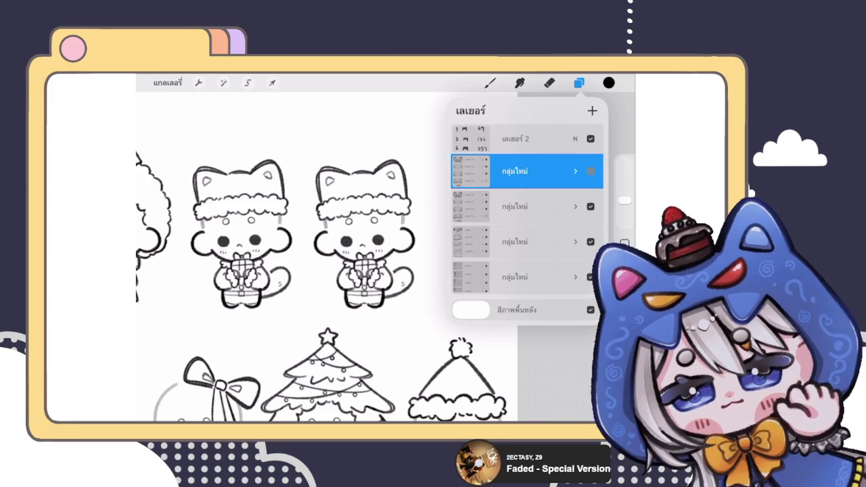
pyautogui.scroll(-5, 318, 257)
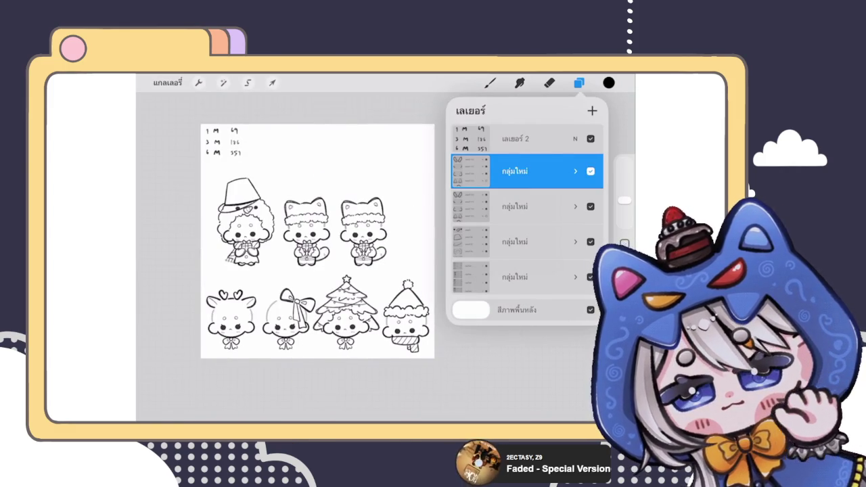
pyautogui.scroll(3, 318, 240)
pyautogui.scroll(-5, 317, 257)
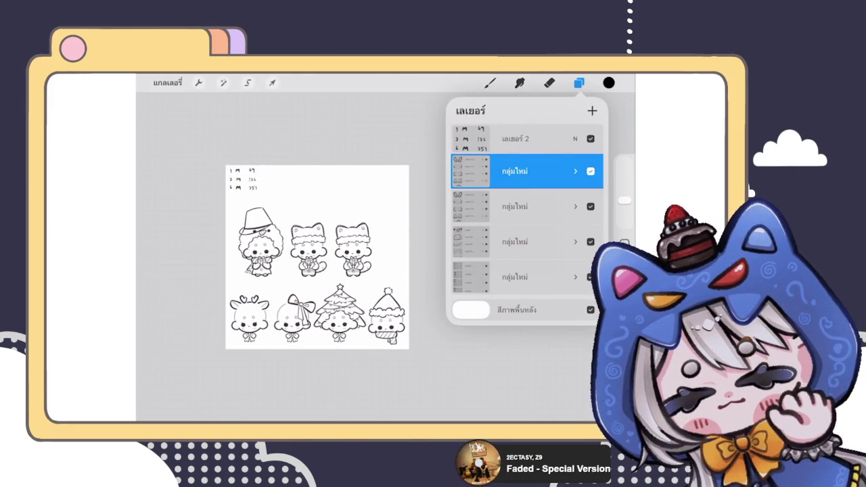
pyautogui.scroll(3, 369, 247)
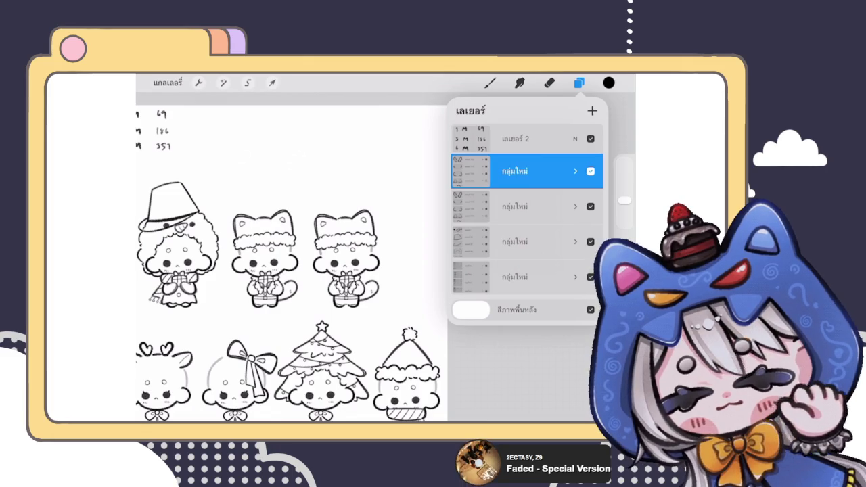
pyautogui.scroll(3, 284, 270)
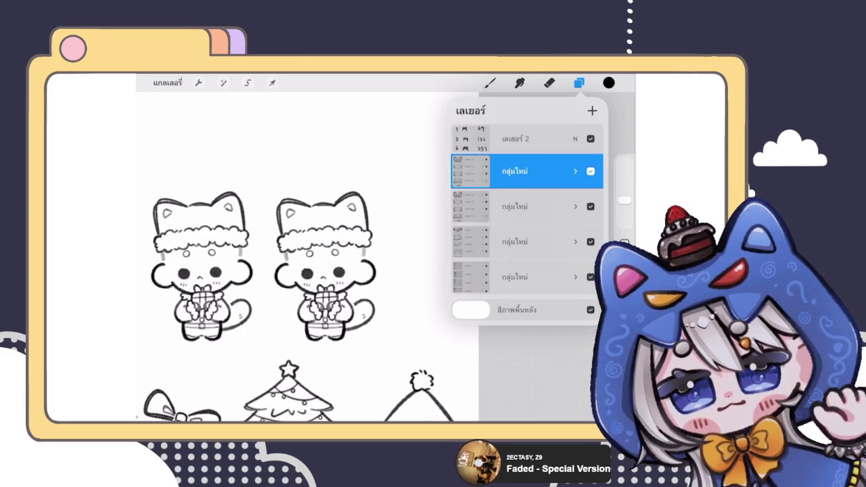
pyautogui.click(576, 171)
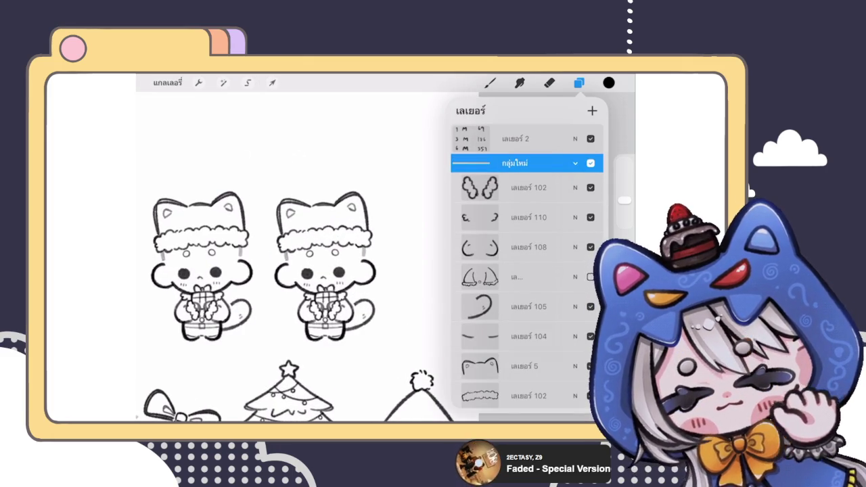
# - Delete both Santa hat layers from the second cat
pyautogui.scroll(2, 264, 270)
pyautogui.scroll(1, 284, 257)
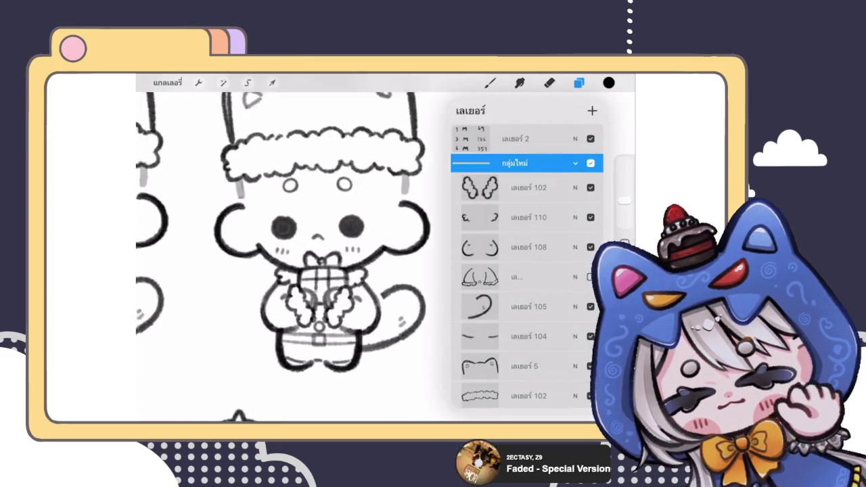
pyautogui.scroll(-3, 284, 257)
pyautogui.moveTo(555, 187); pyautogui.dragTo(474, 187)
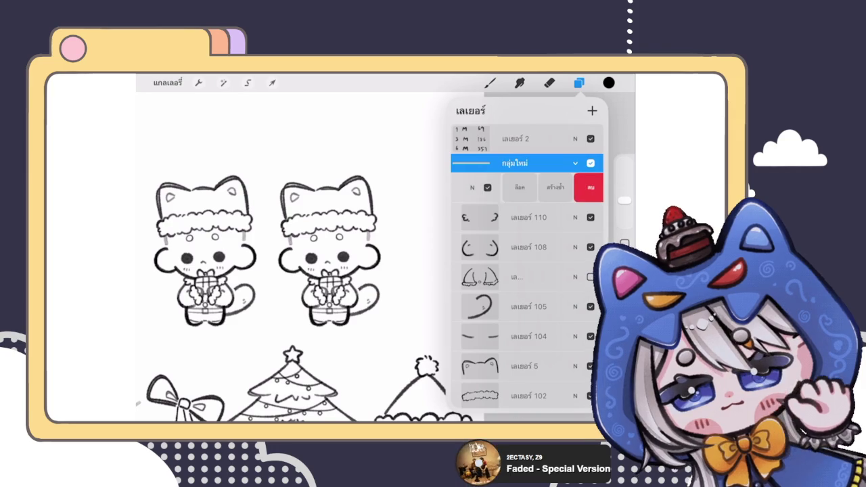
pyautogui.click(584, 187)
pyautogui.moveTo(555, 188); pyautogui.dragTo(474, 187)
pyautogui.click(584, 188)
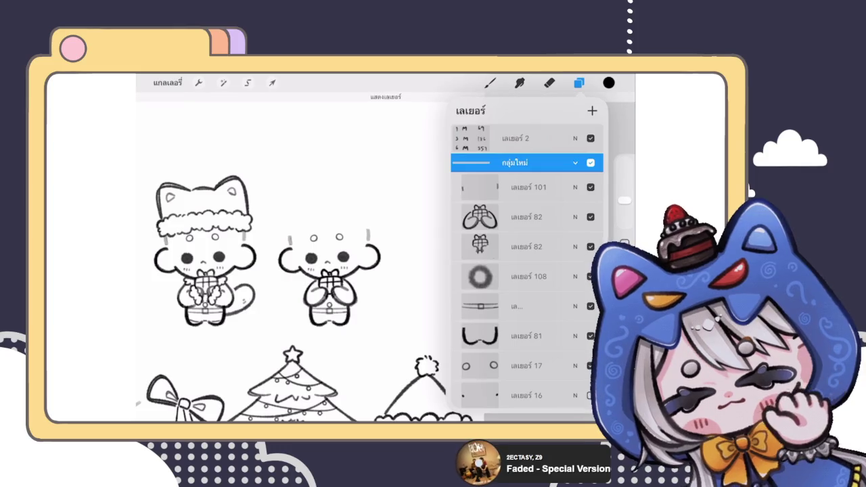
# - Delete Layer 108 and the ear line layer below it, then select Layer 101
pyautogui.moveTo(555, 246); pyautogui.dragTo(473, 247)
pyautogui.click(596, 246)
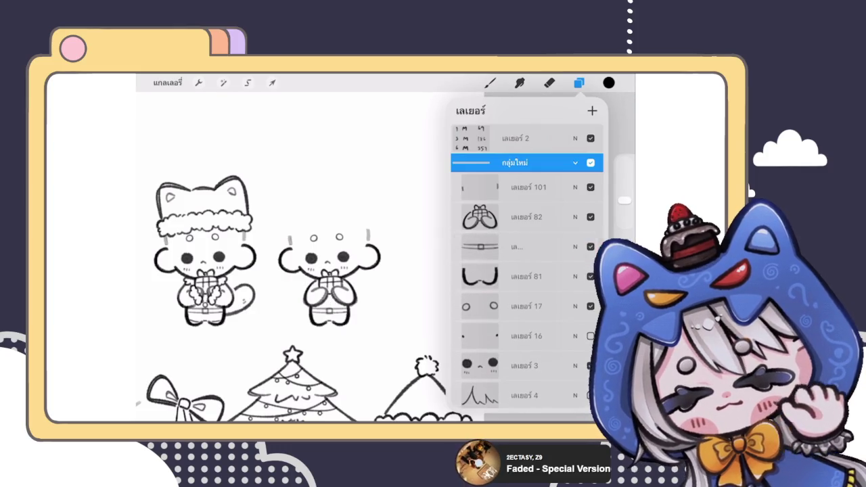
pyautogui.moveTo(554, 246); pyautogui.dragTo(473, 246)
pyautogui.click(595, 246)
pyautogui.moveTo(528, 304); pyautogui.dragTo(527, 240)
pyautogui.moveTo(527, 304); pyautogui.dragTo(527, 229)
pyautogui.click(590, 226)
pyautogui.click(591, 225)
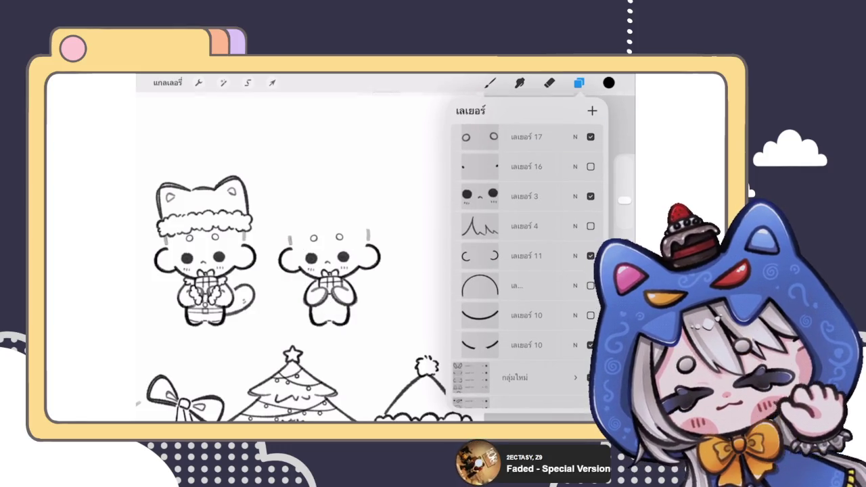
pyautogui.moveTo(528, 304); pyautogui.dragTo(527, 263)
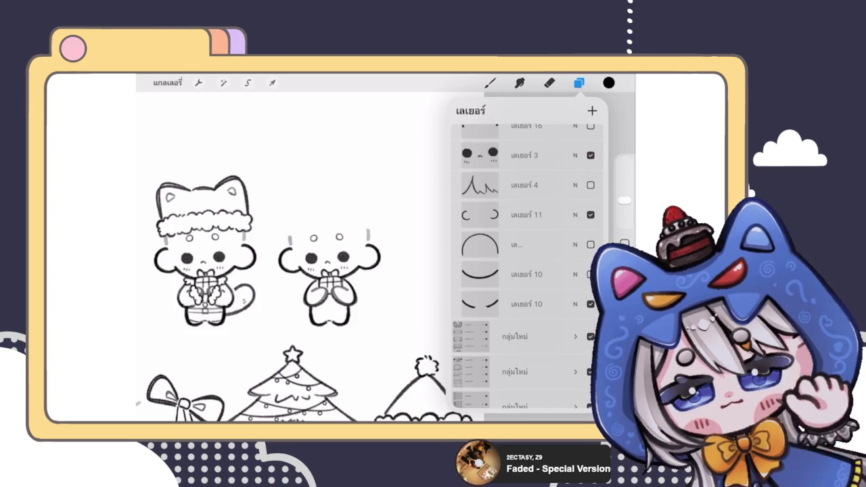
pyautogui.scroll(5, 527, 270)
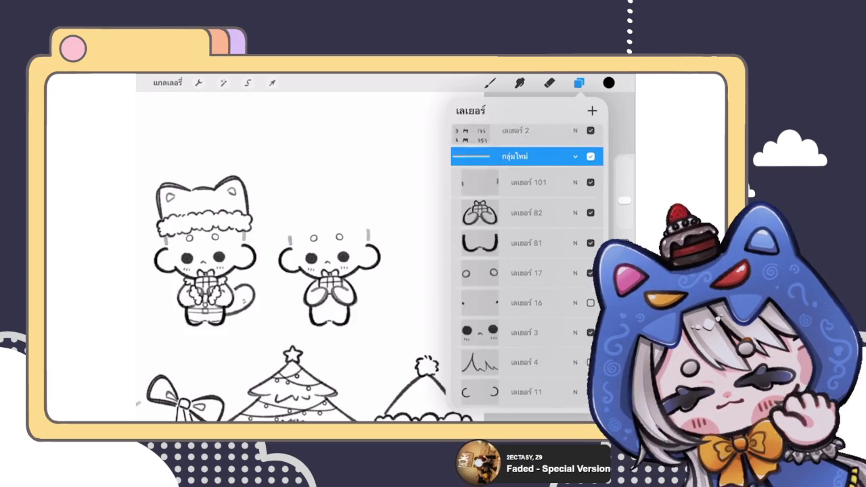
pyautogui.click(527, 187)
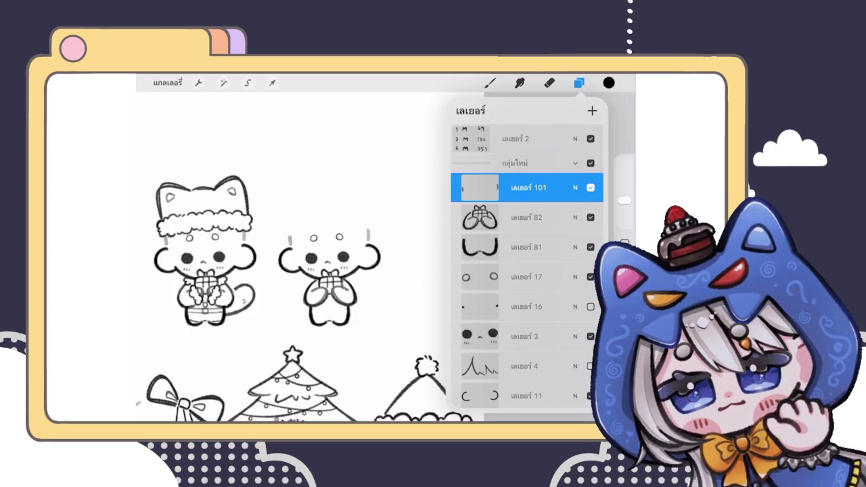
# - Erase and re-ink line art, starting faint sketch strokes atop the bare-headed third character
pyautogui.press('e')
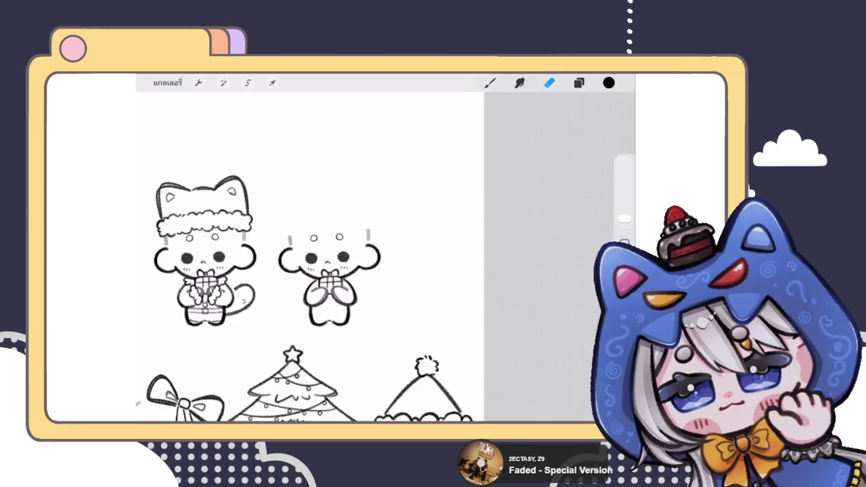
pyautogui.click(490, 82)
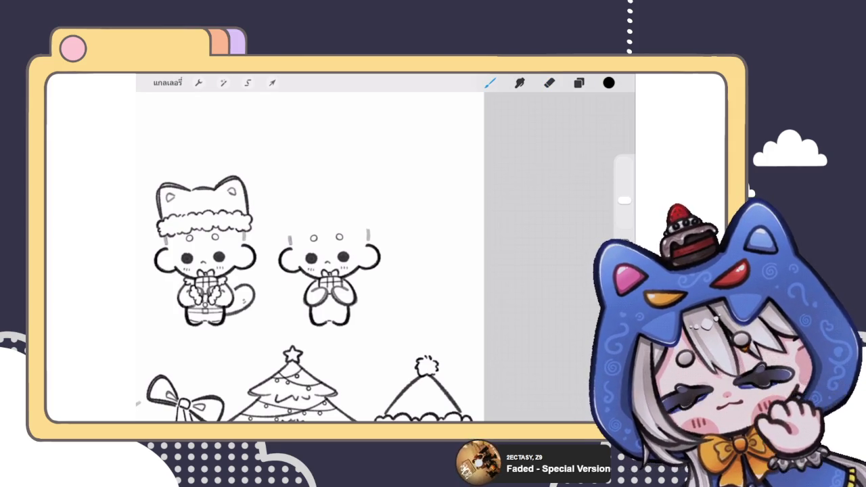
pyautogui.scroll(-5, 331, 250)
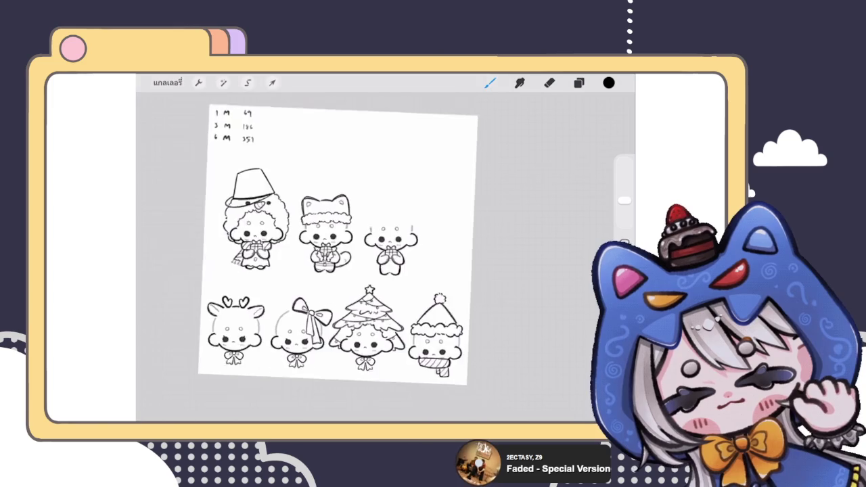
pyautogui.scroll(2, 331, 251)
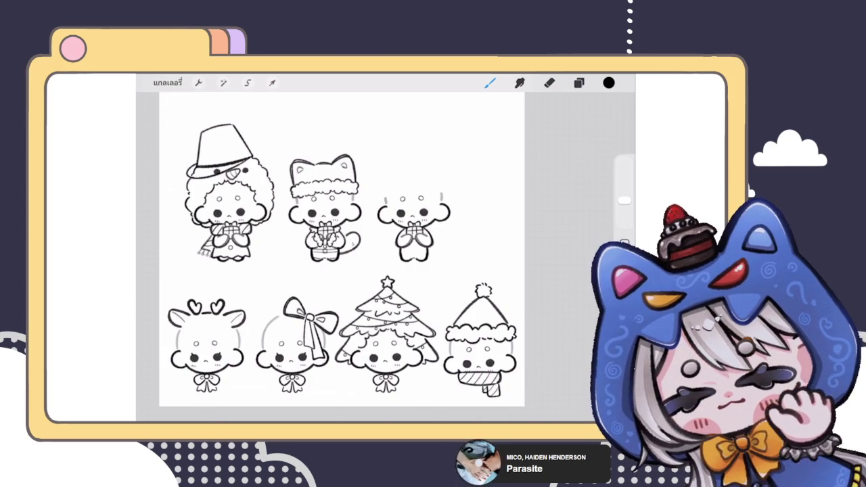
pyautogui.click(578, 82)
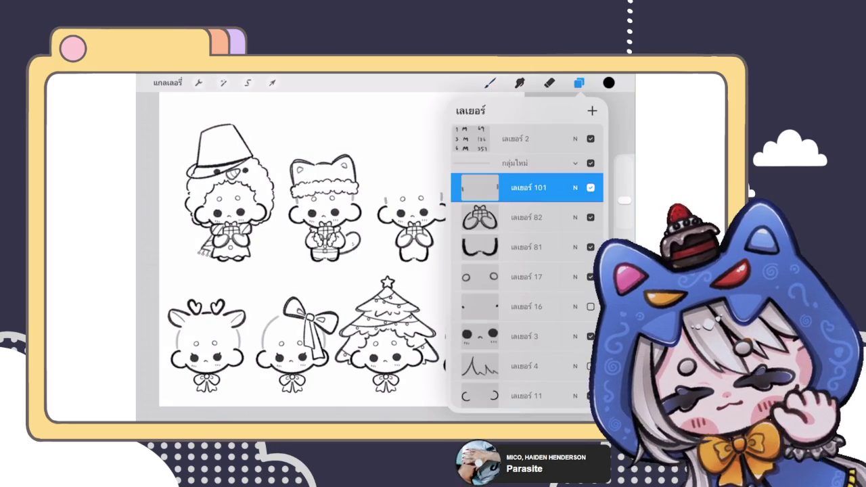
# - Sketch a whipped-cream hat brim and curved swirl above the third character's head
pyautogui.click(578, 83)
pyautogui.scroll(5, 415, 207)
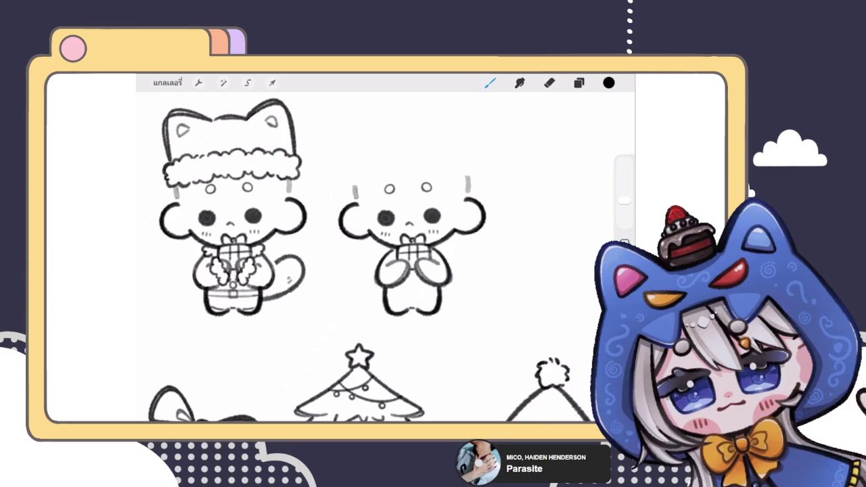
pyautogui.moveTo(356, 156); pyautogui.dragTo(461, 156)
pyautogui.scroll(2, 378, 271)
pyautogui.hotkey('ctrl', 'z')
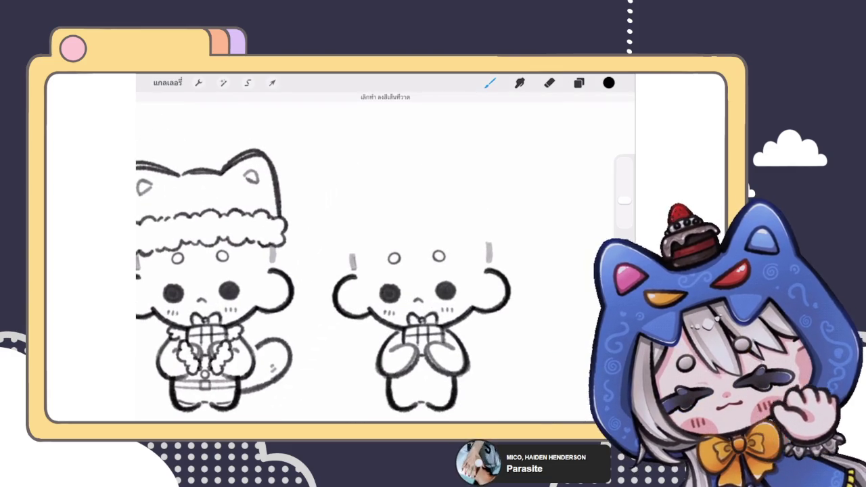
pyautogui.moveTo(359, 216); pyautogui.dragTo(483, 213)
pyautogui.moveTo(359, 213)
pyautogui.mouseDown()
pyautogui.moveTo(389, 178)
pyautogui.moveTo(482, 178)
pyautogui.moveTo(481, 213)
pyautogui.mouseUp()
pyautogui.moveTo(392, 176)
pyautogui.mouseDown()
pyautogui.moveTo(465, 160)
pyautogui.moveTo(462, 145)
pyautogui.mouseUp()
pyautogui.scroll(3, 386, 271)
pyautogui.hotkey('ctrl', 'z')
# - Sketch a round cherry with an up-right curving stem on top of the cream hat
pyautogui.moveTo(420, 151); pyautogui.dragTo(468, 127)
pyautogui.scroll(-5, 385, 257)
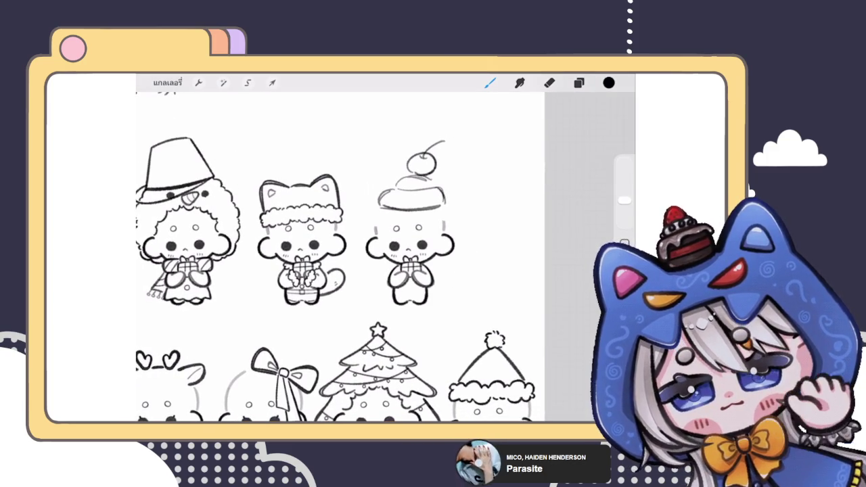
pyautogui.scroll(3, 358, 243)
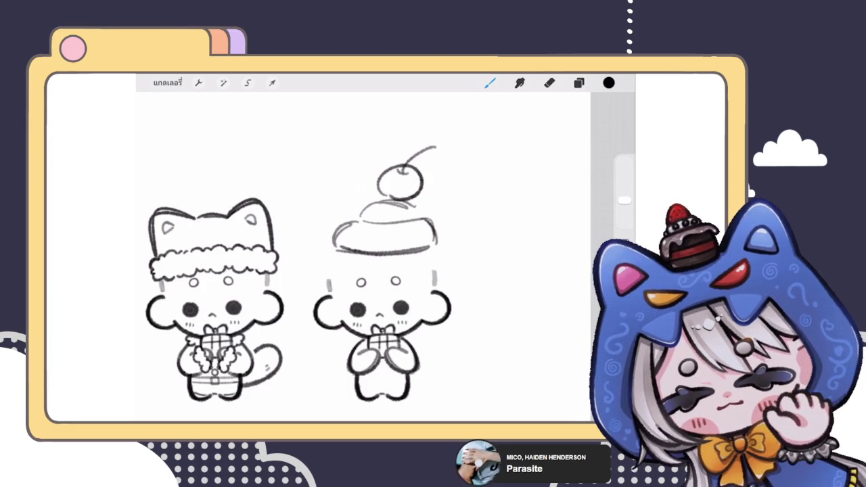
pyautogui.hotkey('ctrl', 'z')
pyautogui.scroll(3, 372, 271)
pyautogui.hotkey('ctrl', 'z')
pyautogui.moveTo(385, 228); pyautogui.dragTo(413, 233)
pyautogui.moveTo(402, 185)
pyautogui.mouseDown()
pyautogui.moveTo(406, 230)
pyautogui.moveTo(426, 170)
pyautogui.mouseUp()
pyautogui.moveTo(403, 203); pyautogui.dragTo(440, 168)
pyautogui.hotkey('ctrl', 'z')
pyautogui.hotkey('ctrl', 'z')
pyautogui.moveTo(403, 193)
pyautogui.mouseDown()
pyautogui.moveTo(418, 199)
pyautogui.moveTo(446, 161)
pyautogui.mouseUp()
pyautogui.scroll(-5, 318, 257)
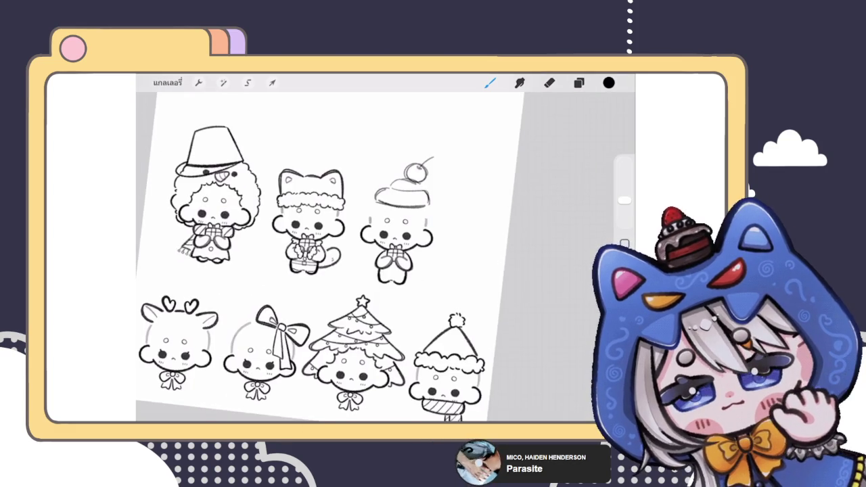
pyautogui.scroll(5, 338, 257)
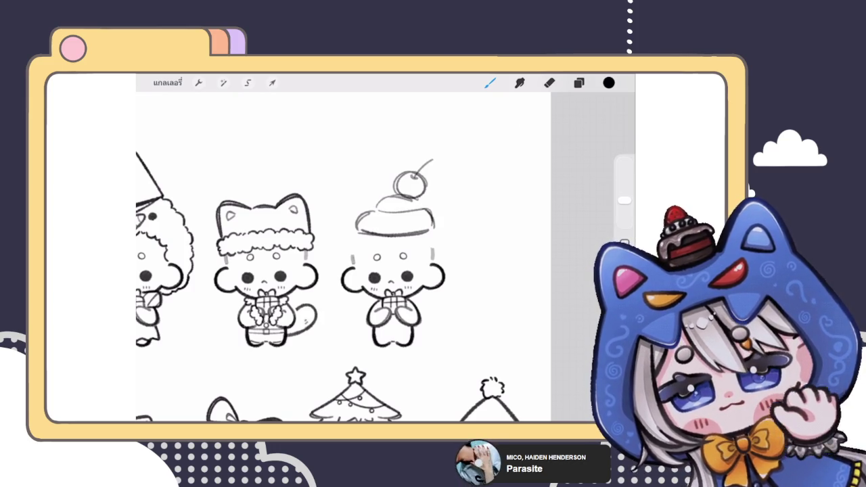
pyautogui.scroll(3, 304, 284)
# - Retrace the cream hat's base as a wider, bolder dome outline
pyautogui.click(578, 82)
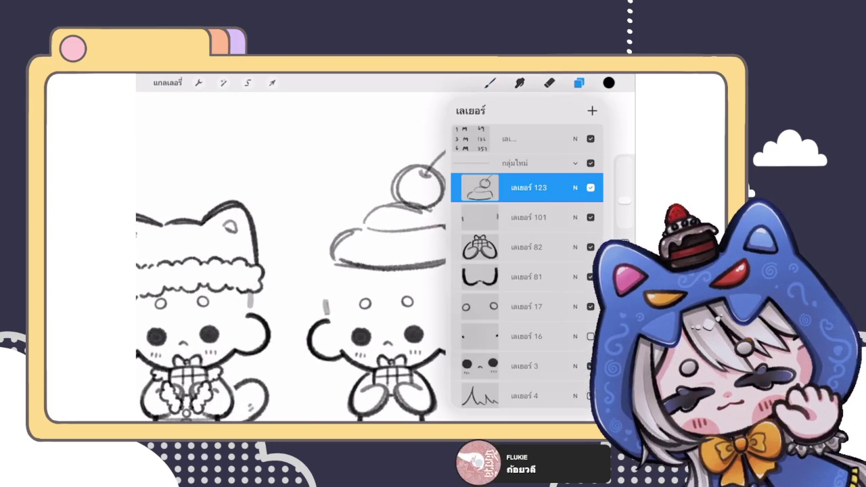
pyautogui.click(490, 82)
pyautogui.scroll(3, 405, 237)
pyautogui.moveTo(363, 241); pyautogui.dragTo(409, 205)
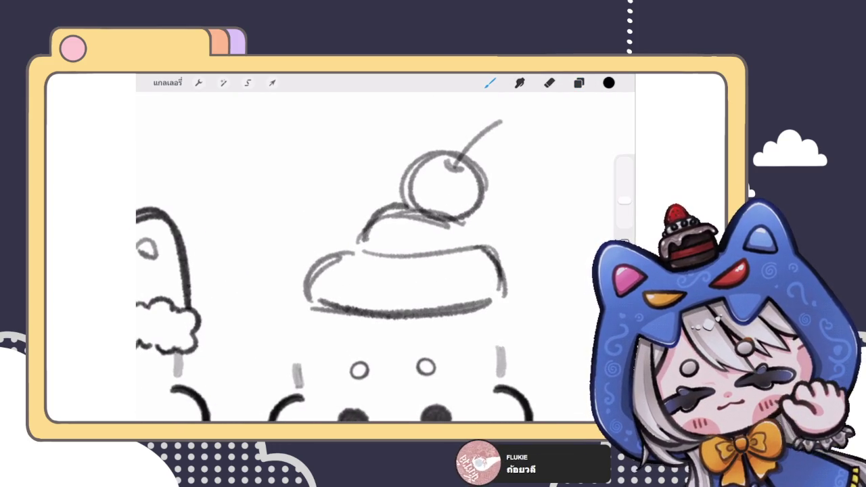
pyautogui.hotkey('ctrl', 'z')
pyautogui.moveTo(358, 241)
pyautogui.mouseDown()
pyautogui.moveTo(460, 218)
pyautogui.moveTo(482, 240)
pyautogui.mouseUp()
pyautogui.hotkey('ctrl', 'z')
pyautogui.moveTo(374, 222); pyautogui.dragTo(362, 242)
pyautogui.click(361, 249)
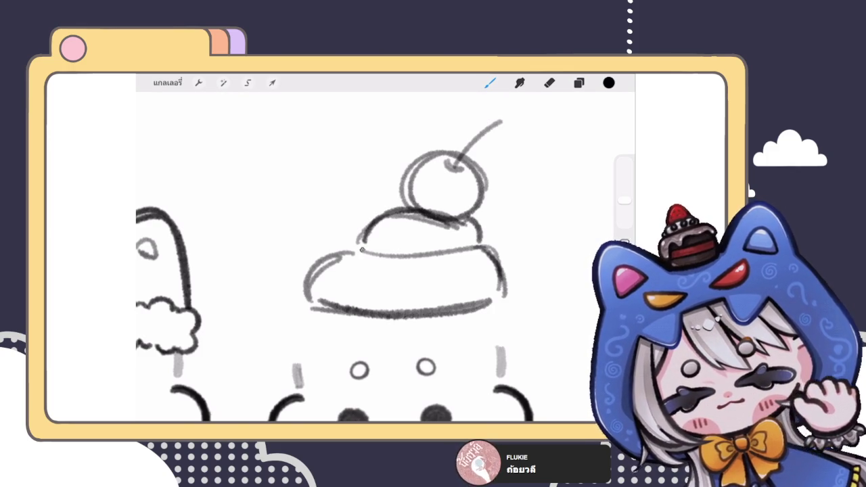
pyautogui.hotkey('ctrl', 'z')
# - Redraw and darken the left and right edges of the cream tier
pyautogui.moveTo(380, 223); pyautogui.dragTo(491, 157)
pyautogui.hotkey('ctrl', 'z')
pyautogui.moveTo(399, 212)
pyautogui.mouseDown()
pyautogui.moveTo(466, 162)
pyautogui.moveTo(507, 197)
pyautogui.mouseUp()
pyautogui.hotkey('ctrl', 'z')
pyautogui.moveTo(348, 204); pyautogui.dragTo(309, 241)
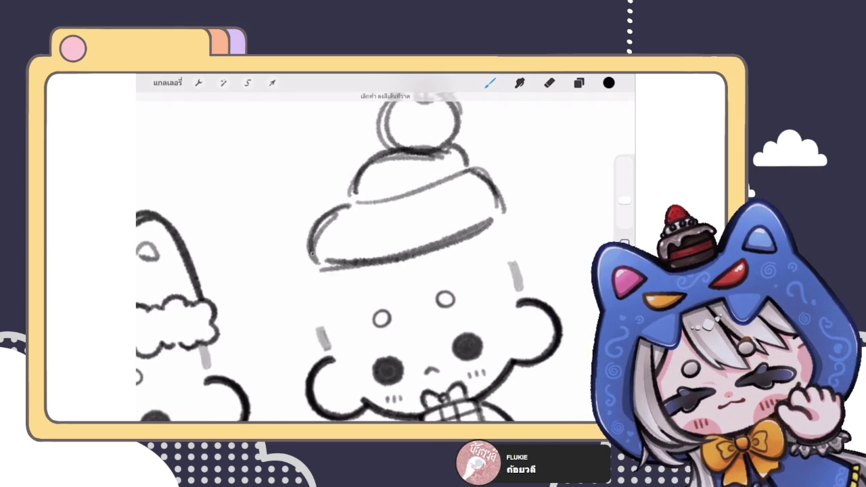
pyautogui.moveTo(462, 173); pyautogui.dragTo(504, 229)
pyautogui.scroll(-5, 386, 271)
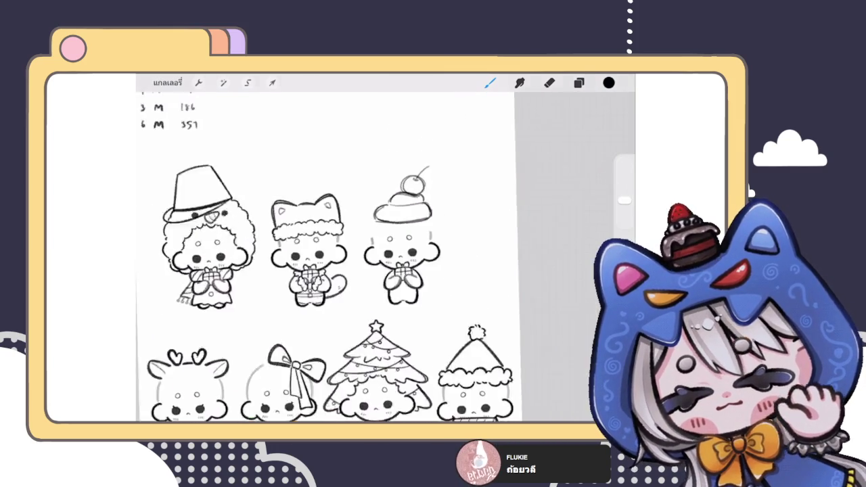
pyautogui.scroll(-3, 338, 257)
pyautogui.scroll(10, 396, 216)
pyautogui.scroll(5, 396, 216)
pyautogui.moveTo(406, 284); pyautogui.dragTo(392, 237)
pyautogui.moveTo(321, 232); pyautogui.dragTo(355, 288)
pyautogui.moveTo(466, 184)
pyautogui.mouseDown()
pyautogui.moveTo(499, 230)
pyautogui.moveTo(477, 245)
pyautogui.mouseUp()
pyautogui.scroll(-5, 386, 257)
pyautogui.scroll(-2, 385, 257)
pyautogui.scroll(2, 399, 216)
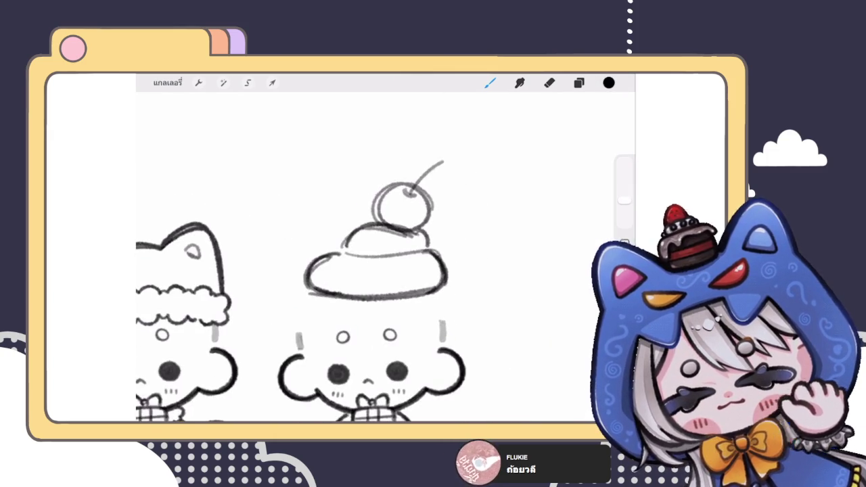
pyautogui.scroll(5, 385, 257)
# - Redraw a longer, darker cherry stem and erase its tip to trim it
pyautogui.press('e')
pyautogui.moveTo(429, 180)
pyautogui.mouseDown()
pyautogui.moveTo(387, 230)
pyautogui.moveTo(439, 181)
pyautogui.mouseUp()
pyautogui.hotkey('ctrl', 'z')
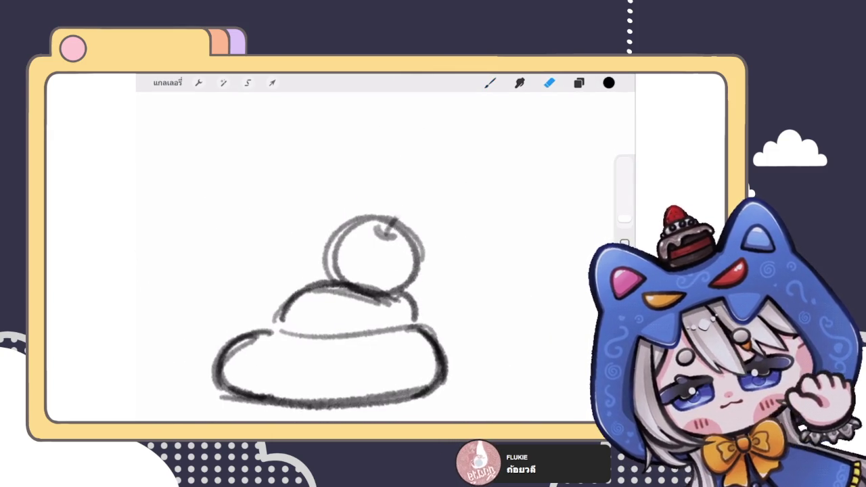
pyautogui.press('b')
pyautogui.moveTo(385, 233)
pyautogui.mouseDown()
pyautogui.moveTo(453, 173)
pyautogui.moveTo(480, 166)
pyautogui.mouseUp()
pyautogui.scroll(-5, 379, 271)
pyautogui.scroll(3, 331, 284)
pyautogui.moveTo(431, 182); pyautogui.dragTo(449, 193)
pyautogui.scroll(-3, 378, 271)
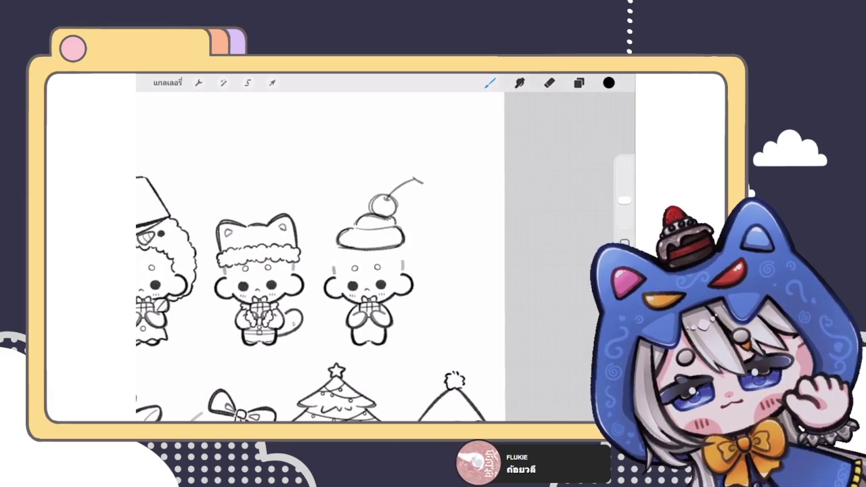
pyautogui.hotkey('ctrl', 'z')
pyautogui.scroll(3, 352, 271)
pyautogui.scroll(2, 352, 271)
pyautogui.press('e')
pyautogui.moveTo(430, 187); pyautogui.dragTo(422, 184)
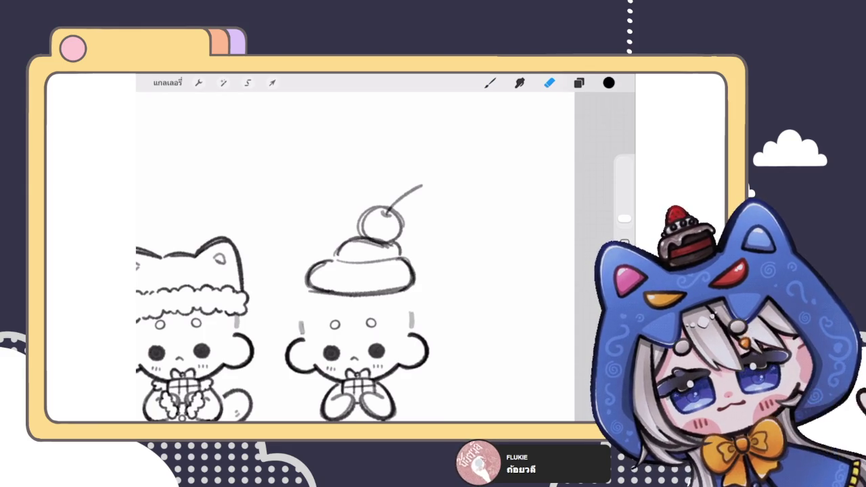
pyautogui.press('b')
pyautogui.scroll(-3, 352, 270)
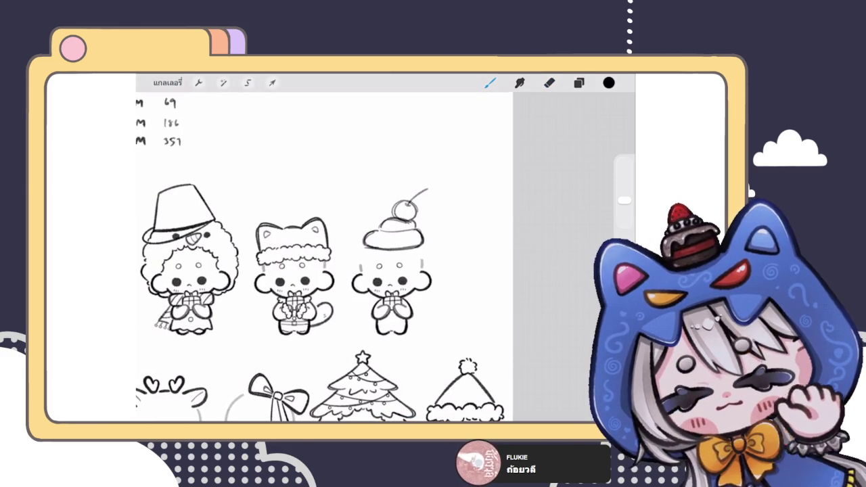
pyautogui.scroll(3, 392, 257)
pyautogui.click(222, 83)
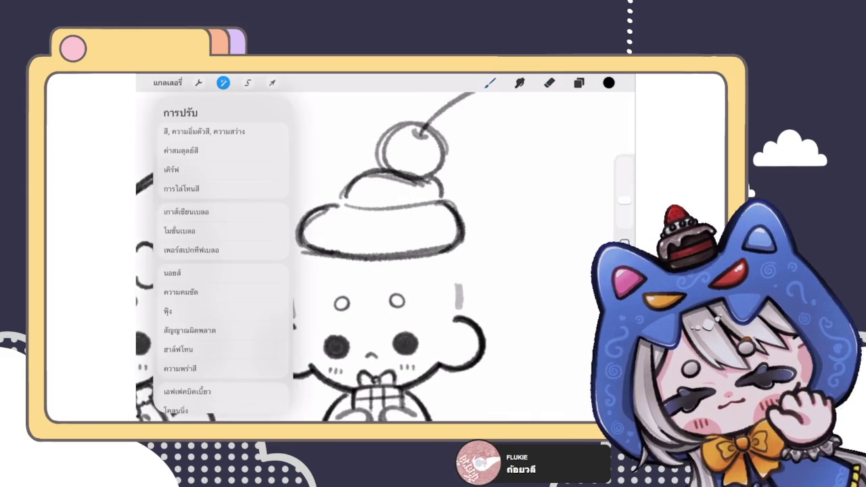
# - Liquify with Size 40% to push the cream outline's left and bottom inward
pyautogui.click(186, 391)
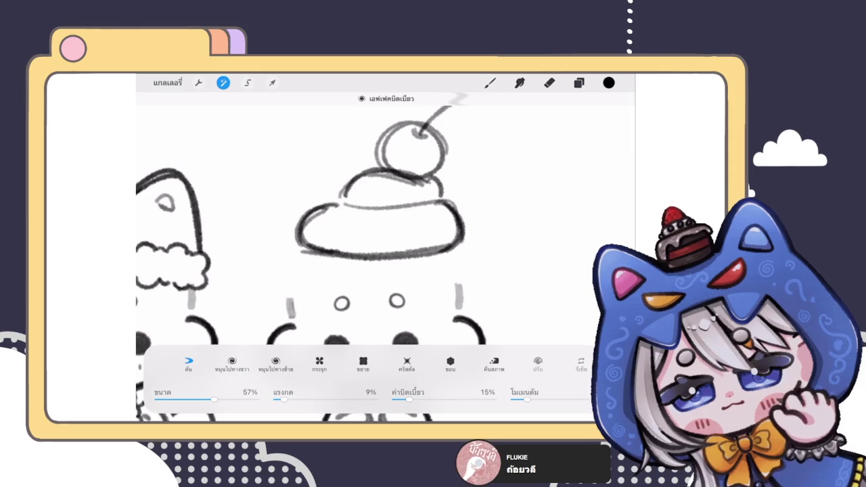
pyautogui.moveTo(214, 399); pyautogui.dragTo(209, 399)
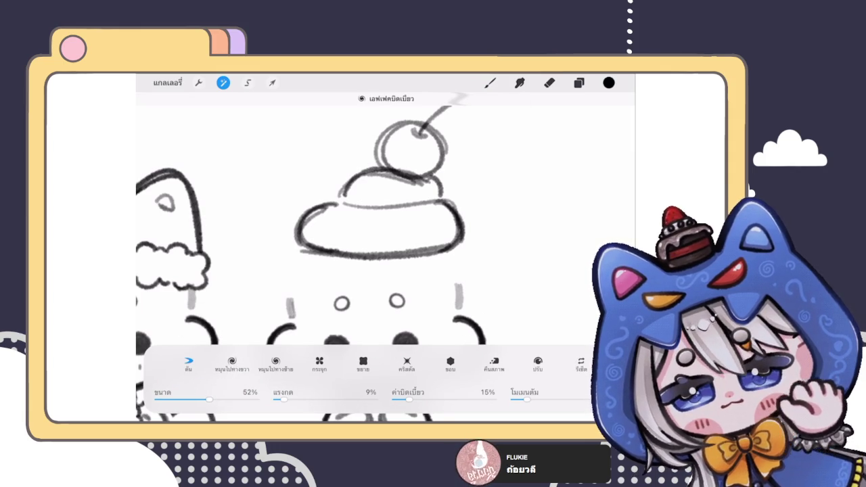
pyautogui.moveTo(209, 399); pyautogui.dragTo(196, 399)
pyautogui.moveTo(298, 233)
pyautogui.mouseDown()
pyautogui.moveTo(311, 233)
pyautogui.moveTo(318, 248)
pyautogui.mouseUp()
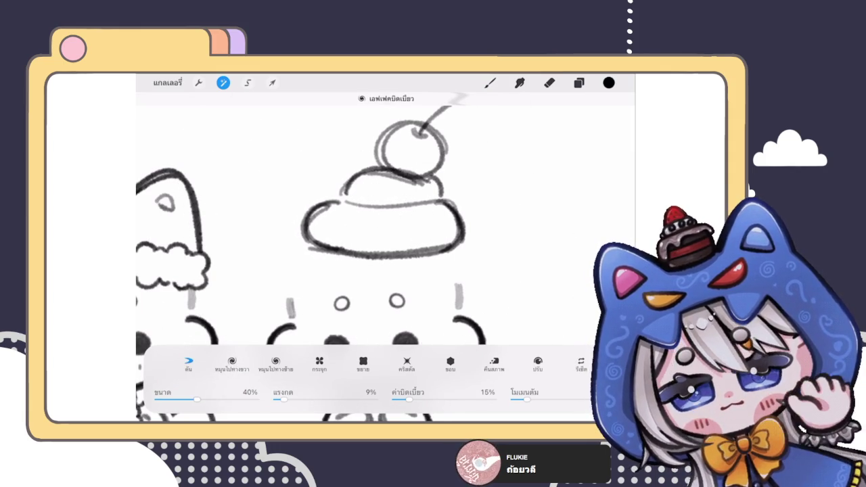
pyautogui.click(490, 83)
pyautogui.scroll(-5, 379, 257)
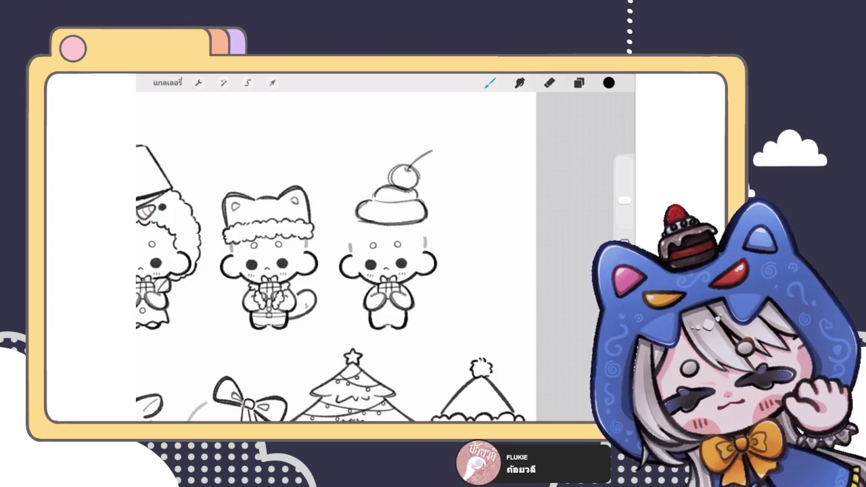
# - Apply a second Liquify pass to slightly warp the cream and cherry outlines
pyautogui.click(578, 83)
pyautogui.click(578, 83)
pyautogui.scroll(5, 389, 223)
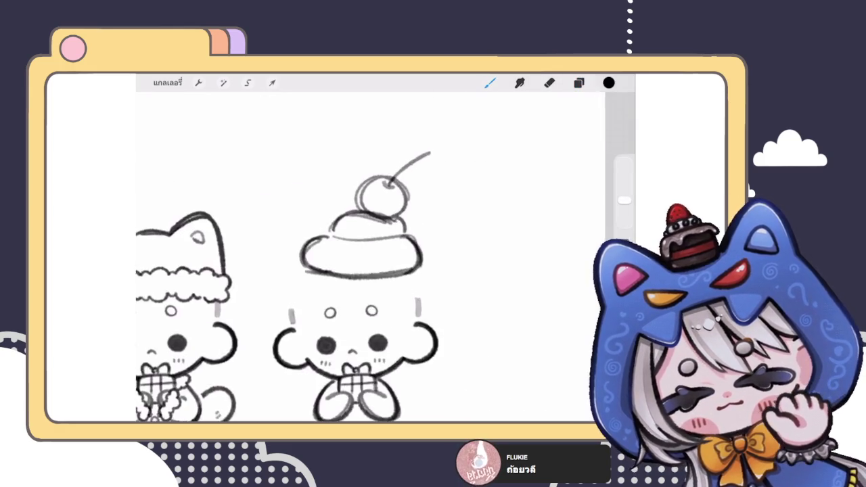
pyautogui.click(223, 83)
pyautogui.click(189, 391)
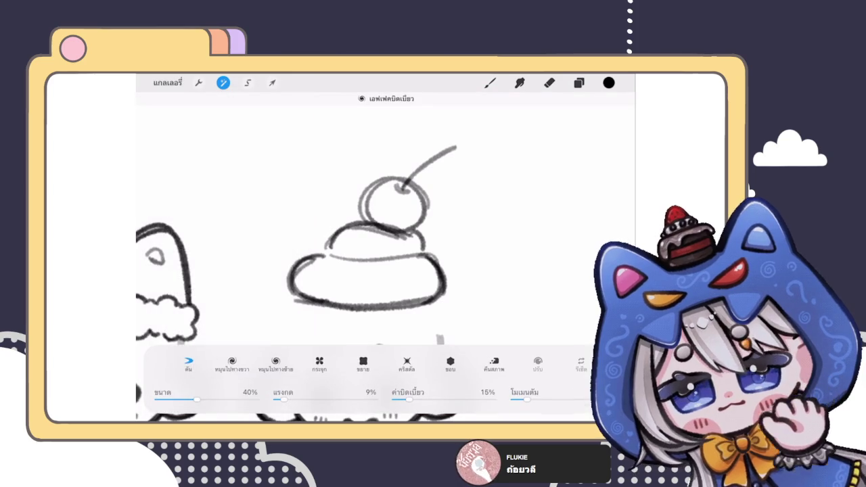
pyautogui.moveTo(342, 188); pyautogui.dragTo(359, 203)
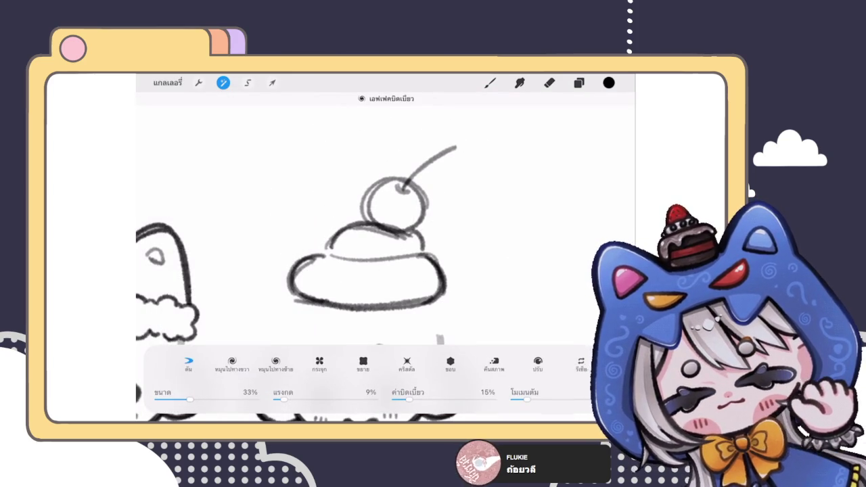
pyautogui.click(490, 82)
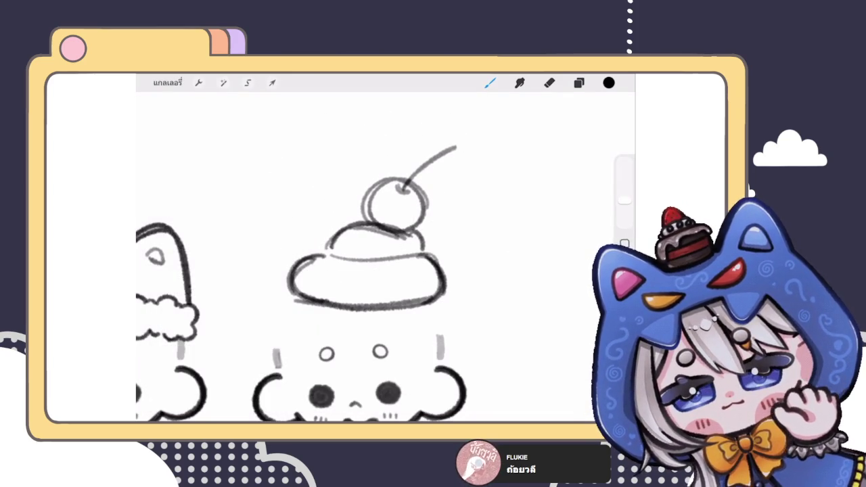
# - Redraw the stem-to-cherry junction on the hat as a darker stroke
pyautogui.scroll(3, 379, 257)
pyautogui.moveTo(384, 203)
pyautogui.mouseDown()
pyautogui.moveTo(394, 216)
pyautogui.moveTo(406, 215)
pyautogui.moveTo(473, 146)
pyautogui.mouseUp()
pyautogui.hotkey('ctrl', 'z')
pyautogui.hscroll(5, 284, 284)
pyautogui.hotkey('ctrl', 'z')
pyautogui.moveTo(312, 240)
pyautogui.mouseDown()
pyautogui.moveTo(326, 249)
pyautogui.moveTo(417, 162)
pyautogui.mouseUp()
# - Thin the thick doubled stroke where the hat's dome meets the upper tier, using a tiny eraser
pyautogui.scroll(-3, 324, 284)
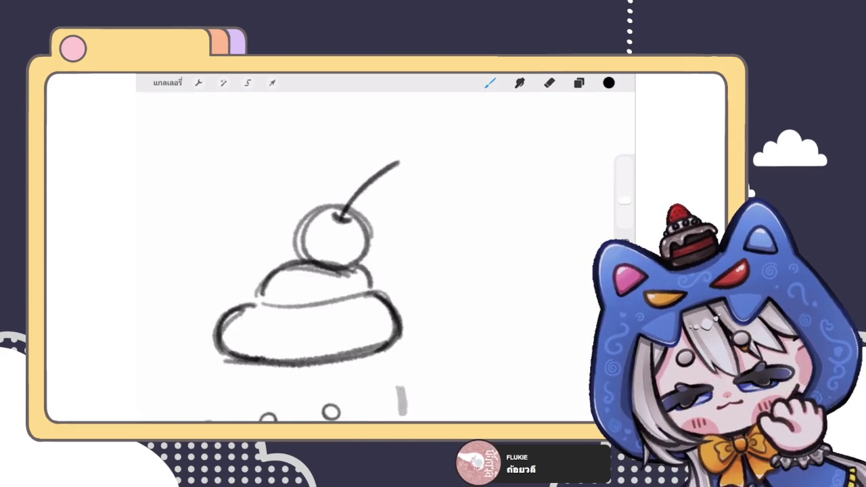
pyautogui.scroll(-2, 324, 284)
pyautogui.scroll(4, 358, 223)
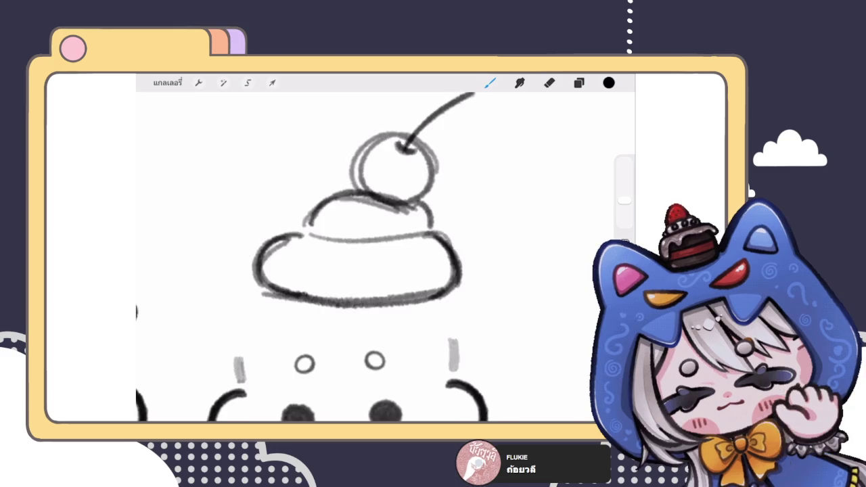
pyautogui.scroll(-3, 324, 271)
pyautogui.scroll(4, 379, 203)
pyautogui.scroll(3, 379, 203)
pyautogui.click(549, 82)
pyautogui.scroll(2, 460, 203)
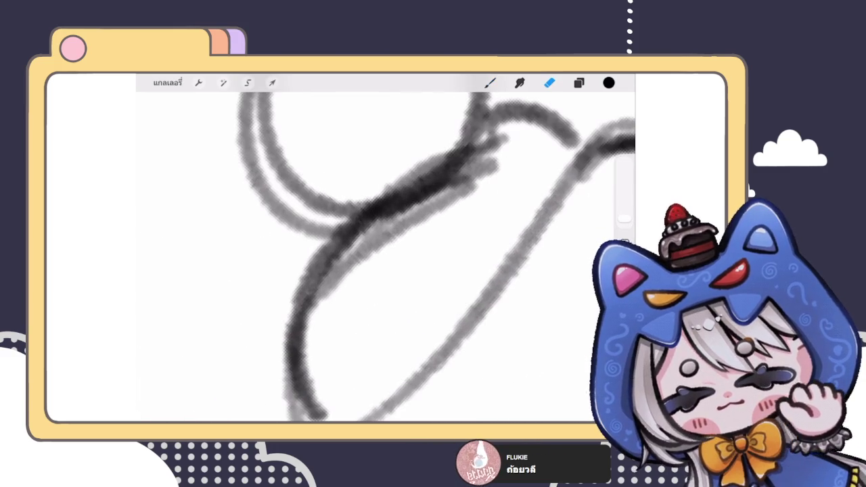
pyautogui.moveTo(624, 218); pyautogui.dragTo(623, 219)
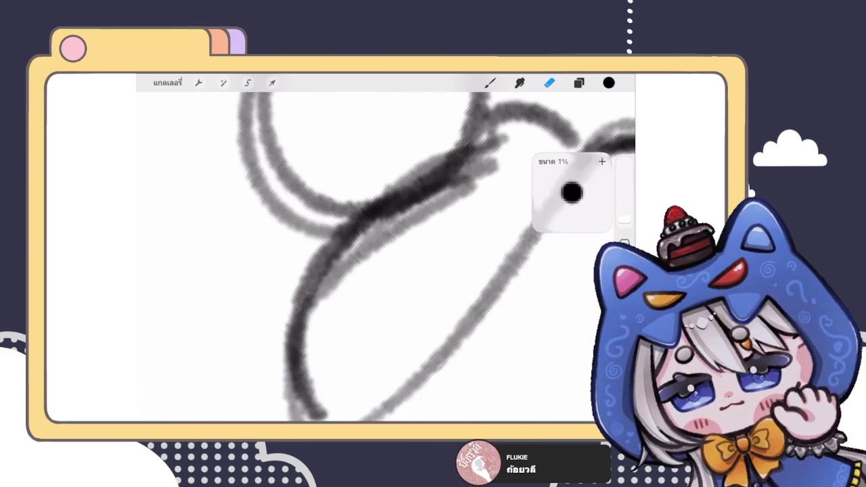
pyautogui.moveTo(324, 298)
pyautogui.mouseDown()
pyautogui.moveTo(426, 201)
pyautogui.moveTo(357, 248)
pyautogui.mouseUp()
# - Retrace the dome's curved outline as one darker, thicker line, with layer 123 showing
pyautogui.click(489, 83)
pyautogui.moveTo(308, 276)
pyautogui.mouseDown()
pyautogui.moveTo(473, 142)
pyautogui.moveTo(507, 139)
pyautogui.mouseUp()
pyautogui.moveTo(467, 159); pyautogui.dragTo(504, 136)
pyautogui.scroll(-5, 386, 257)
pyautogui.scroll(-3, 386, 257)
pyautogui.scroll(-2, 386, 257)
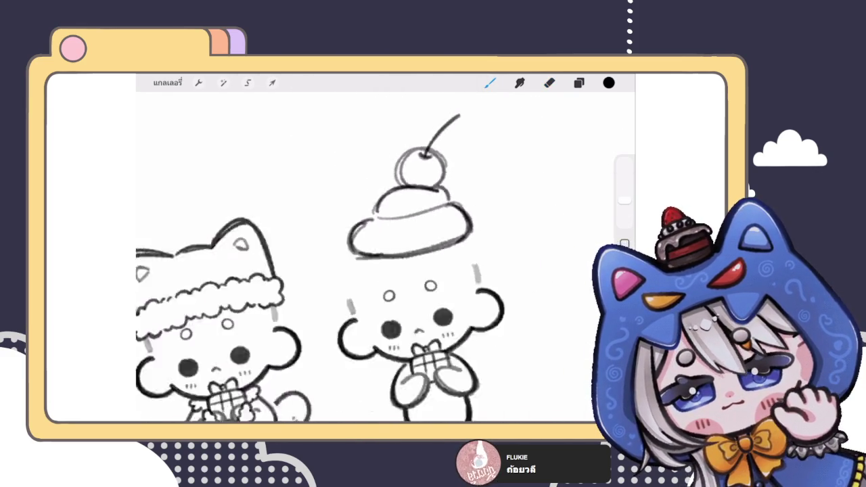
pyautogui.scroll(-1, 386, 257)
pyautogui.scroll(-3, 343, 249)
pyautogui.scroll(-1, 343, 248)
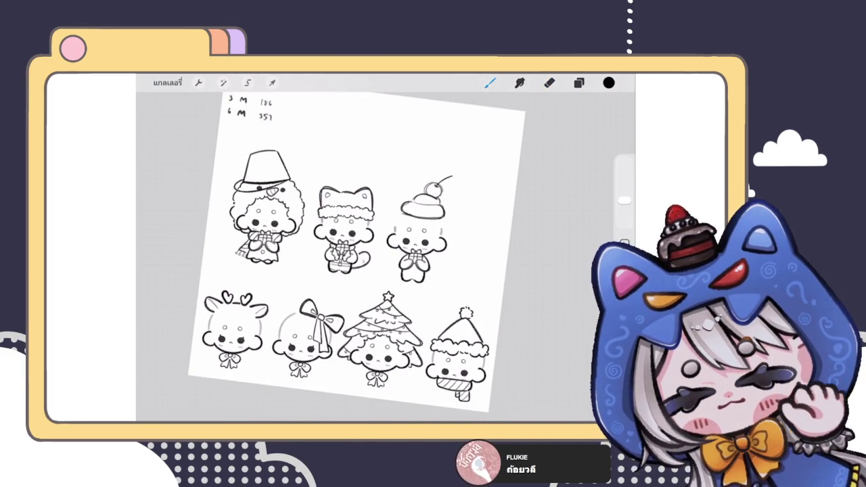
pyautogui.scroll(5, 416, 223)
pyautogui.scroll(3, 415, 223)
pyautogui.click(578, 83)
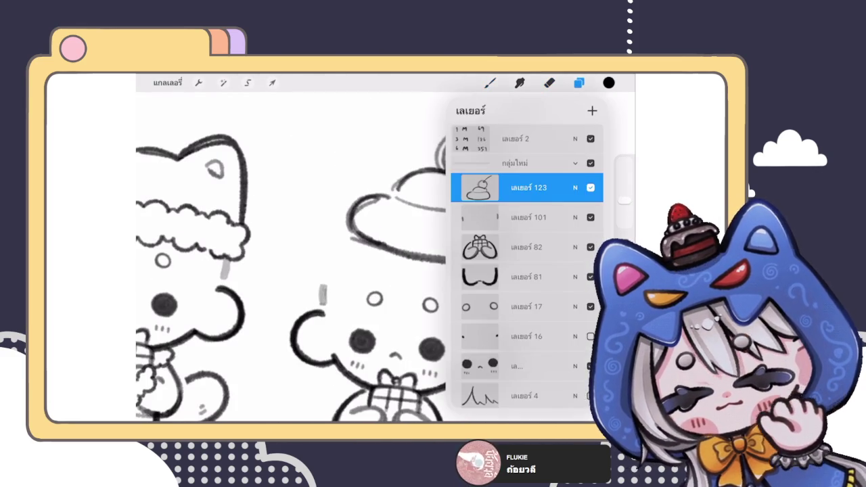
# - Redraw the left edge of the cupcake hat as a clean line
pyautogui.click(549, 82)
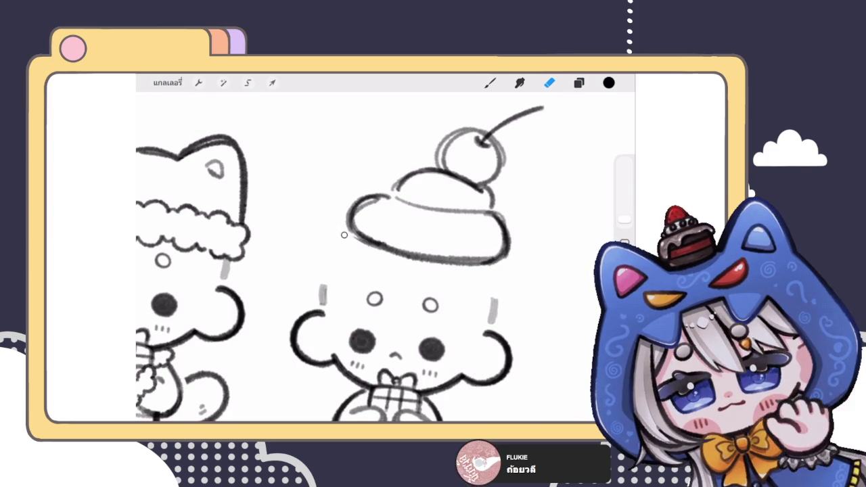
pyautogui.click(490, 83)
pyautogui.scroll(2, 405, 270)
pyautogui.moveTo(325, 208); pyautogui.dragTo(361, 326)
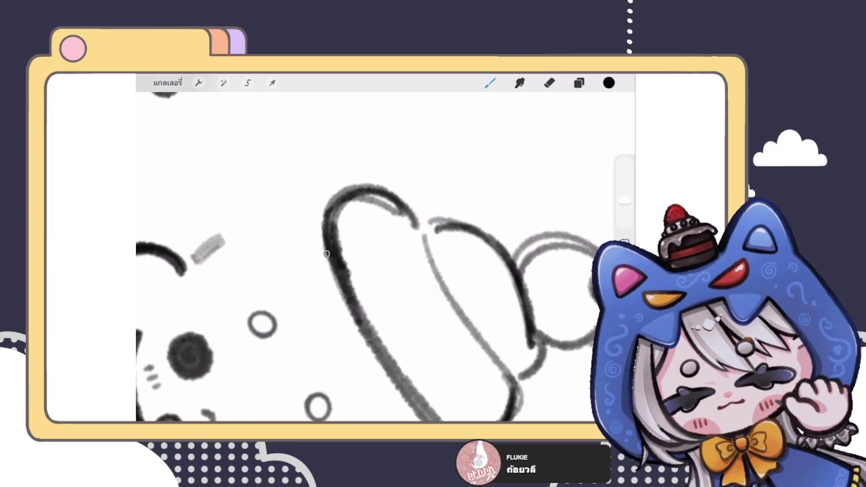
pyautogui.scroll(-5, 324, 214)
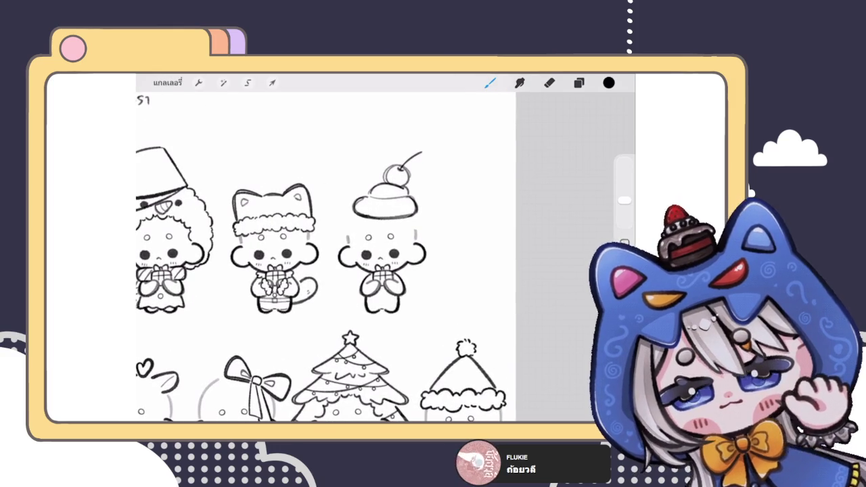
# - Shift and slightly tilt the cupcake hat above the head with Transform
pyautogui.click(578, 82)
pyautogui.click(272, 82)
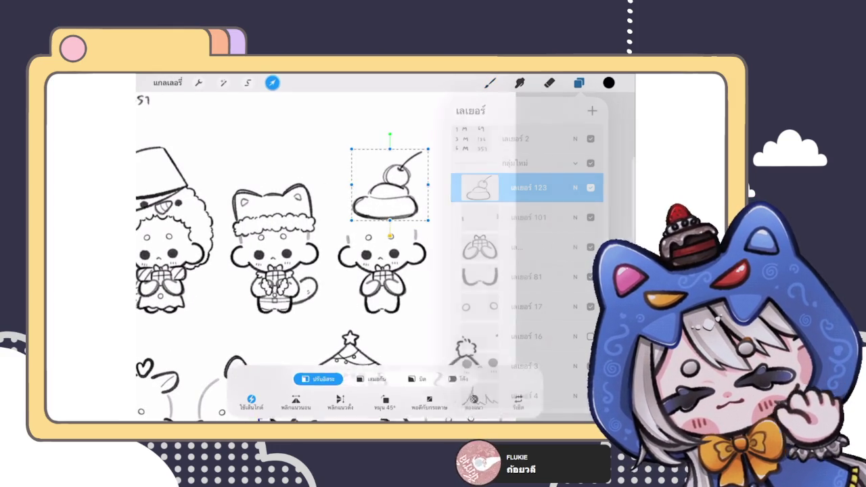
pyautogui.moveTo(392, 179); pyautogui.dragTo(387, 181)
pyautogui.click(489, 82)
pyautogui.scroll(-3, 324, 257)
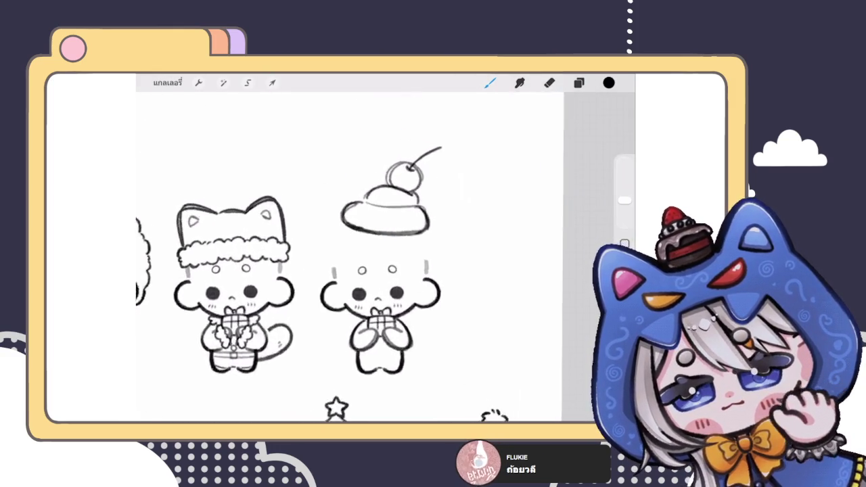
pyautogui.scroll(4, 325, 257)
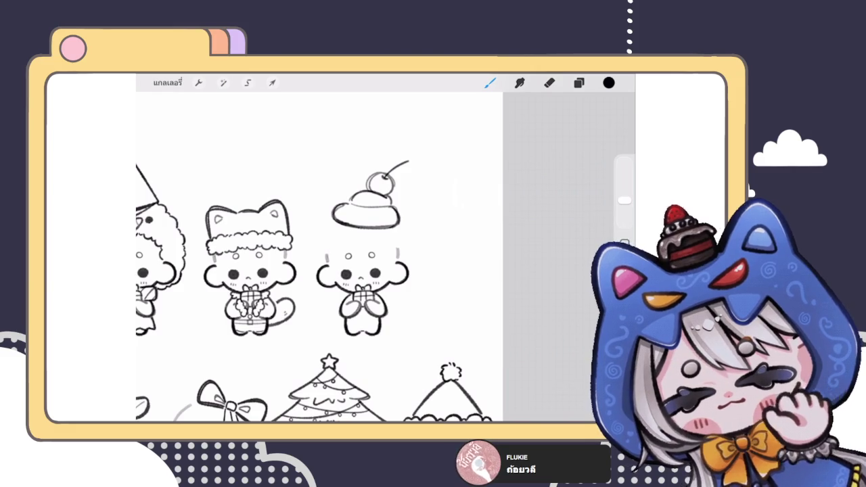
pyautogui.press('e')
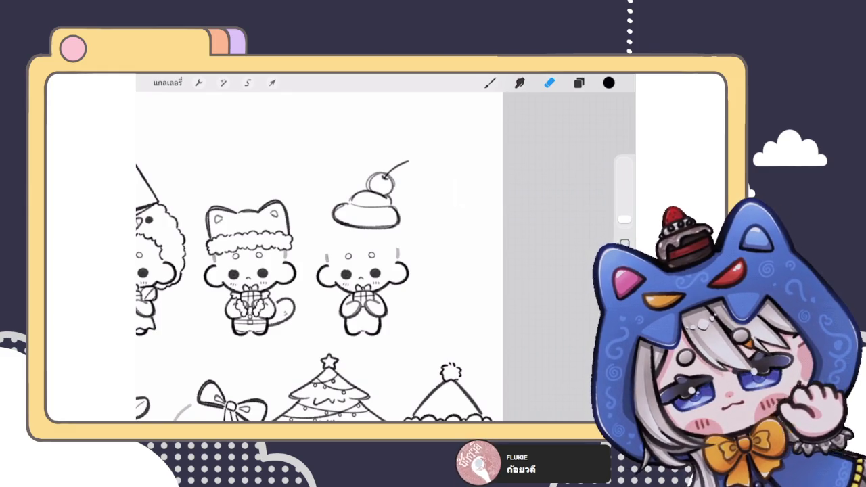
pyautogui.press('b')
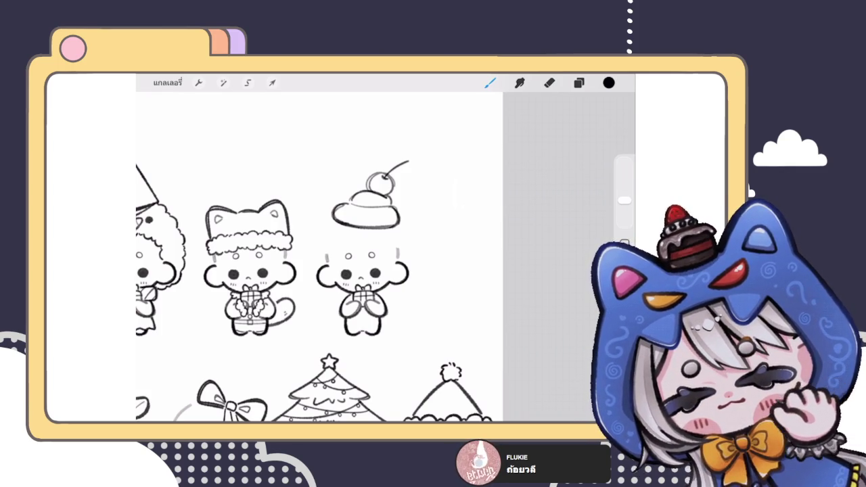
pyautogui.press('e')
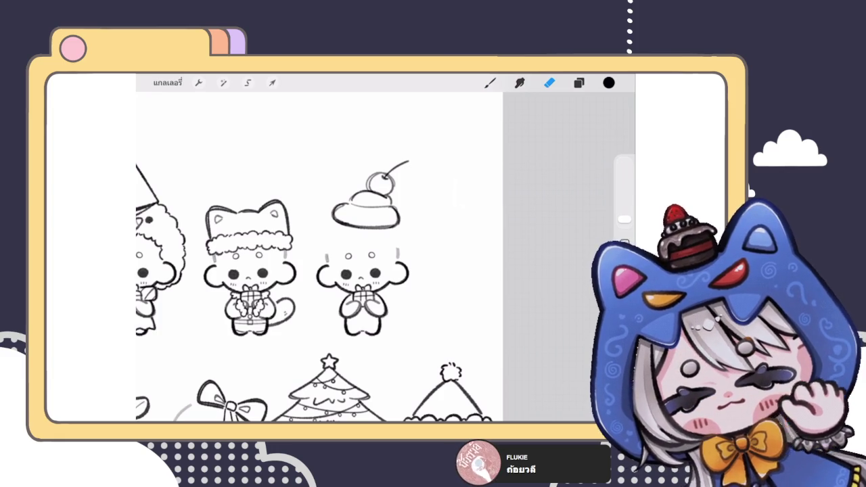
pyautogui.moveTo(624, 218); pyautogui.dragTo(624, 200)
pyautogui.click(490, 83)
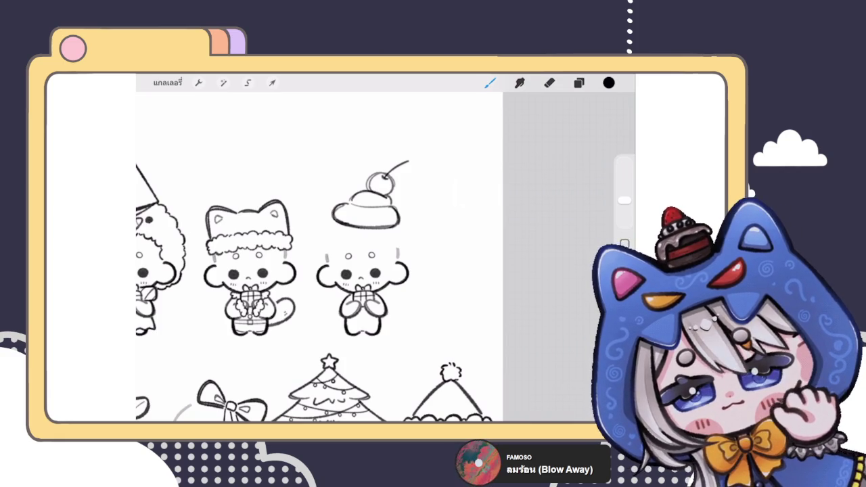
pyautogui.click(549, 83)
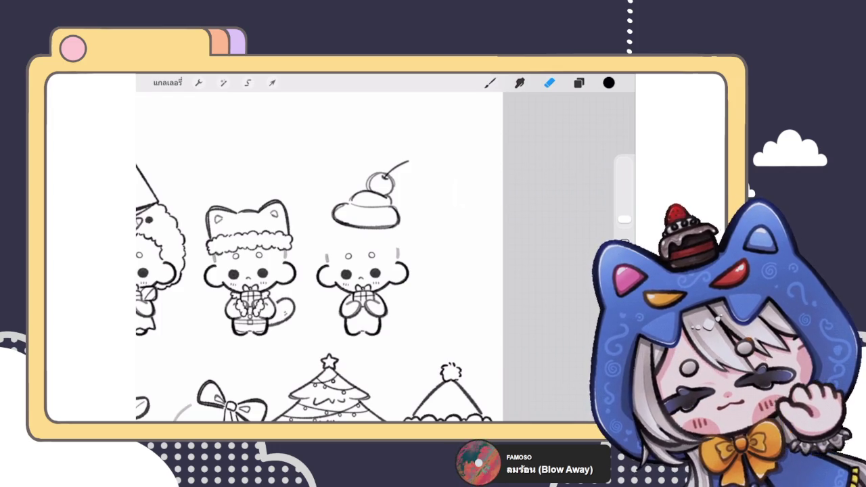
pyautogui.press('b')
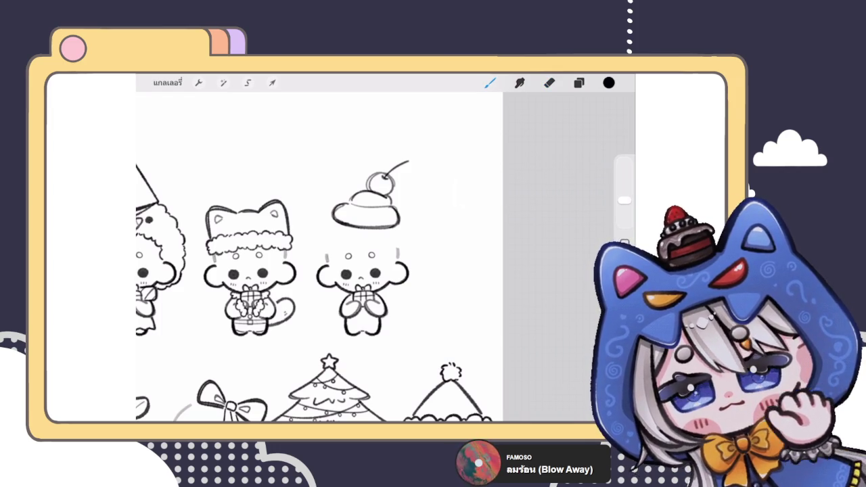
# - Nudge the cupcake hat slightly to the right with Transform
pyautogui.click(578, 82)
pyautogui.click(578, 83)
pyautogui.scroll(3, 358, 264)
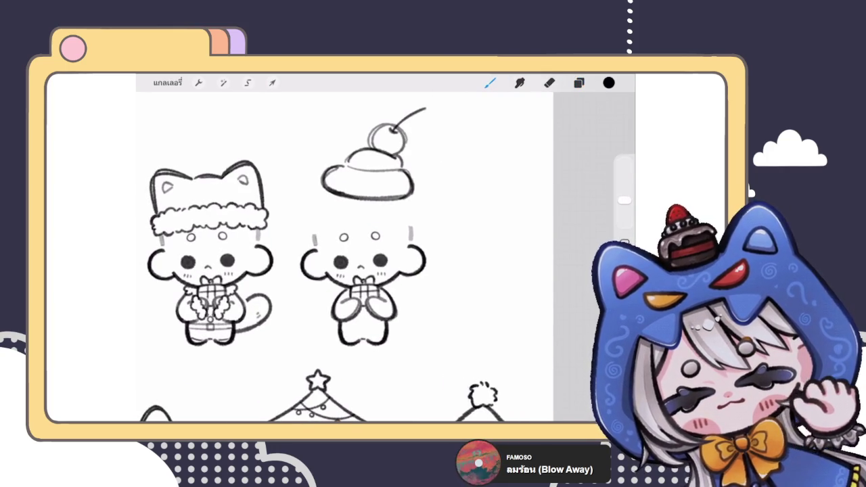
pyautogui.click(578, 83)
pyautogui.click(272, 83)
pyautogui.moveTo(367, 176); pyautogui.dragTo(371, 178)
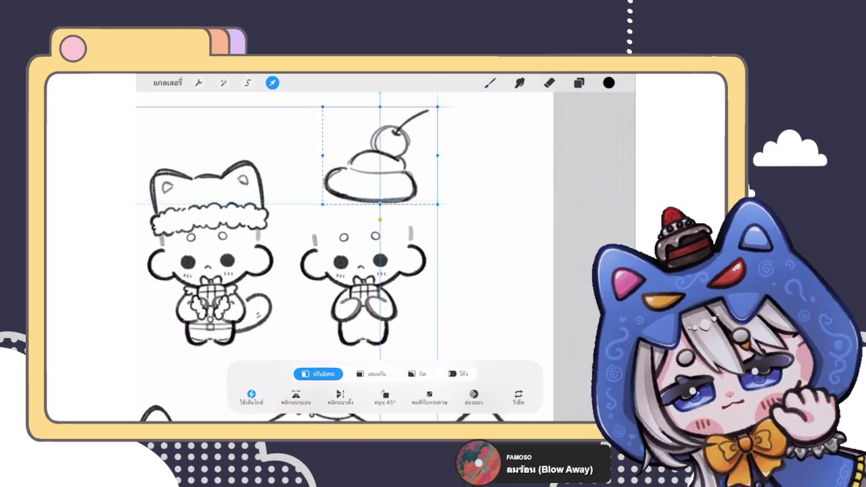
pyautogui.click(579, 83)
# - Add a new hair layer above layer 101 and make layer 4's fringe sketch visible
pyautogui.click(541, 217)
pyautogui.click(607, 111)
pyautogui.click(578, 83)
pyautogui.click(578, 83)
pyautogui.scroll(-5, 514, 271)
pyautogui.click(590, 174)
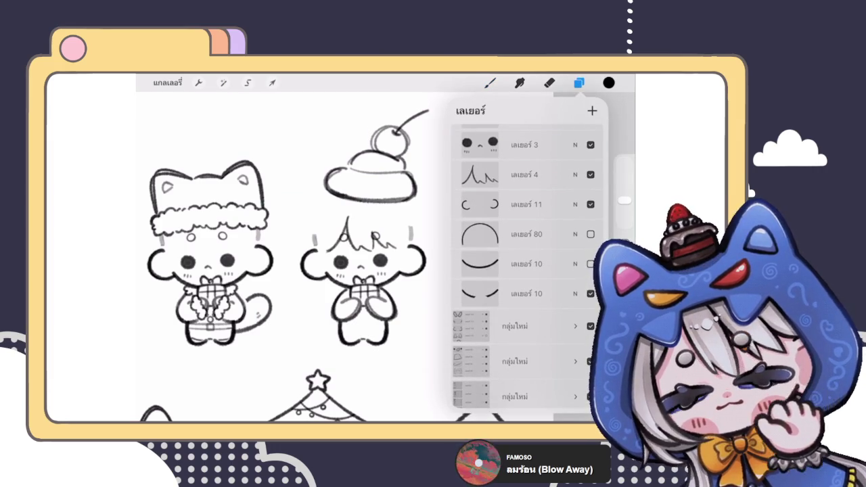
pyautogui.scroll(5, 527, 270)
pyautogui.click(489, 82)
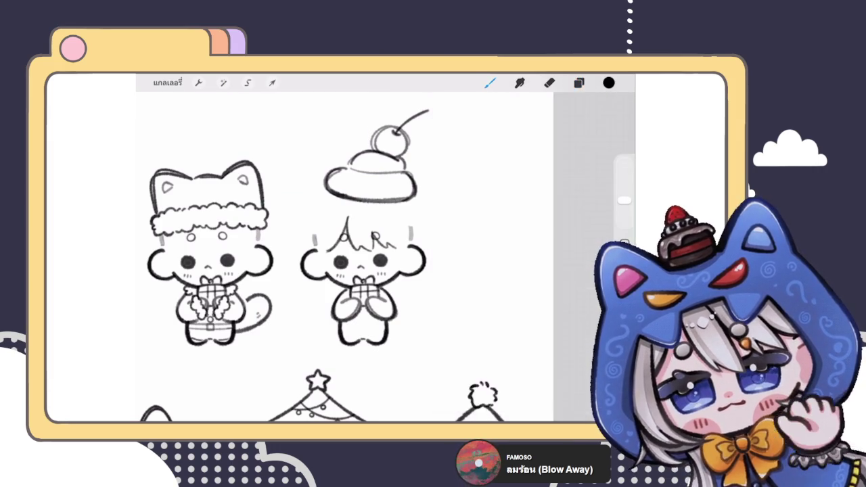
# - Draw a shorter hair arc on the left side of the face
pyautogui.scroll(3, 378, 270)
pyautogui.moveTo(318, 164); pyautogui.dragTo(284, 251)
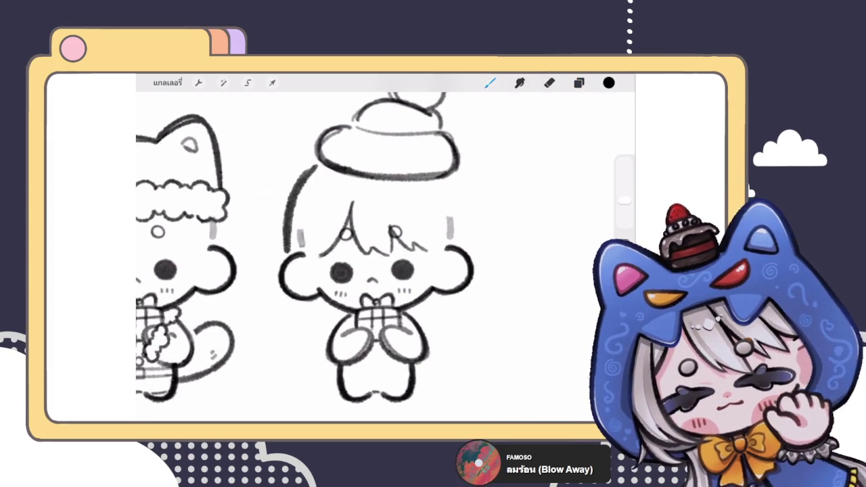
pyautogui.hotkey('ctrl', 'z')
pyautogui.moveTo(315, 165); pyautogui.dragTo(284, 247)
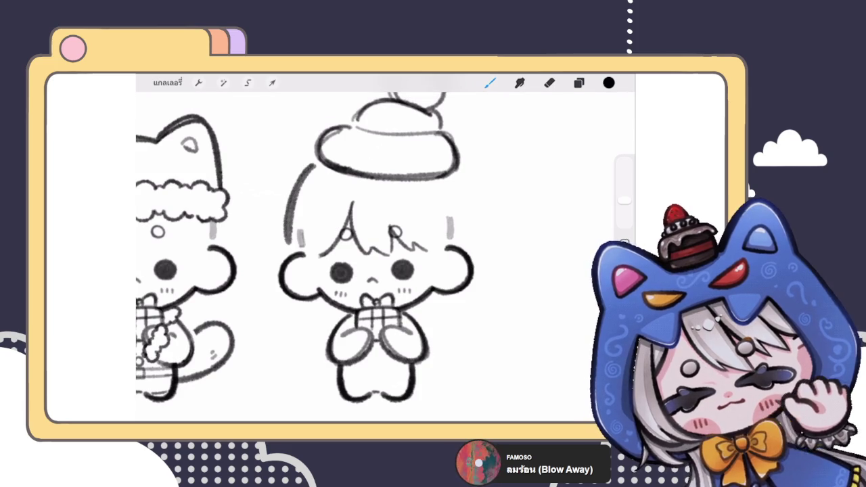
pyautogui.hotkey('ctrl', 'z')
pyautogui.click(312, 165)
pyautogui.moveTo(312, 164); pyautogui.dragTo(285, 228)
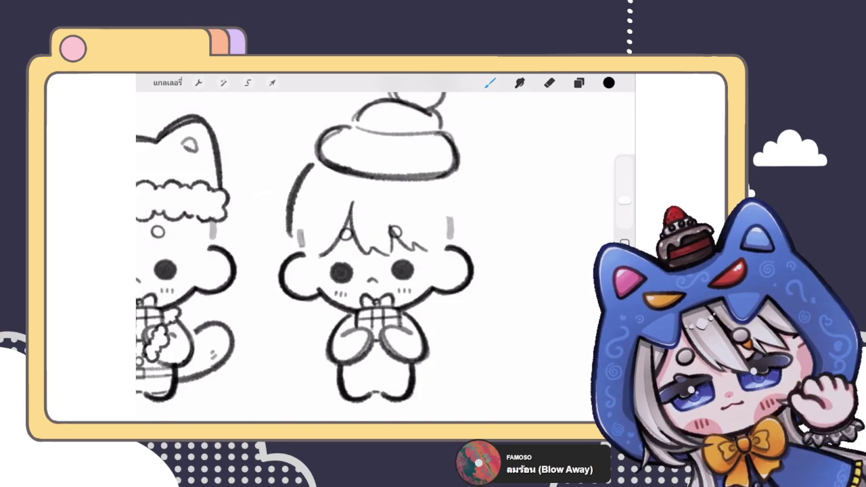
pyautogui.scroll(-3, 379, 257)
pyautogui.scroll(2, 379, 257)
# - Add the right hair arc, darken the left arc, and add a short stroke beside the chin
pyautogui.moveTo(407, 165); pyautogui.dragTo(422, 220)
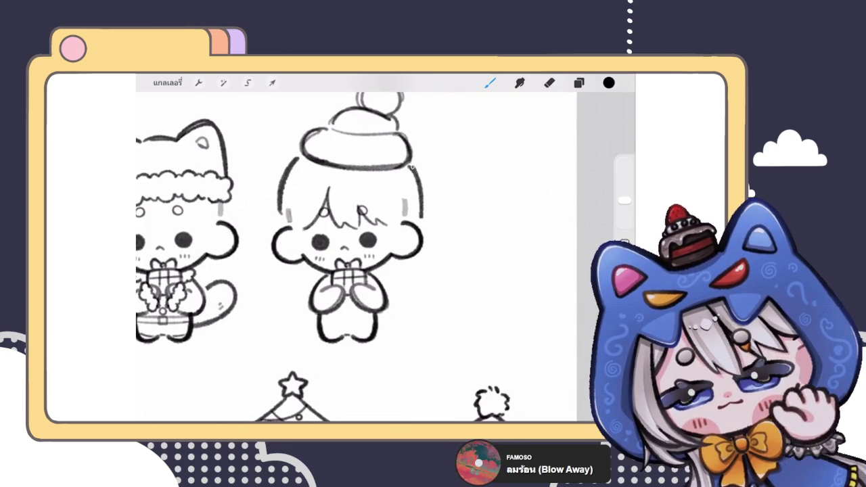
pyautogui.moveTo(295, 158); pyautogui.dragTo(275, 228)
pyautogui.moveTo(290, 266); pyautogui.dragTo(300, 274)
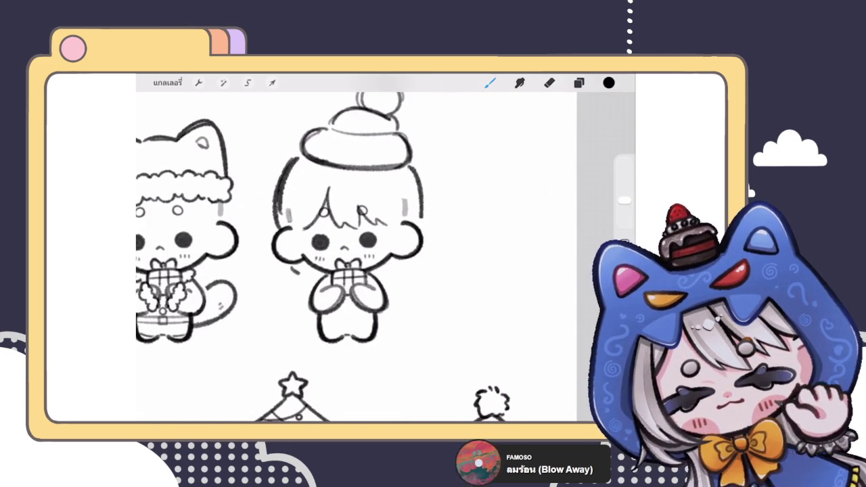
pyautogui.scroll(-3, 356, 254)
pyautogui.scroll(2, 355, 255)
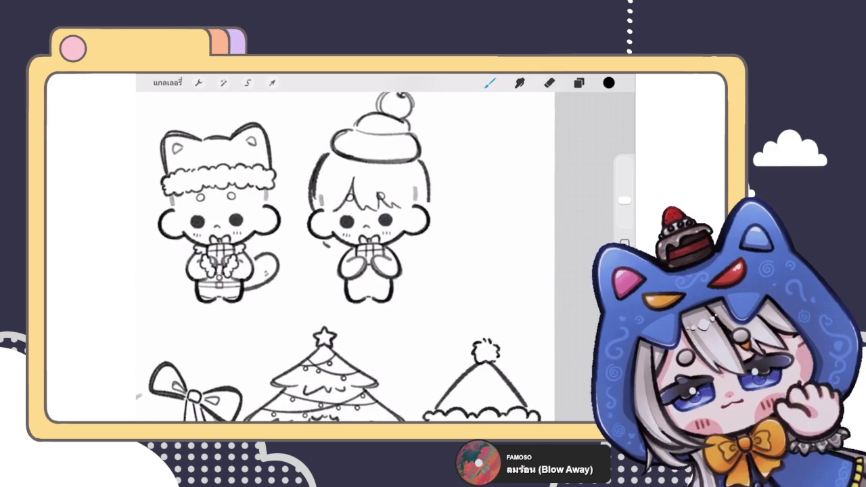
pyautogui.scroll(2, 369, 224)
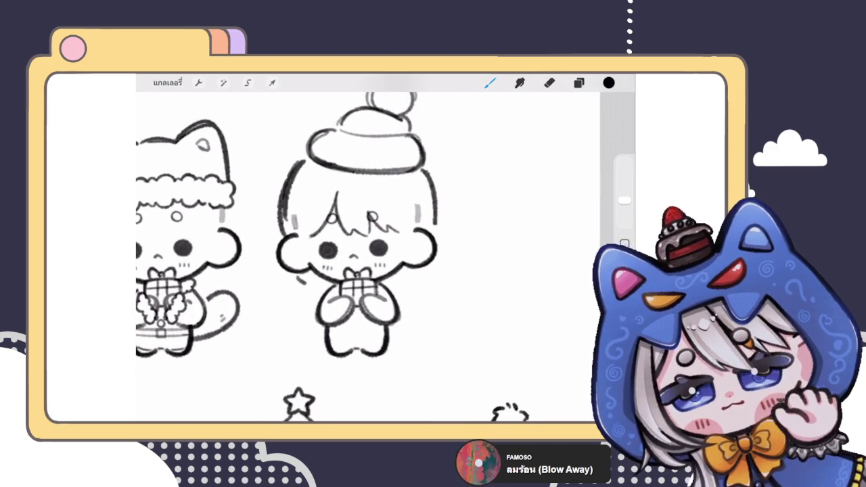
pyautogui.click(578, 82)
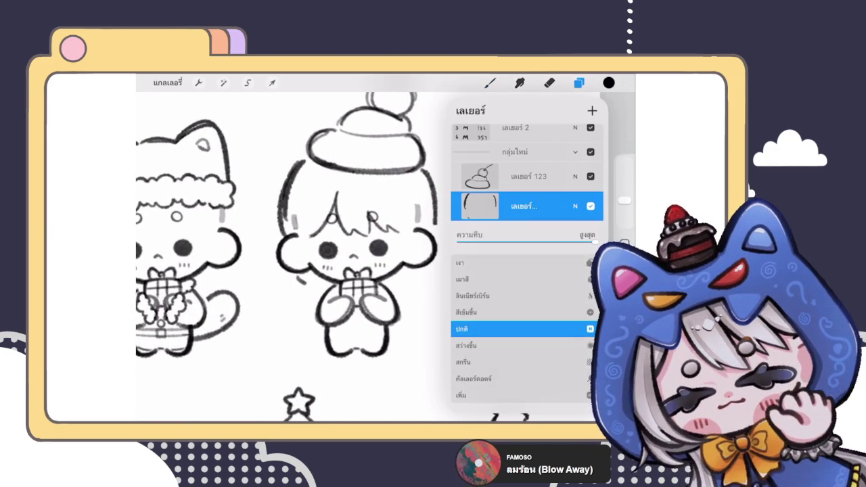
# - Delete the hair outline layer
pyautogui.moveTo(554, 205); pyautogui.dragTo(501, 205)
pyautogui.click(585, 205)
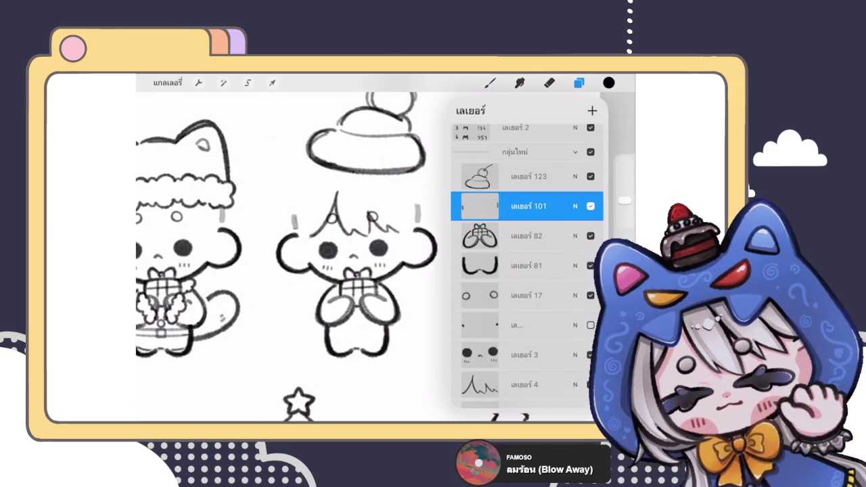
pyautogui.click(578, 83)
pyautogui.scroll(2, 365, 257)
# - Sketch and retrace a grey hair curve down the left side of the head to the ear
pyautogui.moveTo(335, 163); pyautogui.dragTo(309, 245)
pyautogui.moveTo(337, 165); pyautogui.dragTo(309, 255)
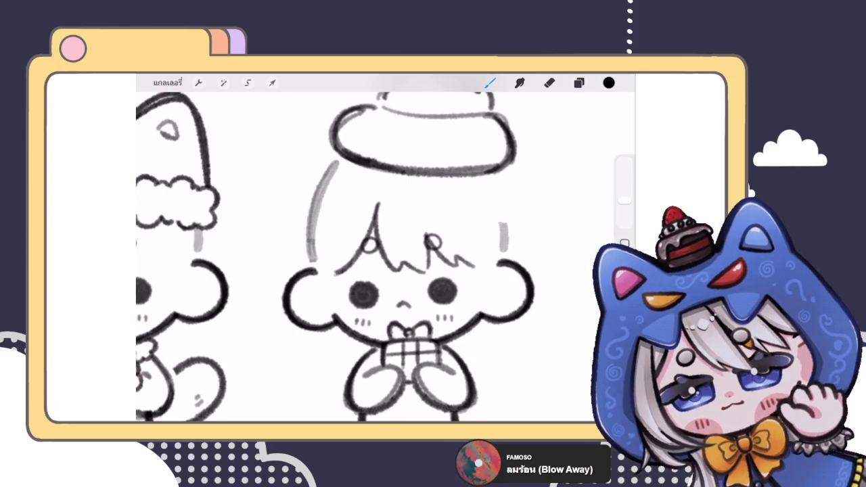
pyautogui.scroll(3, 325, 184)
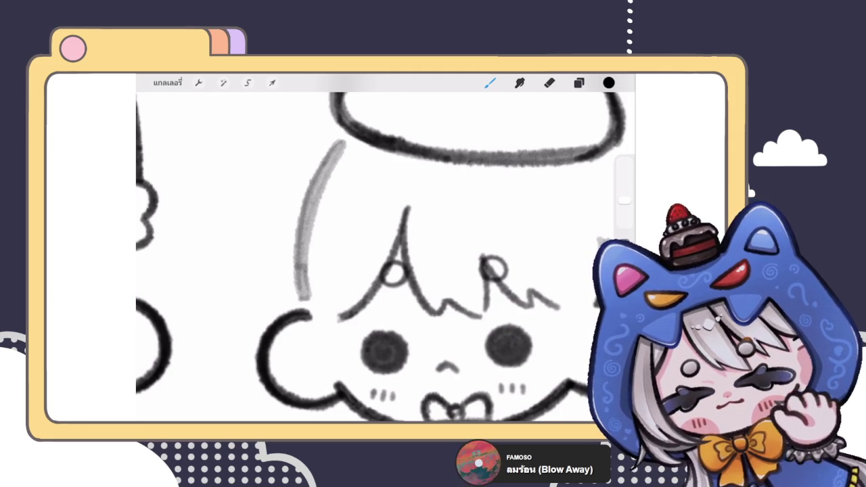
pyautogui.scroll(-3, 378, 271)
pyautogui.scroll(3, 379, 270)
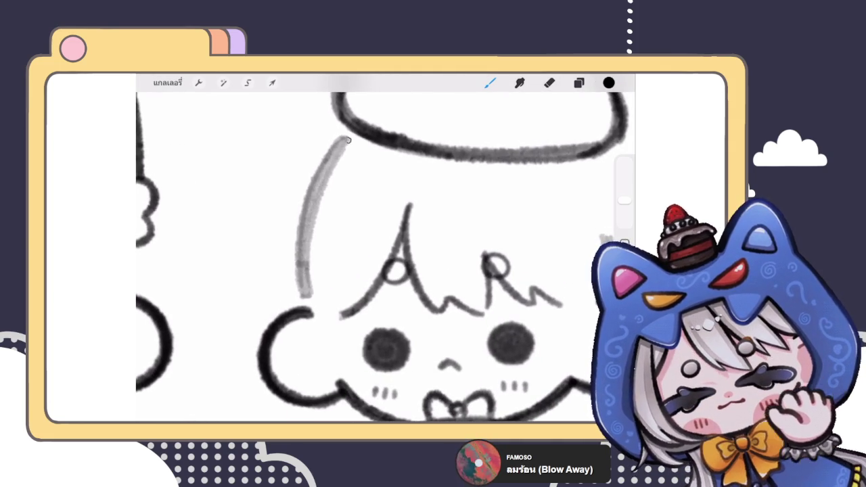
pyautogui.moveTo(344, 142)
pyautogui.mouseDown()
pyautogui.moveTo(318, 203)
pyautogui.moveTo(306, 290)
pyautogui.mouseUp()
pyautogui.moveTo(341, 141); pyautogui.dragTo(302, 294)
pyautogui.moveTo(342, 142)
pyautogui.mouseDown()
pyautogui.moveTo(303, 261)
pyautogui.moveTo(316, 172)
pyautogui.moveTo(299, 290)
pyautogui.mouseUp()
pyautogui.scroll(-5, 378, 257)
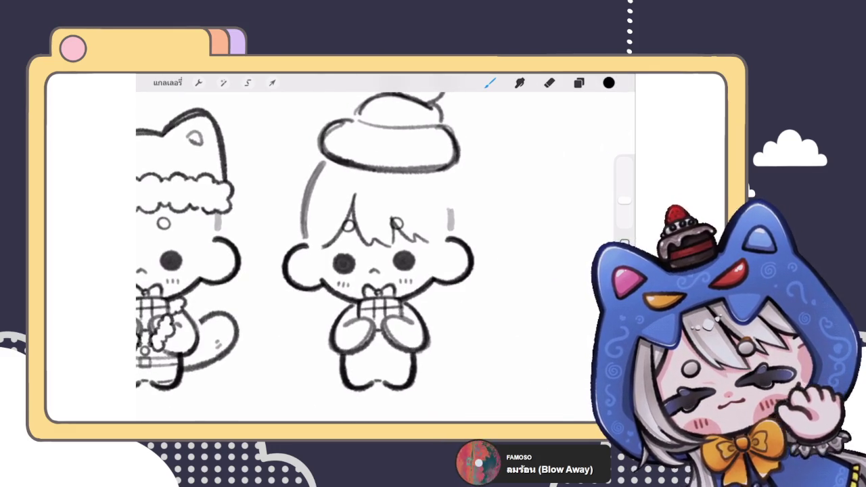
pyautogui.scroll(3, 385, 257)
# - Lasso the left hair curve and shorten it slightly with Transform
pyautogui.click(247, 83)
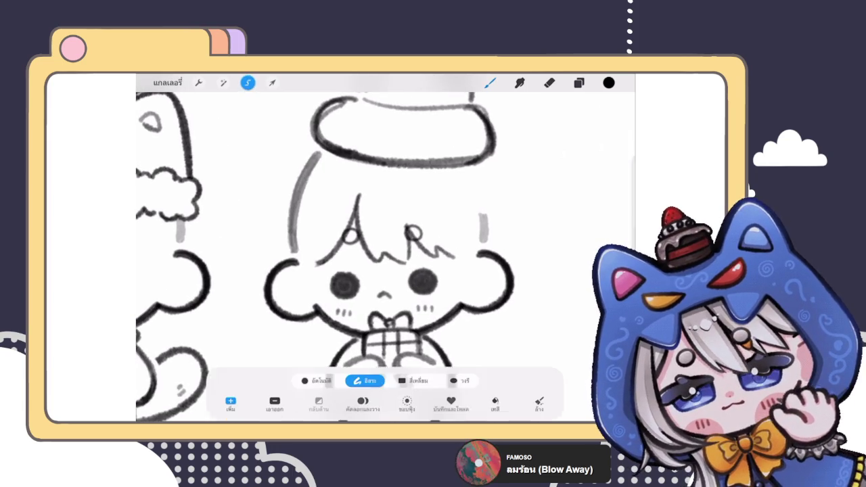
pyautogui.moveTo(295, 157)
pyautogui.mouseDown()
pyautogui.moveTo(287, 253)
pyautogui.moveTo(330, 210)
pyautogui.moveTo(339, 151)
pyautogui.moveTo(305, 156)
pyautogui.mouseUp()
pyautogui.click(272, 83)
pyautogui.moveTo(304, 254); pyautogui.dragTo(304, 251)
pyautogui.press('b')
pyautogui.scroll(-5, 385, 250)
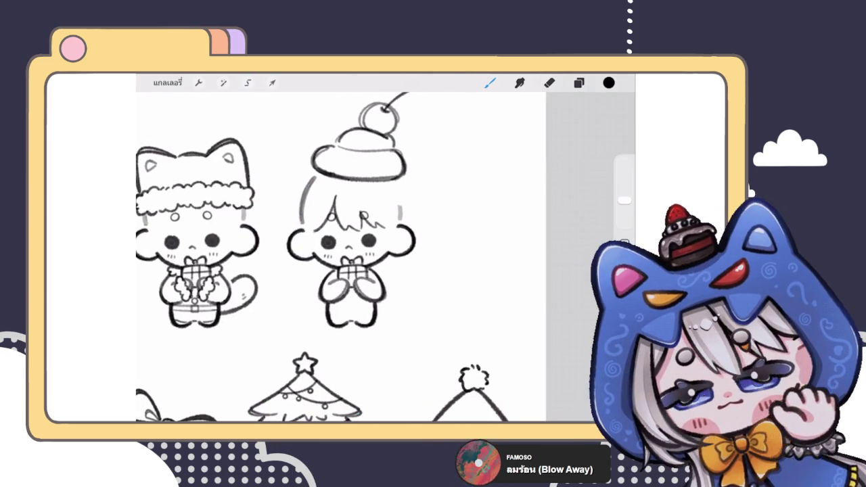
pyautogui.scroll(2, 386, 251)
pyautogui.scroll(2, 358, 271)
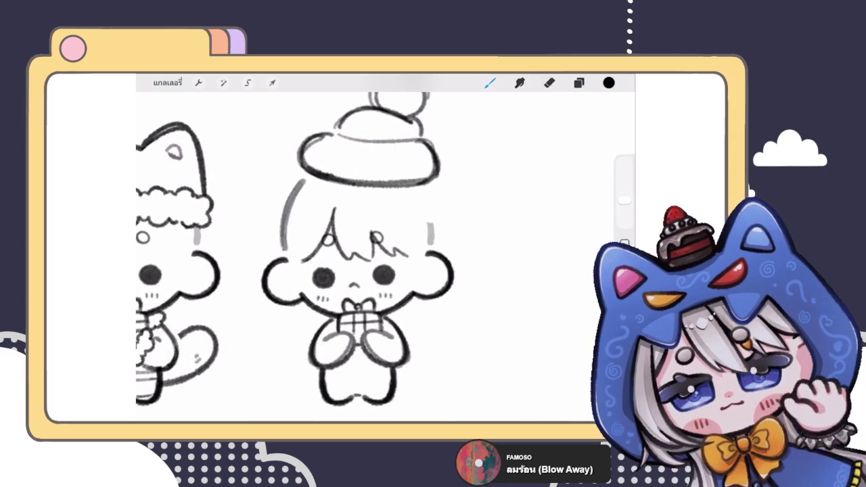
# - Draw a grey hair curve down the right side of the head, with the layers list showing
pyautogui.moveTo(421, 190); pyautogui.dragTo(429, 223)
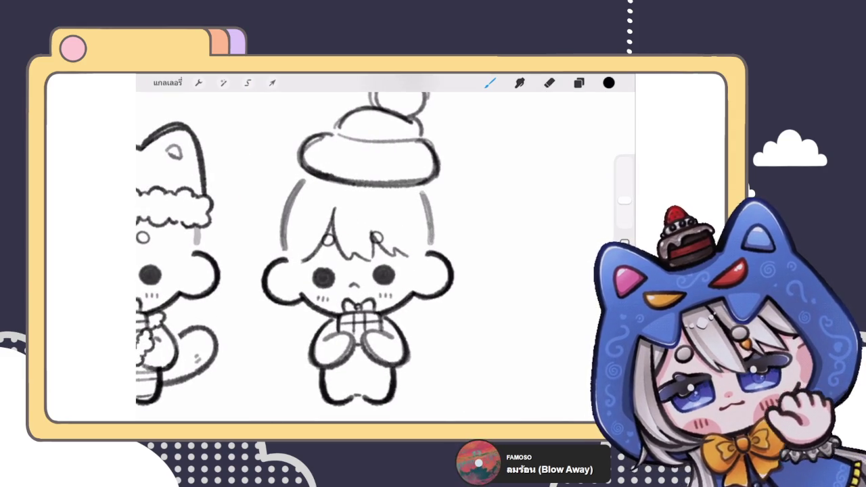
pyautogui.scroll(-5, 351, 257)
pyautogui.scroll(4, 352, 257)
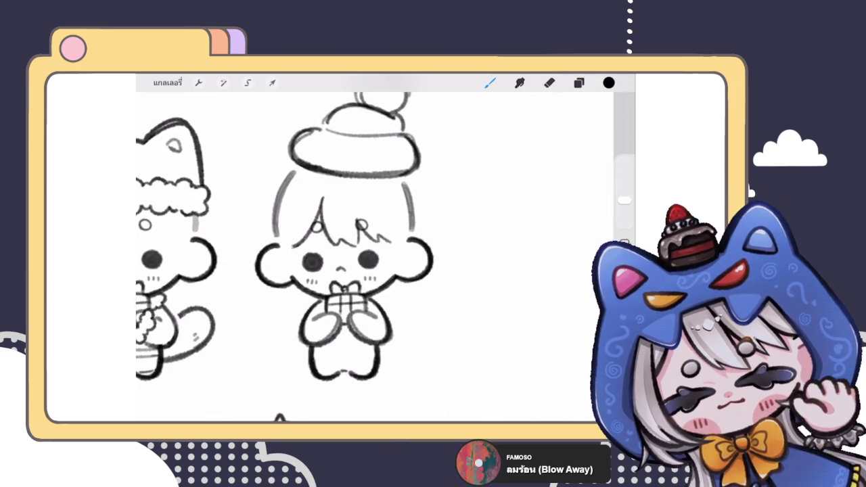
pyautogui.scroll(-2, 284, 250)
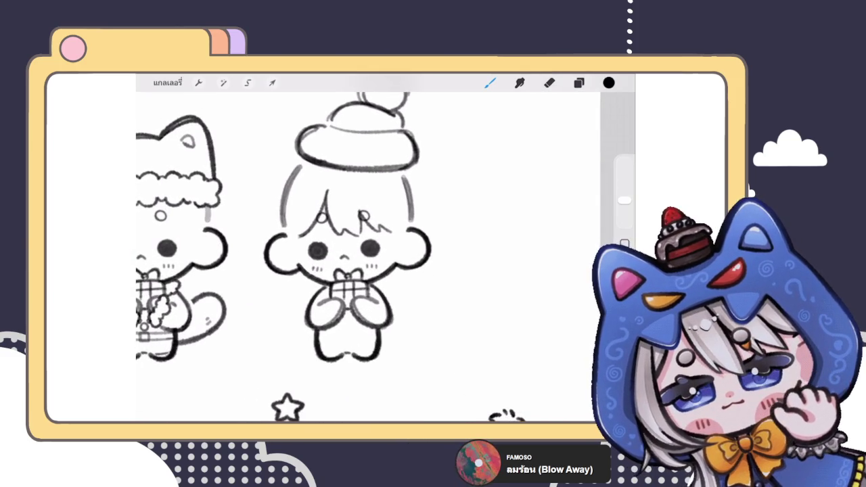
pyautogui.click(272, 83)
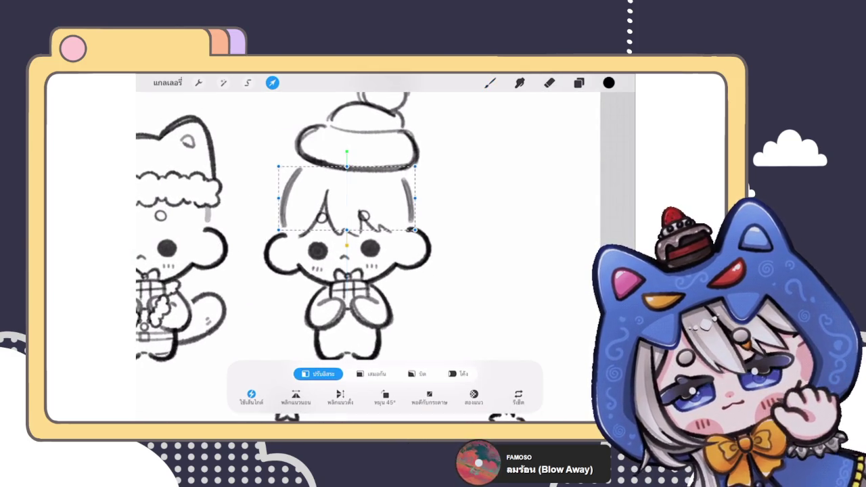
pyautogui.click(490, 82)
pyautogui.scroll(-3, 338, 257)
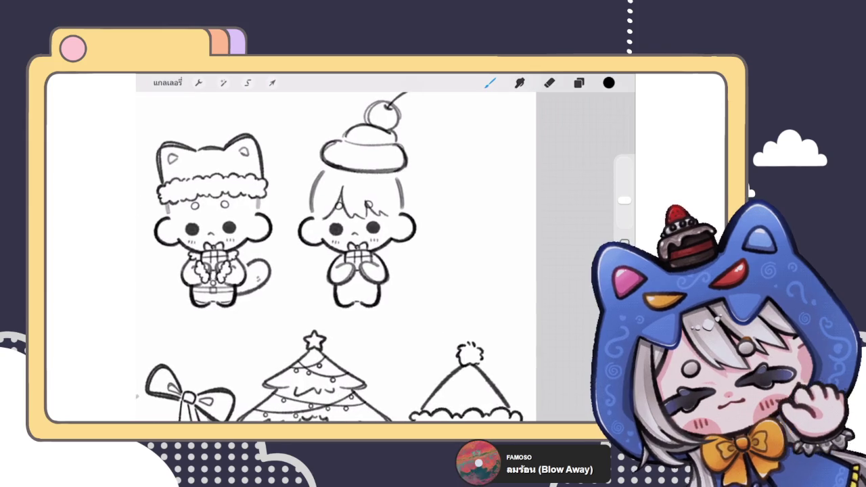
pyautogui.click(578, 82)
pyautogui.scroll(5, 527, 270)
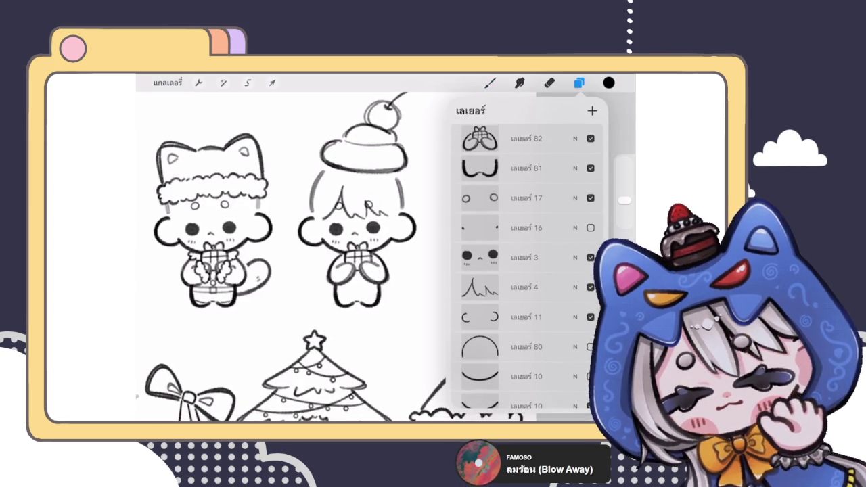
# - Remove the fringe strands and fade the hair-curve layer to 33% opacity
pyautogui.hotkey('ctrl', 'z')
pyautogui.scroll(1, 528, 271)
pyautogui.scroll(2, 527, 271)
pyautogui.click(575, 217)
pyautogui.moveTo(534, 242); pyautogui.dragTo(503, 241)
pyautogui.click(575, 206)
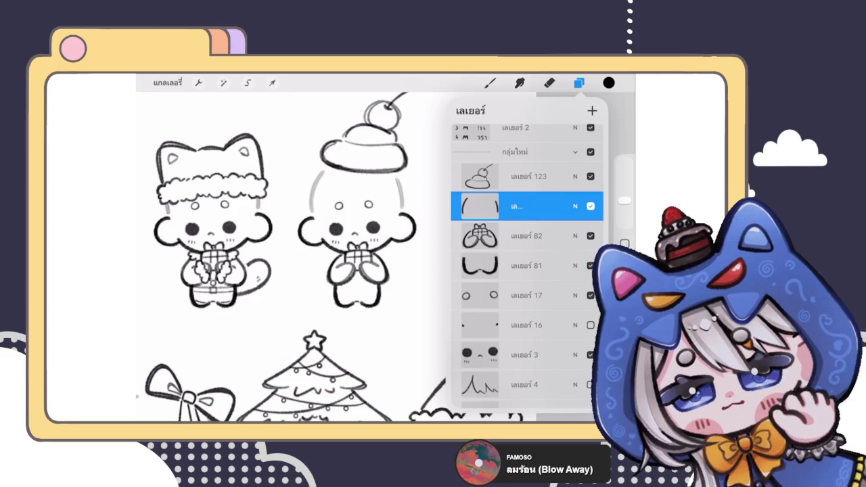
# - Add a new empty layer at the arms-and-gift layer (layer 82), then close Layers
pyautogui.click(527, 235)
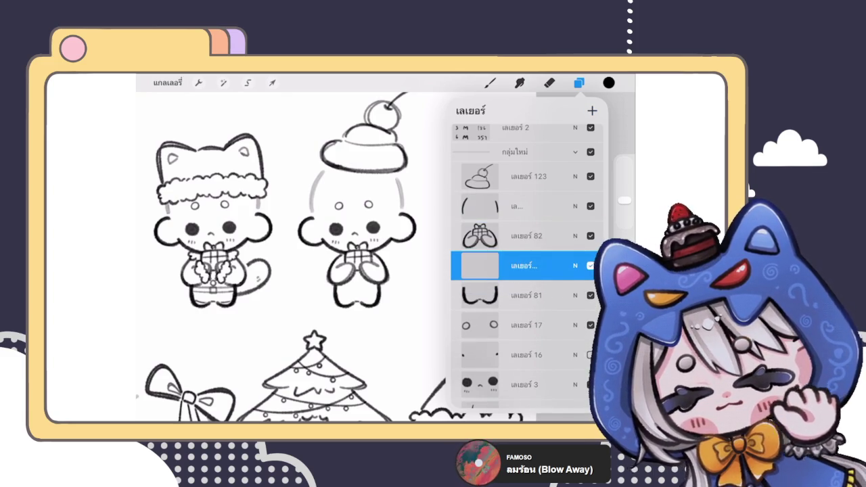
pyautogui.moveTo(541, 266); pyautogui.dragTo(473, 266)
pyautogui.click(490, 83)
pyautogui.scroll(3, 378, 257)
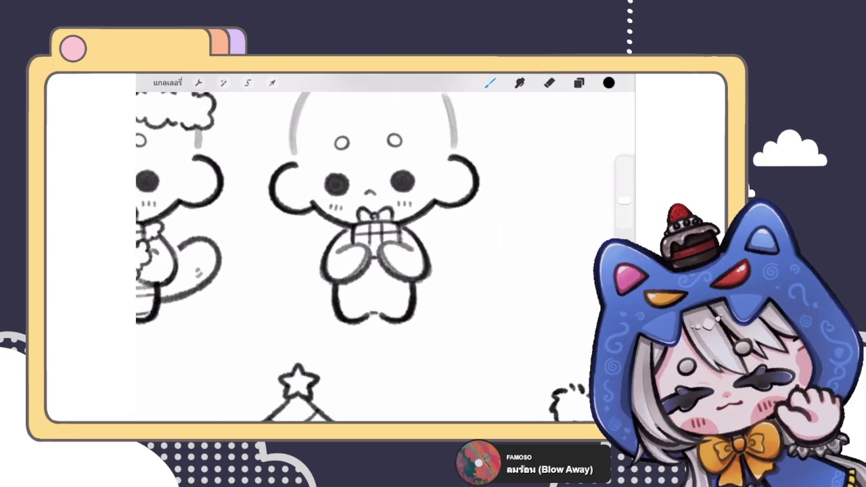
pyautogui.click(578, 83)
pyautogui.click(579, 82)
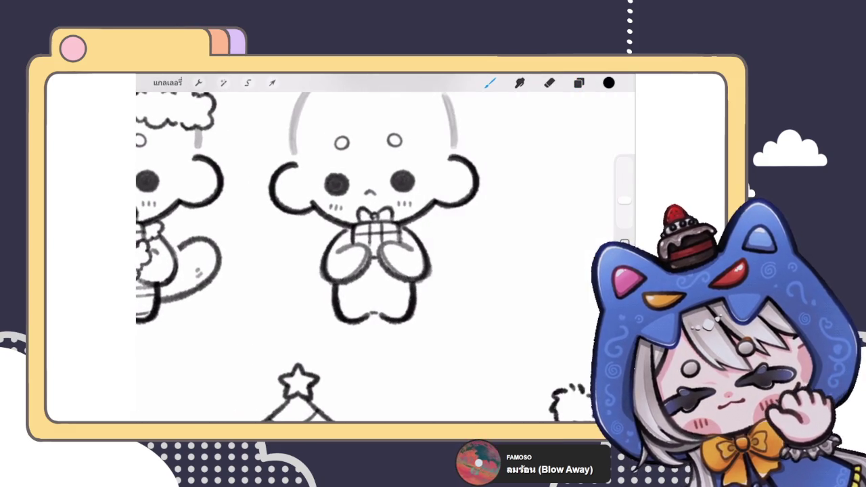
pyautogui.scroll(3, 386, 216)
pyautogui.scroll(-2, 386, 250)
pyautogui.scroll(-2, 385, 250)
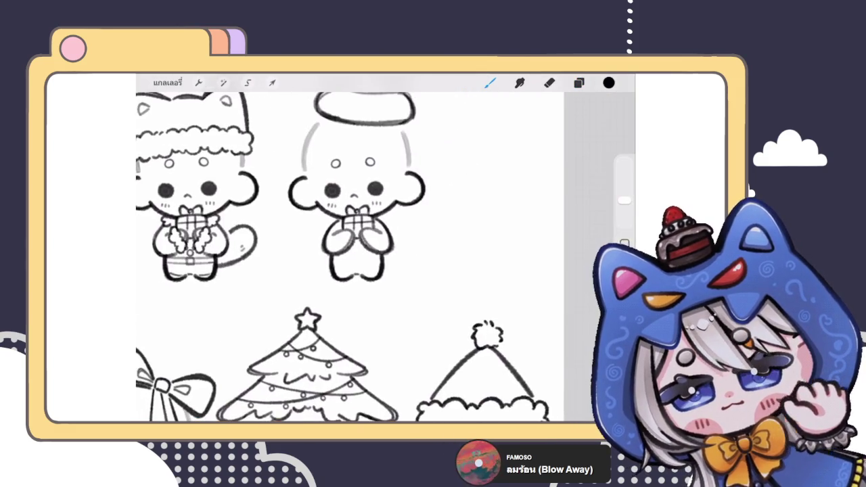
pyautogui.scroll(-1, 386, 250)
pyautogui.scroll(-1, 318, 257)
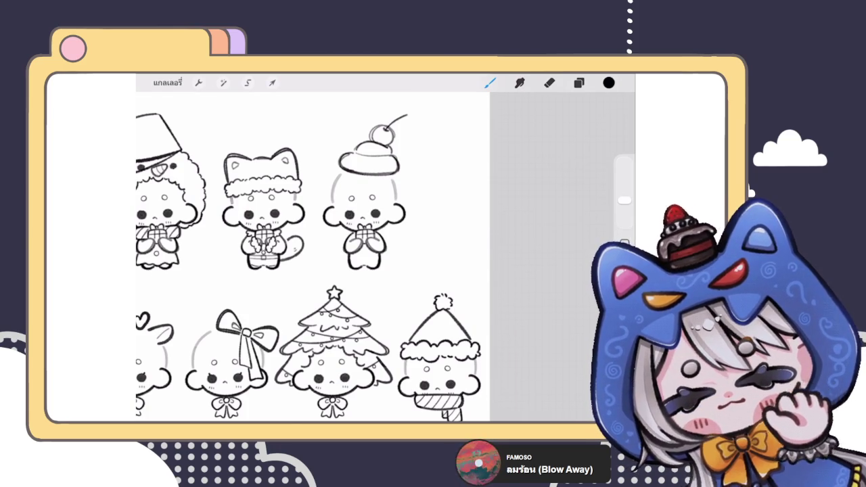
# - Toggle from Eraser back to Brush, leaving the drawing unchanged, with the layers list showing
pyautogui.press('e')
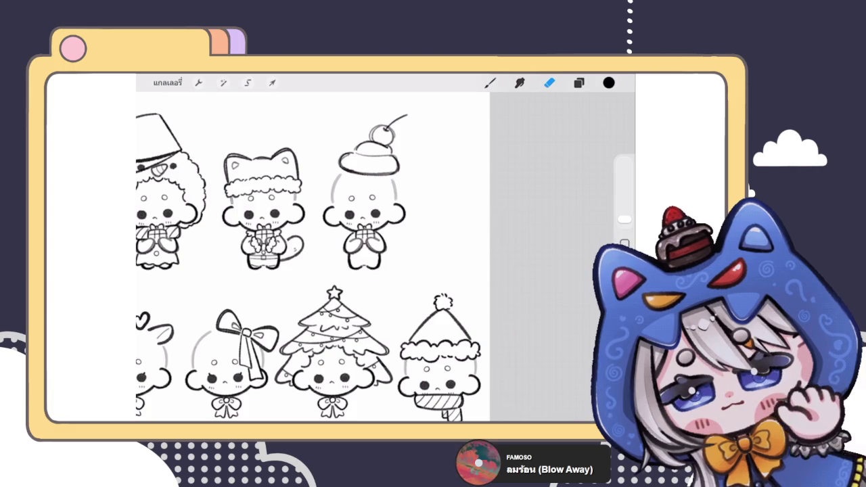
pyautogui.press('b')
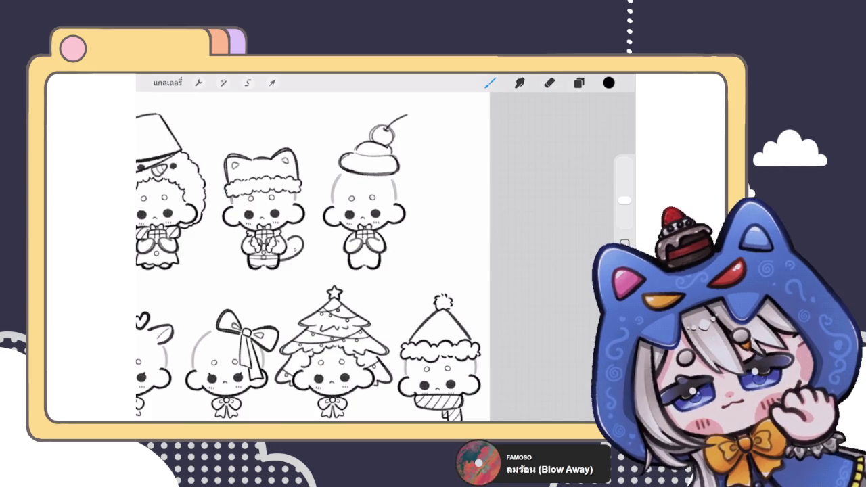
pyautogui.click(578, 82)
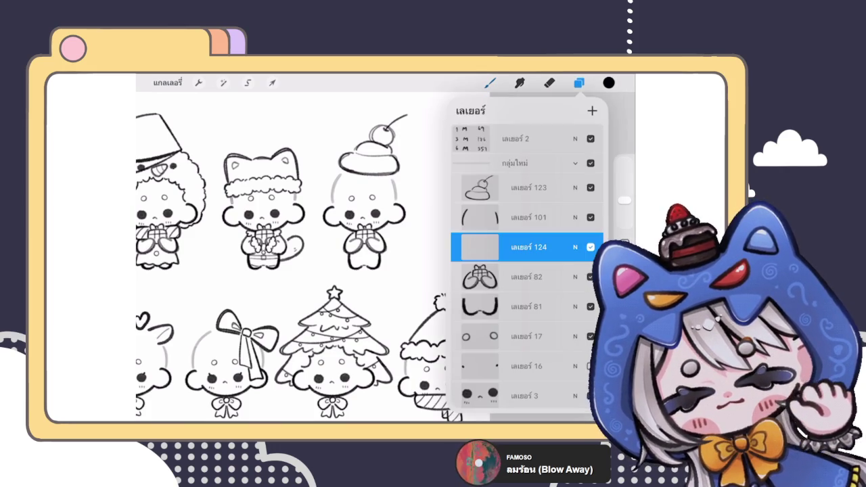
# - Sketch trial wavy ribbon strokes across the cherry-hat character's belly and left leg
pyautogui.click(578, 82)
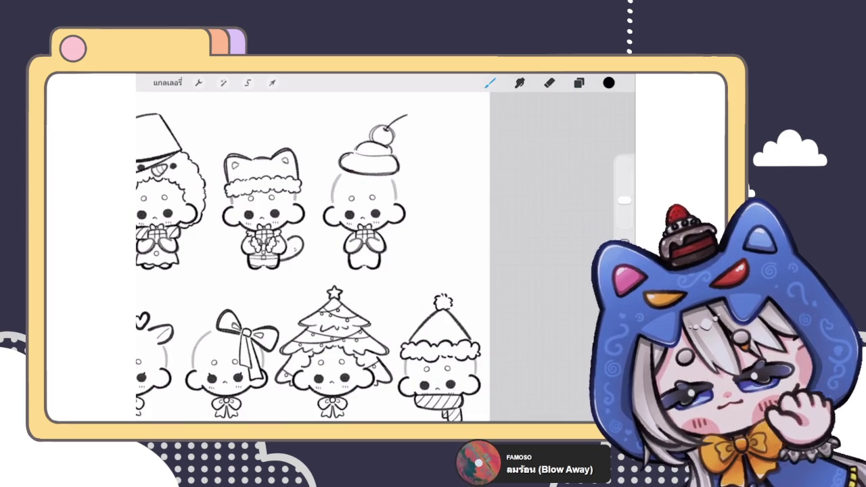
pyautogui.scroll(3, 365, 233)
pyautogui.scroll(2, 365, 233)
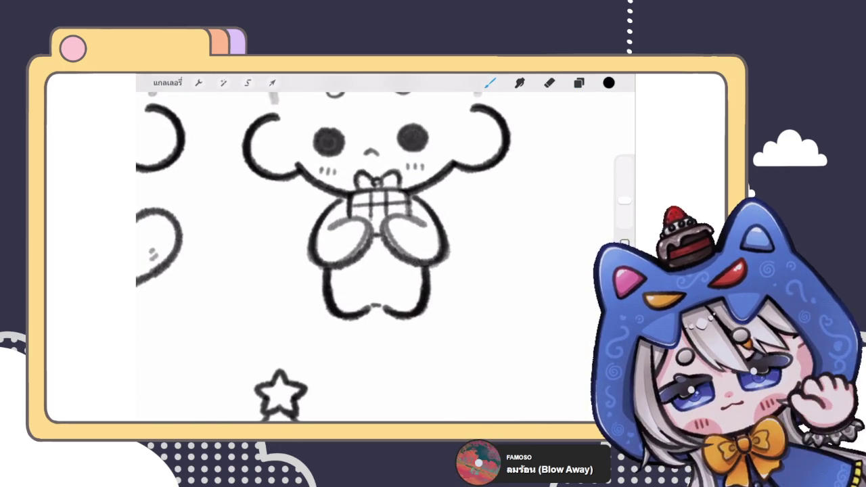
pyautogui.moveTo(323, 269)
pyautogui.mouseDown()
pyautogui.moveTo(345, 311)
pyautogui.moveTo(435, 272)
pyautogui.mouseUp()
pyautogui.hotkey('ctrl', 'z')
pyautogui.moveTo(347, 264); pyautogui.dragTo(352, 301)
pyautogui.moveTo(371, 250); pyautogui.dragTo(369, 291)
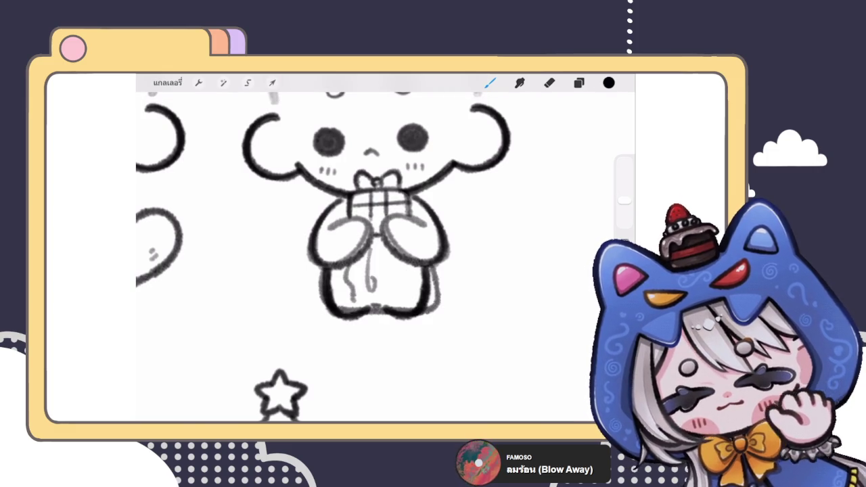
pyautogui.moveTo(398, 262); pyautogui.dragTo(402, 291)
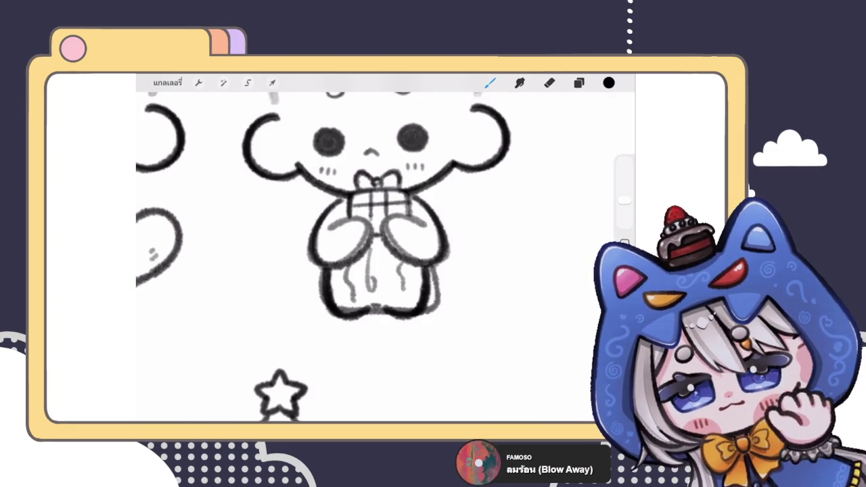
pyautogui.moveTo(335, 276); pyautogui.dragTo(330, 329)
# - Undo all trial ribbon and leg strokes, then zoom out to the full sheet
pyautogui.scroll(-5, 385, 257)
pyautogui.hotkey('ctrl', 'z')
pyautogui.scroll(3, 386, 257)
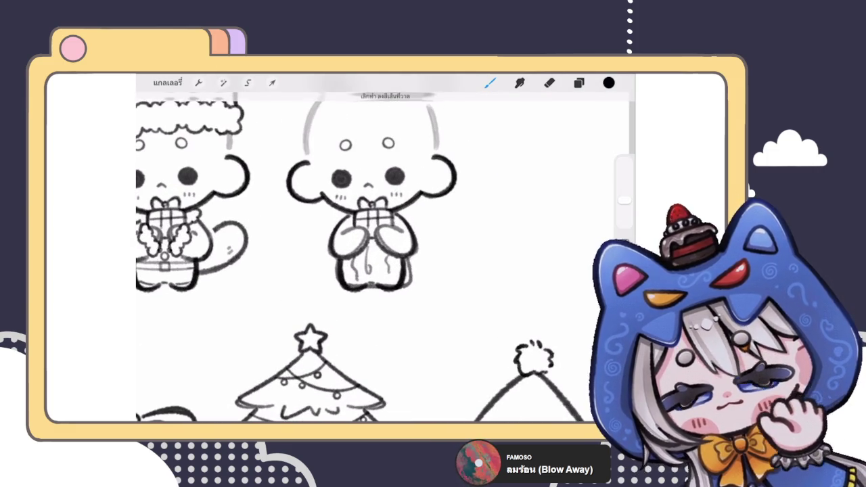
pyautogui.hotkey('ctrl', 'z')
pyautogui.scroll(3, 368, 217)
pyautogui.hotkey('ctrl', 'z')
pyautogui.hotkey('ctrl', 'z')
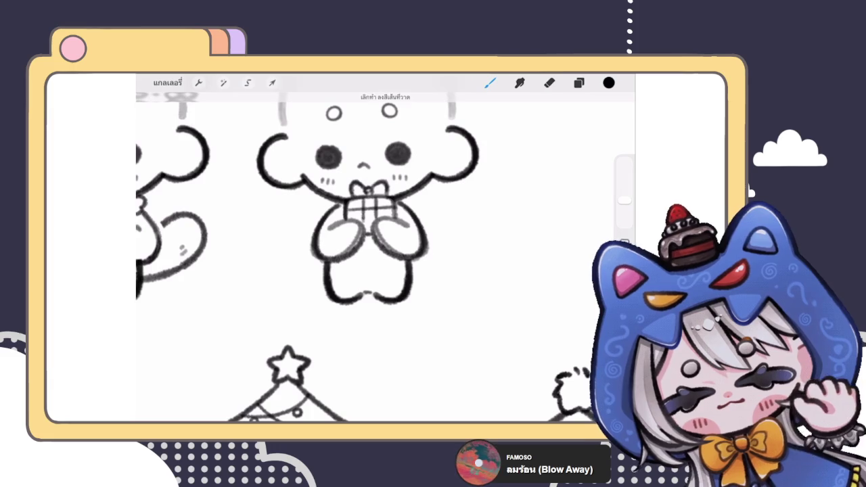
pyautogui.scroll(-1, 379, 250)
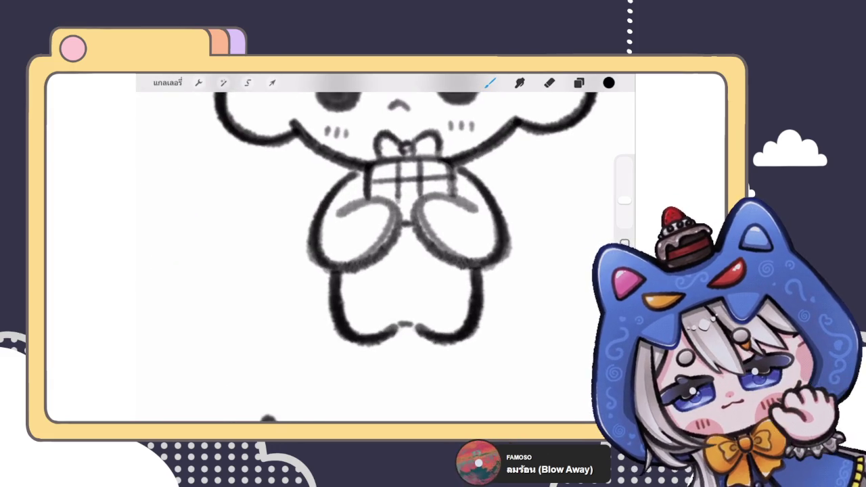
pyautogui.scroll(-3, 379, 250)
pyautogui.scroll(-2, 378, 250)
pyautogui.scroll(-2, 378, 250)
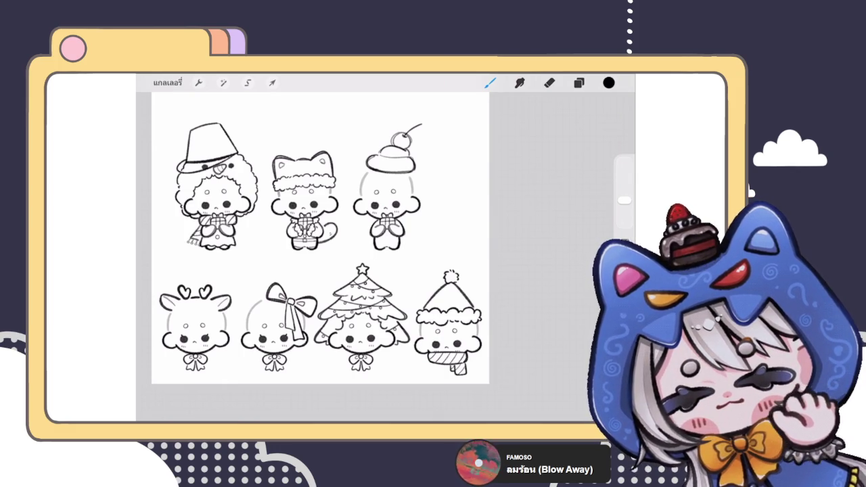
# - Sketch rough bow loops at the character's chest, undoing the stray strokes
pyautogui.scroll(5, 387, 210)
pyautogui.scroll(3, 386, 210)
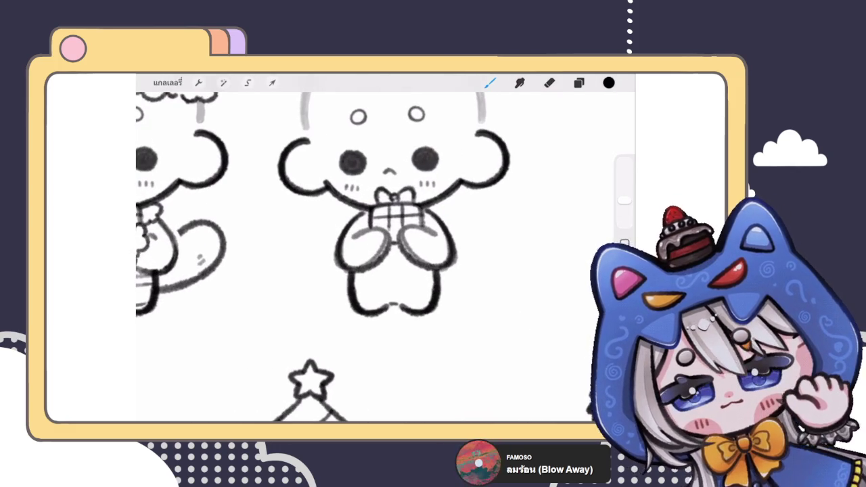
pyautogui.moveTo(345, 195); pyautogui.dragTo(370, 223)
pyautogui.hotkey('ctrl', 'z')
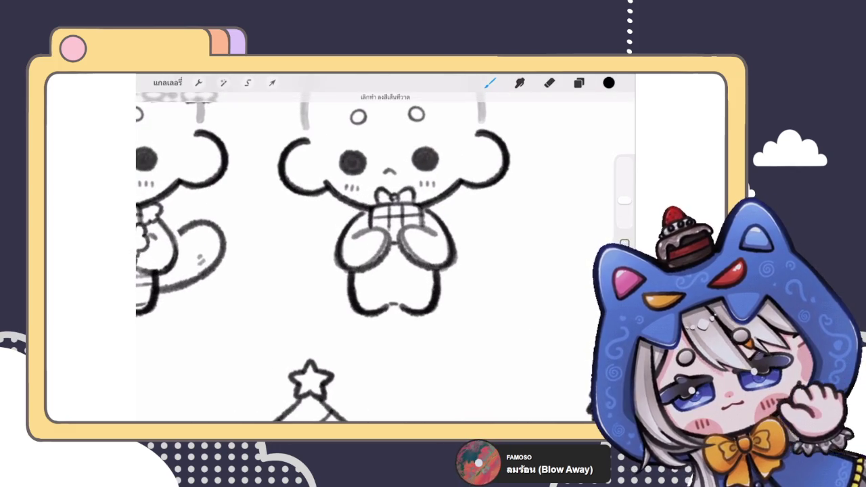
pyautogui.moveTo(371, 192)
pyautogui.mouseDown()
pyautogui.moveTo(342, 218)
pyautogui.moveTo(365, 234)
pyautogui.mouseUp()
pyautogui.moveTo(422, 192); pyautogui.dragTo(448, 224)
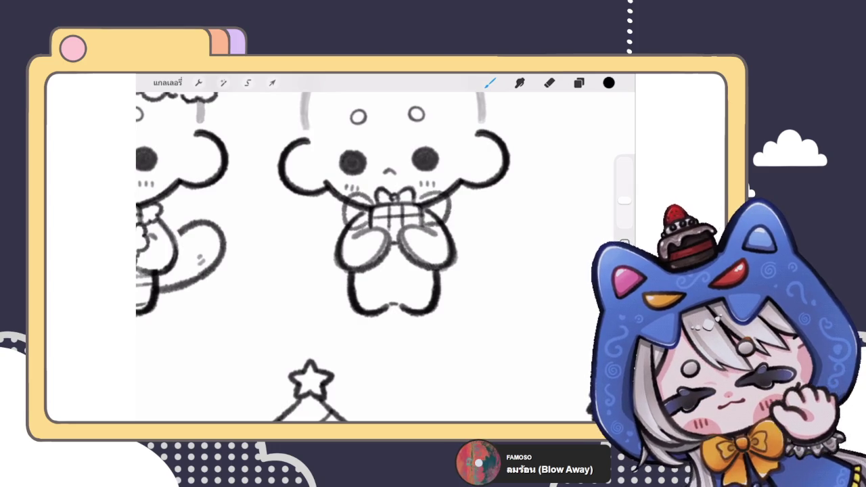
pyautogui.hotkey('ctrl', 'z')
pyautogui.hotkey('ctrl', 'z')
pyautogui.hotkey('ctrl', 'z')
pyautogui.moveTo(376, 190)
pyautogui.mouseDown()
pyautogui.moveTo(337, 211)
pyautogui.moveTo(339, 235)
pyautogui.mouseUp()
pyautogui.moveTo(412, 187); pyautogui.dragTo(446, 237)
pyautogui.scroll(-3, 386, 257)
pyautogui.scroll(-3, 385, 257)
pyautogui.scroll(3, 304, 237)
pyautogui.hotkey('ctrl', 'z')
pyautogui.hotkey('ctrl', 'z')
pyautogui.scroll(3, 365, 257)
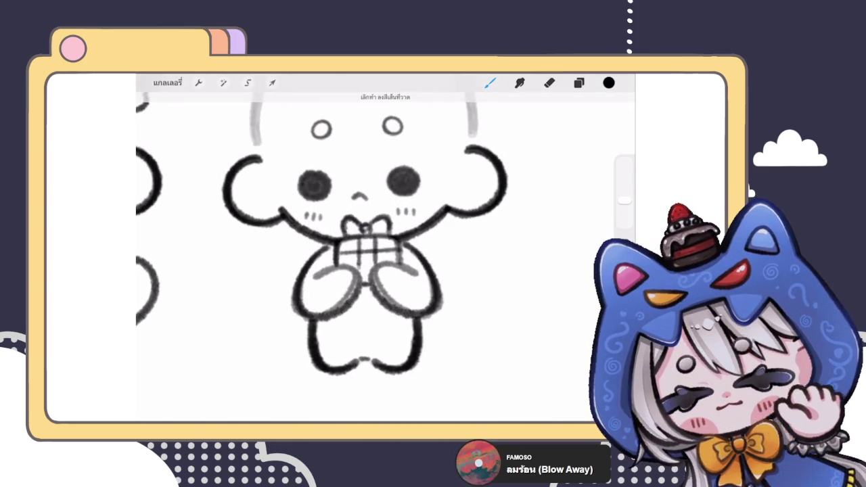
# - Sketch strokes over the gift's grid lines and reposition the gift drawing
pyautogui.moveTo(354, 234)
pyautogui.mouseDown()
pyautogui.moveTo(357, 263)
pyautogui.moveTo(378, 263)
pyautogui.mouseUp()
pyautogui.moveTo(359, 257); pyautogui.dragTo(382, 256)
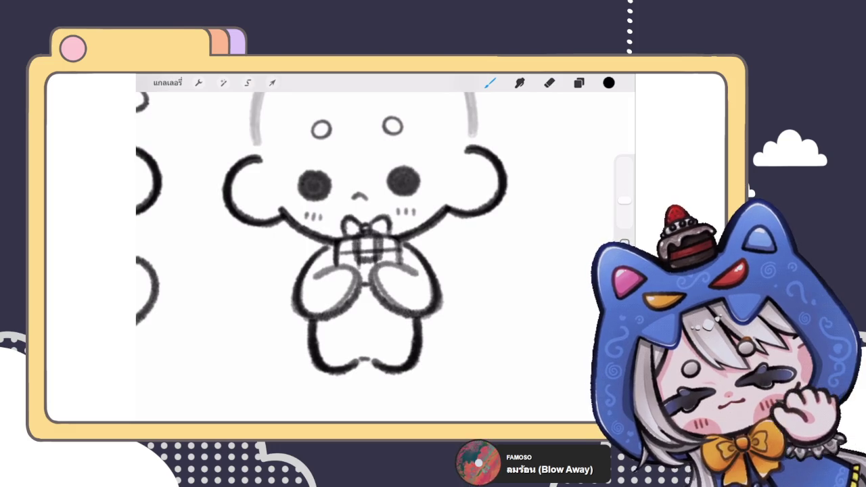
pyautogui.click(272, 83)
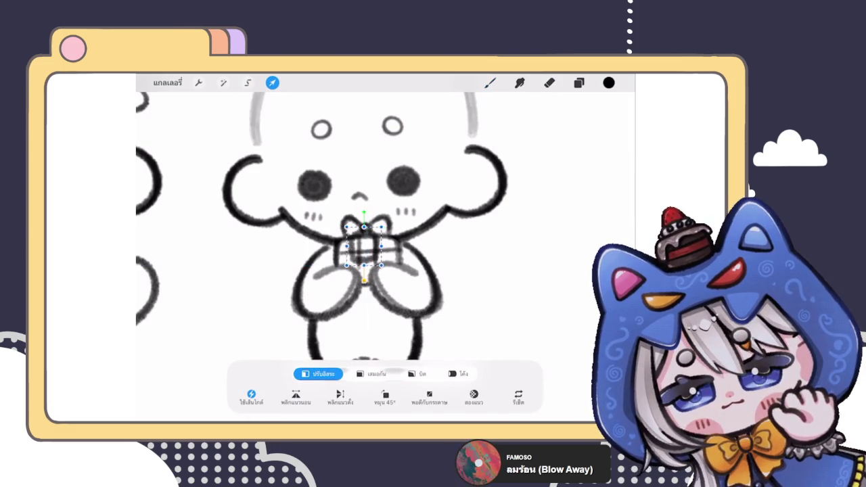
pyautogui.click(489, 82)
# - Sketch bow loops curving around the left and right arms, undoing a stray ribbon stroke
pyautogui.moveTo(352, 210)
pyautogui.mouseDown()
pyautogui.moveTo(322, 234)
pyautogui.moveTo(297, 279)
pyautogui.mouseUp()
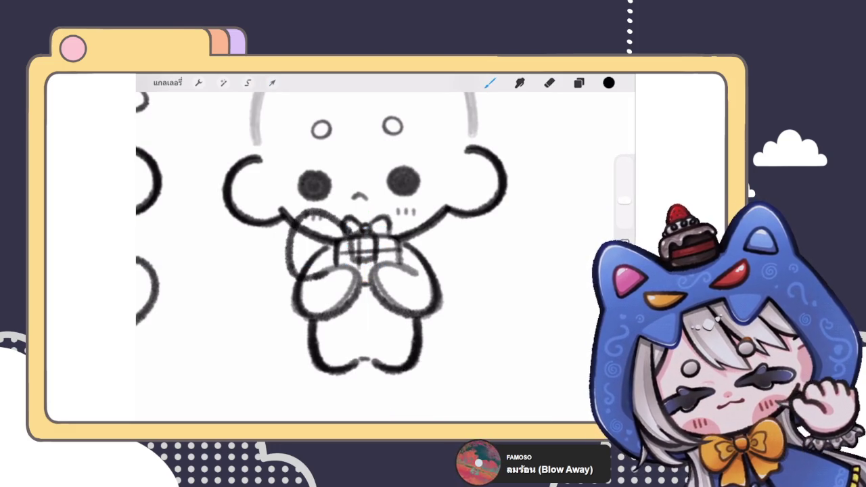
pyautogui.moveTo(377, 210)
pyautogui.mouseDown()
pyautogui.moveTo(452, 245)
pyautogui.moveTo(407, 278)
pyautogui.mouseUp()
pyautogui.scroll(-3, 365, 250)
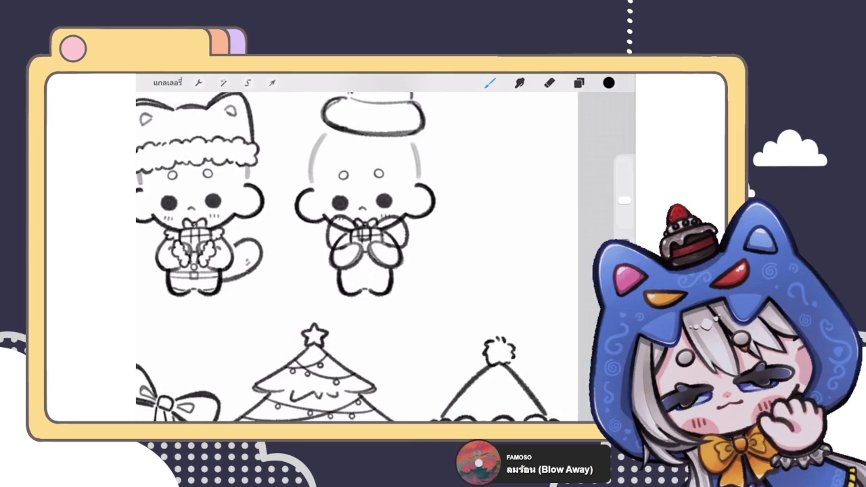
pyautogui.scroll(-3, 365, 250)
pyautogui.scroll(3, 365, 216)
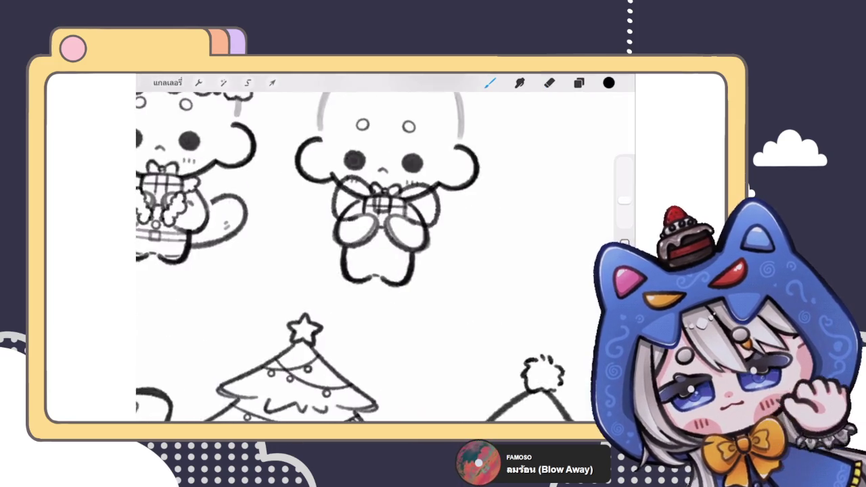
pyautogui.scroll(2, 365, 216)
pyautogui.moveTo(380, 220)
pyautogui.mouseDown()
pyautogui.moveTo(361, 290)
pyautogui.moveTo(350, 288)
pyautogui.mouseUp()
pyautogui.hotkey('ctrl', 'z')
pyautogui.click(579, 82)
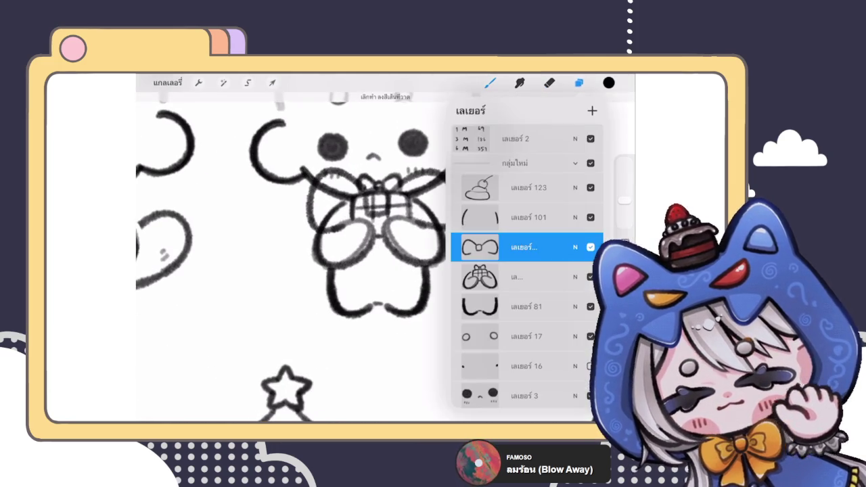
# - Fade the rough bow sketch layer to 30% opacity
pyautogui.click(527, 248)
pyautogui.moveTo(534, 238); pyautogui.dragTo(498, 238)
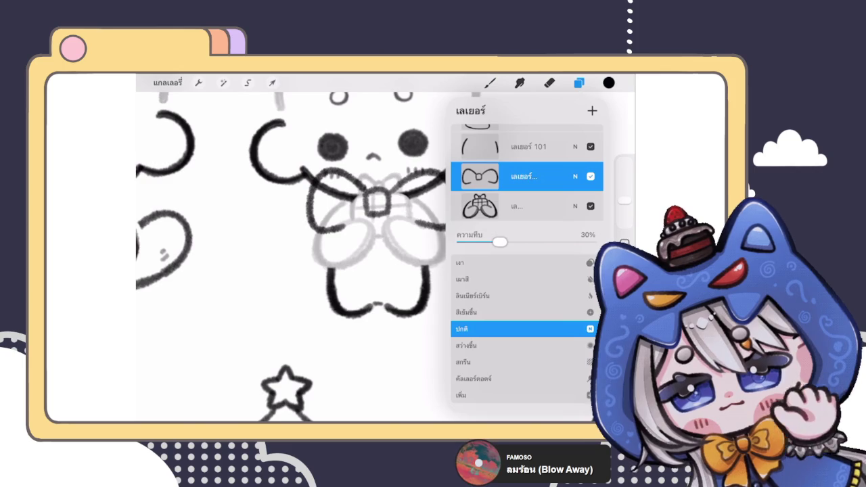
pyautogui.click(575, 220)
pyautogui.click(490, 82)
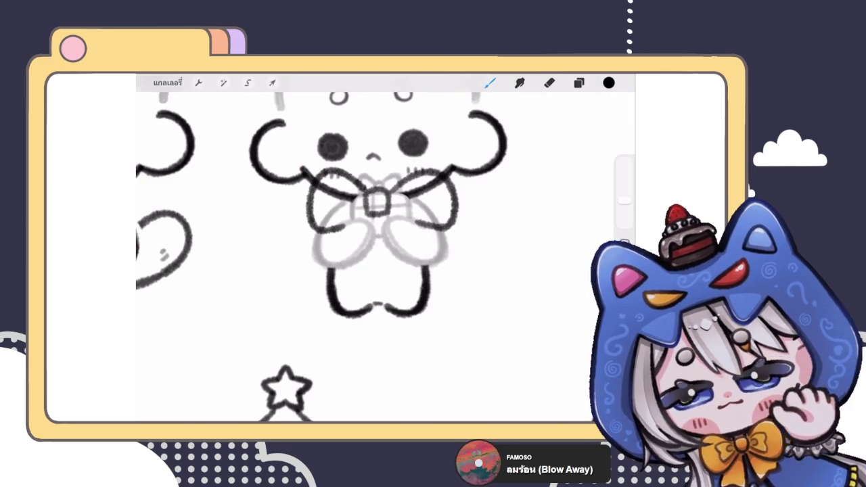
pyautogui.click(578, 82)
pyautogui.click(578, 82)
# - Trace a darker, cleaner bow outline over the faded sketch, including the right loop
pyautogui.scroll(3, 379, 243)
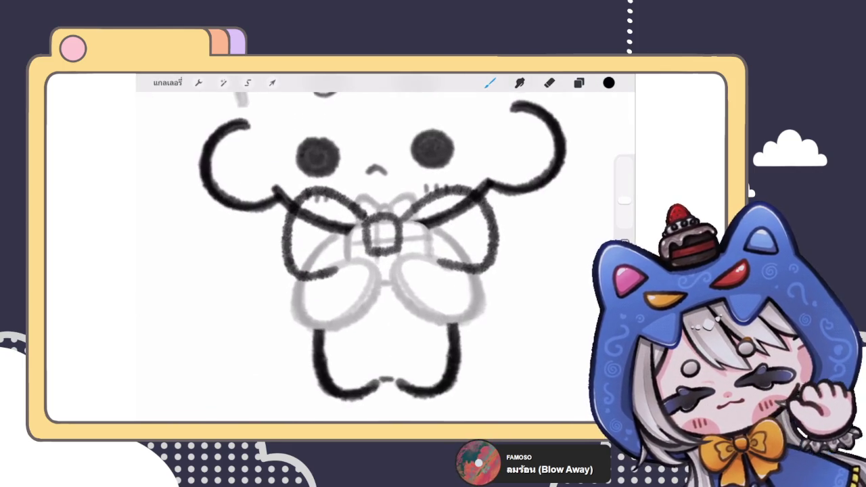
pyautogui.moveTo(324, 220)
pyautogui.mouseDown()
pyautogui.moveTo(352, 253)
pyautogui.moveTo(323, 230)
pyautogui.mouseUp()
pyautogui.moveTo(412, 220); pyautogui.dragTo(446, 254)
pyautogui.hotkey('ctrl', 'z')
pyautogui.moveTo(414, 219); pyautogui.dragTo(446, 251)
pyautogui.scroll(-5, 351, 250)
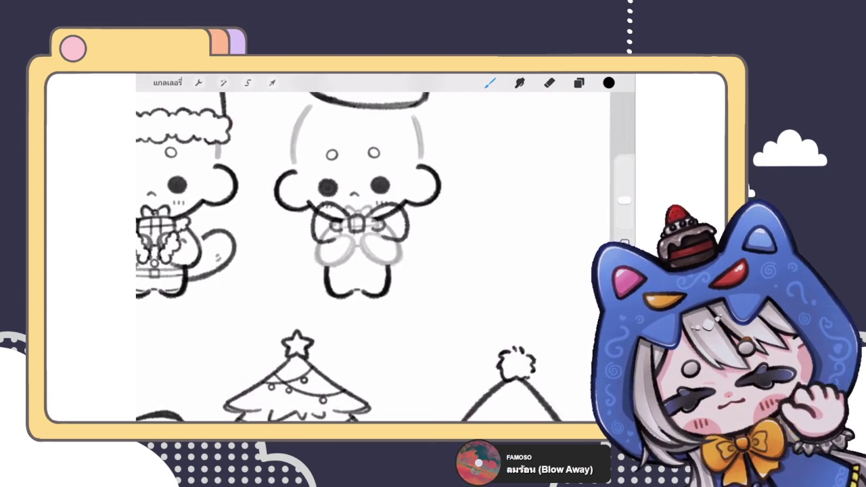
pyautogui.scroll(5, 355, 230)
pyautogui.click(578, 83)
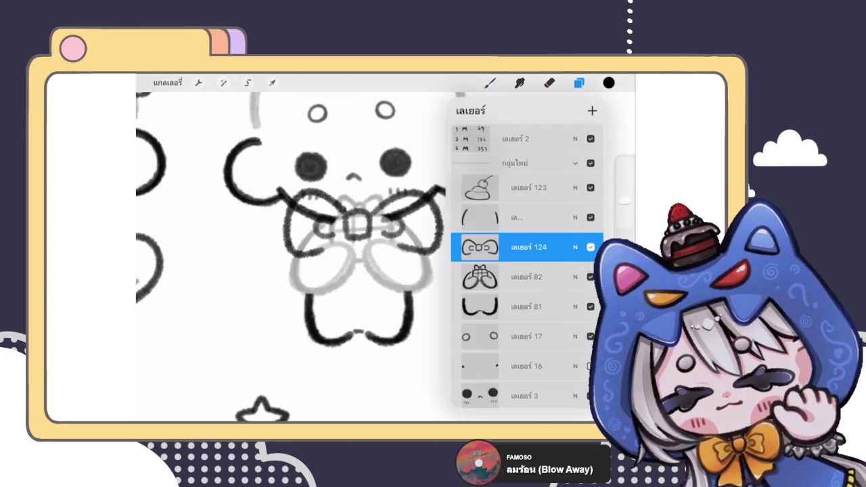
# - Try several ribbon tail strokes below the bow knot, undoing each attempt
pyautogui.click(578, 82)
pyautogui.click(490, 82)
pyautogui.scroll(3, 365, 236)
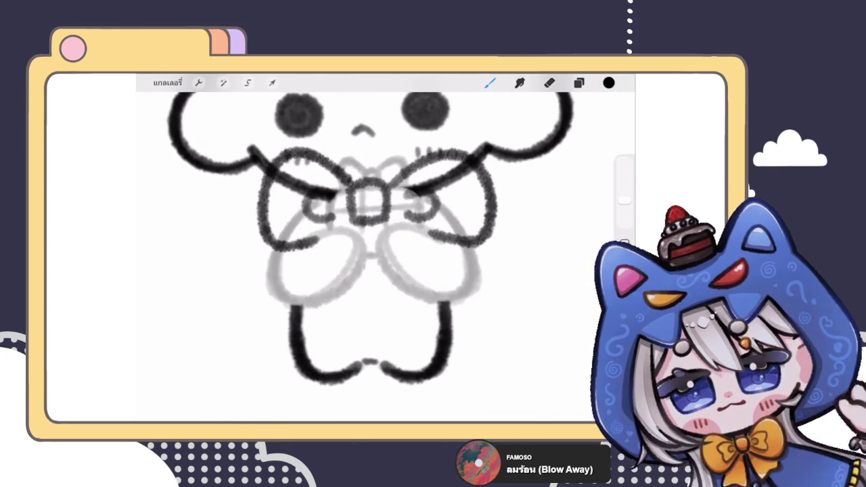
pyautogui.scroll(-3, 365, 237)
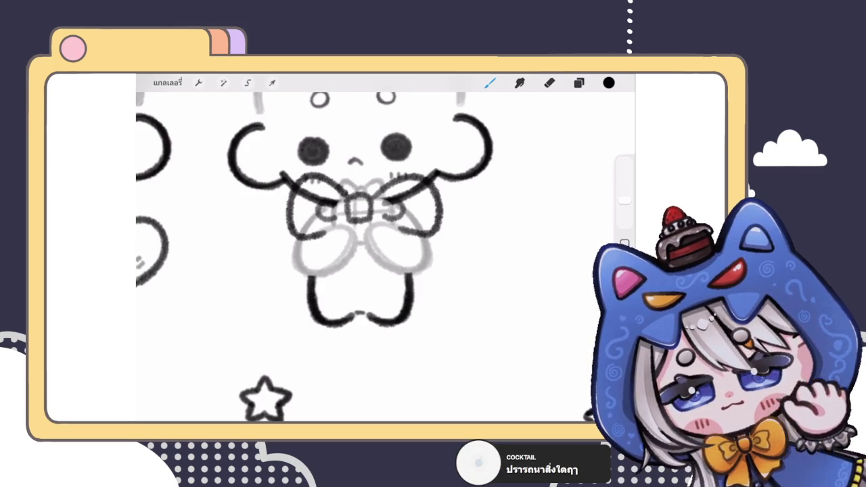
pyautogui.scroll(2, 358, 224)
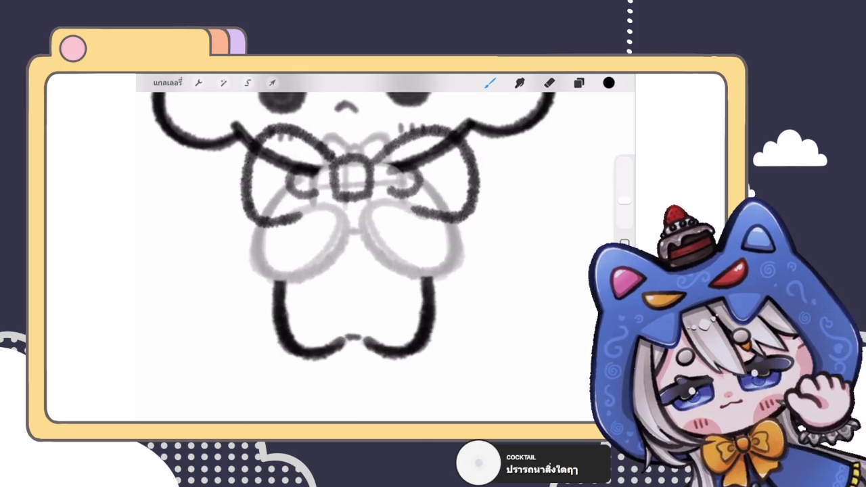
pyautogui.moveTo(348, 202); pyautogui.dragTo(311, 319)
pyautogui.hotkey('ctrl', 'z')
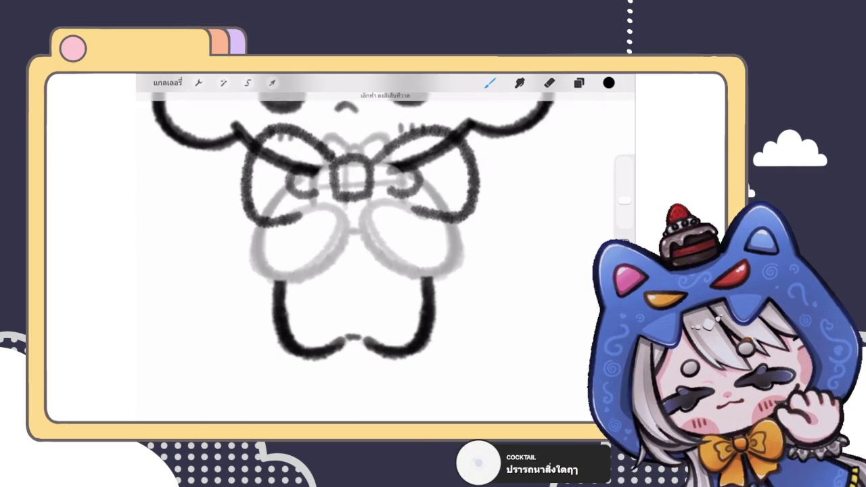
pyautogui.moveTo(350, 203)
pyautogui.mouseDown()
pyautogui.moveTo(262, 297)
pyautogui.moveTo(341, 215)
pyautogui.moveTo(332, 309)
pyautogui.moveTo(277, 315)
pyautogui.moveTo(267, 271)
pyautogui.mouseUp()
pyautogui.hotkey('ctrl', 'z')
pyautogui.scroll(-5, 351, 223)
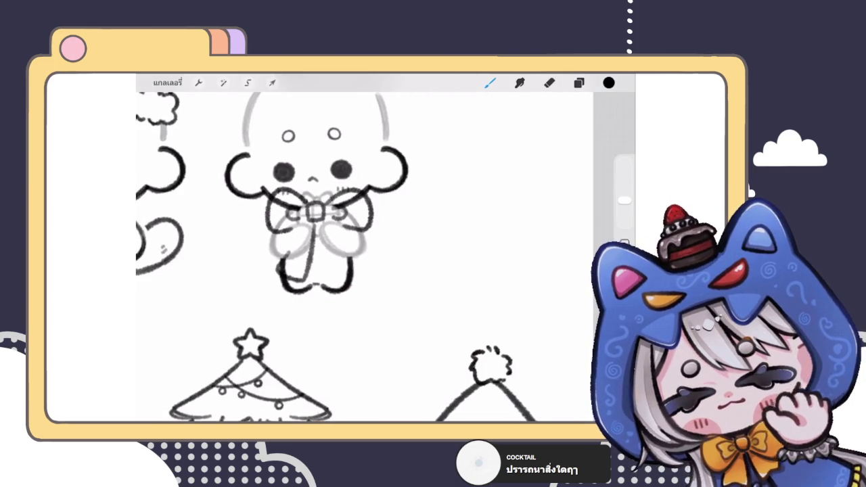
pyautogui.scroll(5, 352, 223)
pyautogui.hotkey('ctrl', 'z')
# - Draw the ribbon tail from the bow knot down past the character's left leg
pyautogui.moveTo(361, 203)
pyautogui.mouseDown()
pyautogui.moveTo(352, 292)
pyautogui.moveTo(292, 276)
pyautogui.mouseUp()
pyautogui.scroll(3, 365, 223)
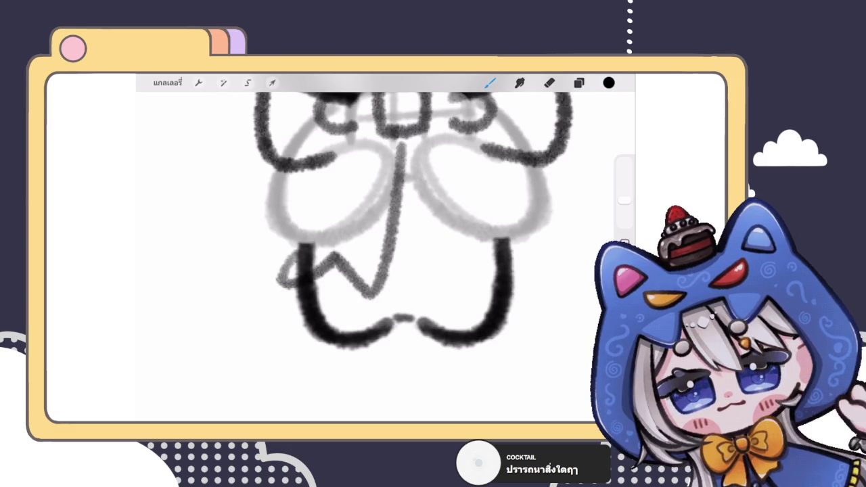
pyautogui.hotkey('ctrl', 'z')
pyautogui.moveTo(404, 140)
pyautogui.mouseDown()
pyautogui.moveTo(338, 265)
pyautogui.moveTo(277, 276)
pyautogui.mouseUp()
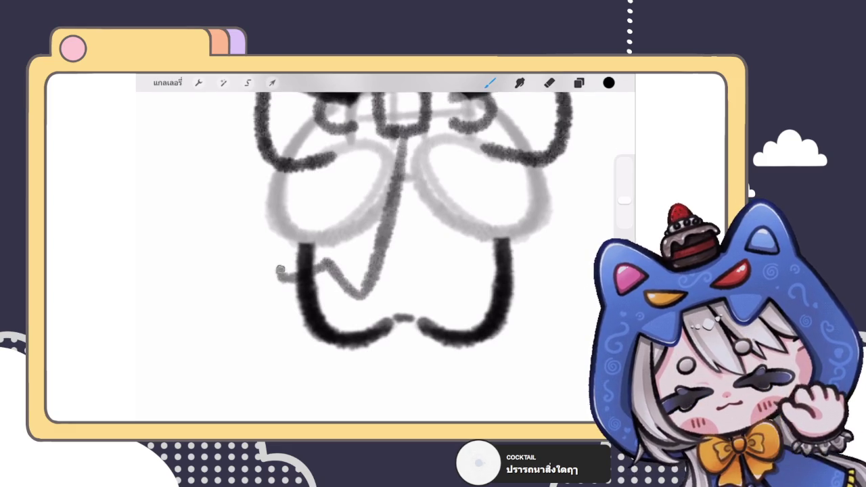
pyautogui.scroll(-5, 379, 224)
pyautogui.scroll(-5, 378, 243)
pyautogui.scroll(5, 351, 224)
pyautogui.scroll(3, 338, 223)
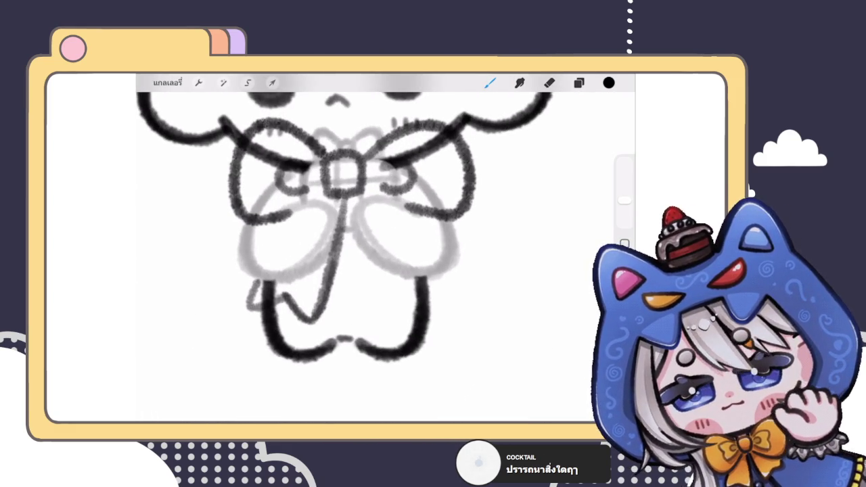
pyautogui.scroll(-5, 352, 244)
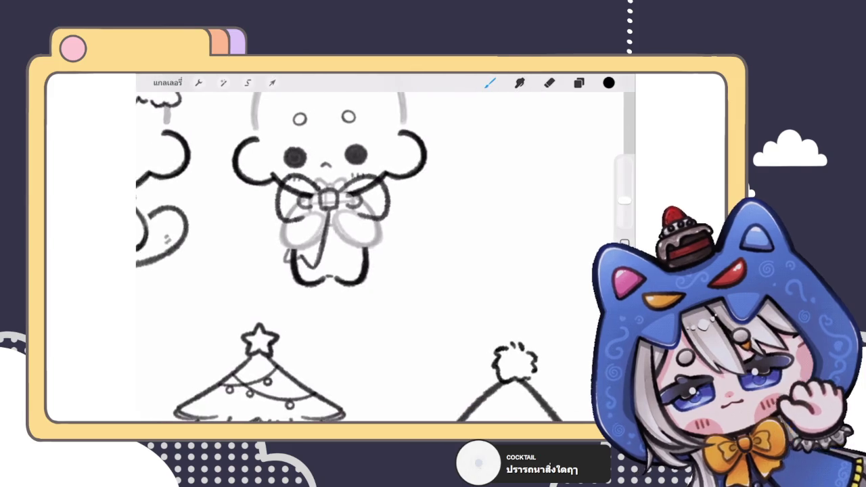
pyautogui.scroll(3, 325, 203)
pyautogui.click(578, 82)
pyautogui.click(578, 83)
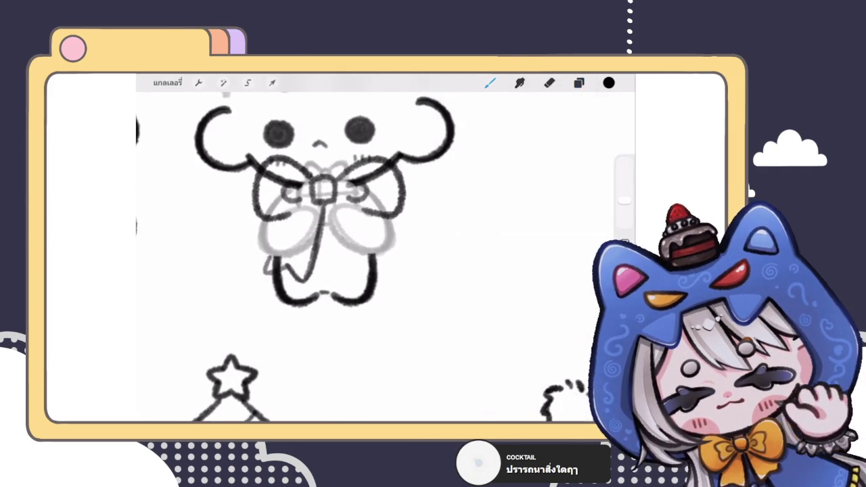
pyautogui.scroll(5, 302, 196)
pyautogui.scroll(3, 378, 250)
# - Erase the short extra line beneath the bow knot, then return to the brush
pyautogui.press('e')
pyautogui.moveTo(373, 232)
pyautogui.mouseDown()
pyautogui.moveTo(372, 245)
pyautogui.moveTo(405, 217)
pyautogui.moveTo(379, 253)
pyautogui.moveTo(370, 242)
pyautogui.moveTo(382, 251)
pyautogui.mouseUp()
pyautogui.press('b')
pyautogui.scroll(-5, 378, 250)
pyautogui.scroll(-2, 378, 250)
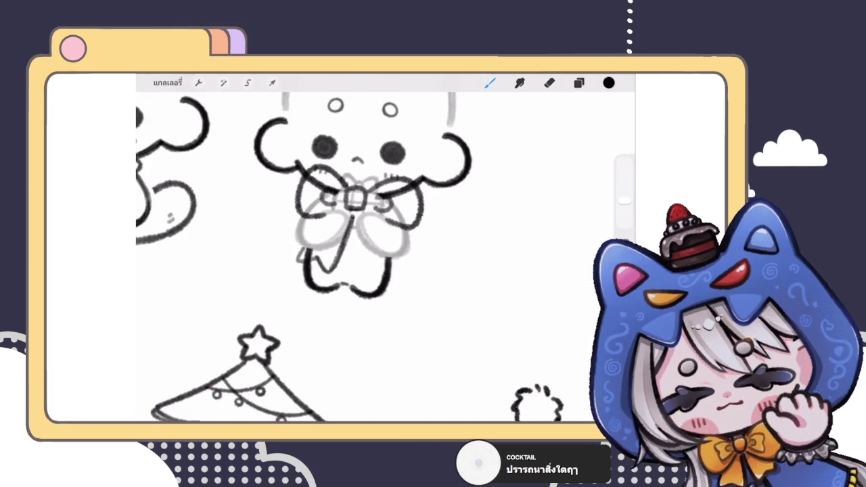
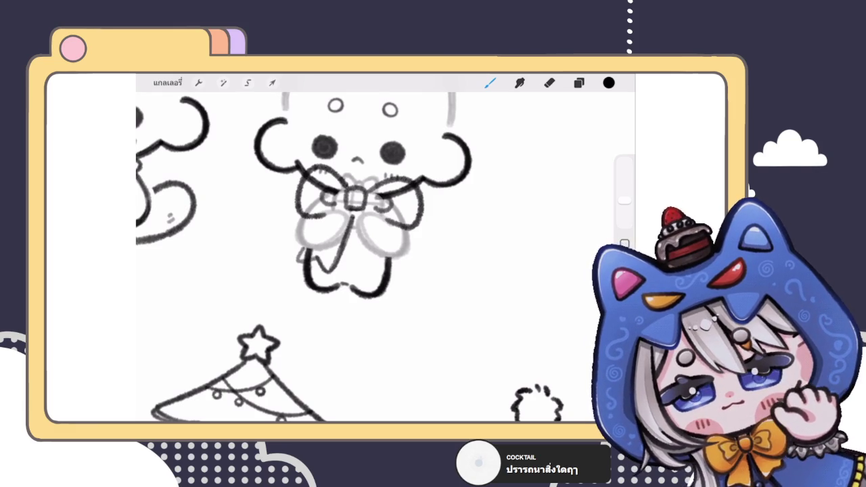
# - Redraw the light line at the grey bow's lower right, replacing the misplaced first stroke
pyautogui.scroll(3, 358, 203)
pyautogui.moveTo(368, 213); pyautogui.dragTo(399, 284)
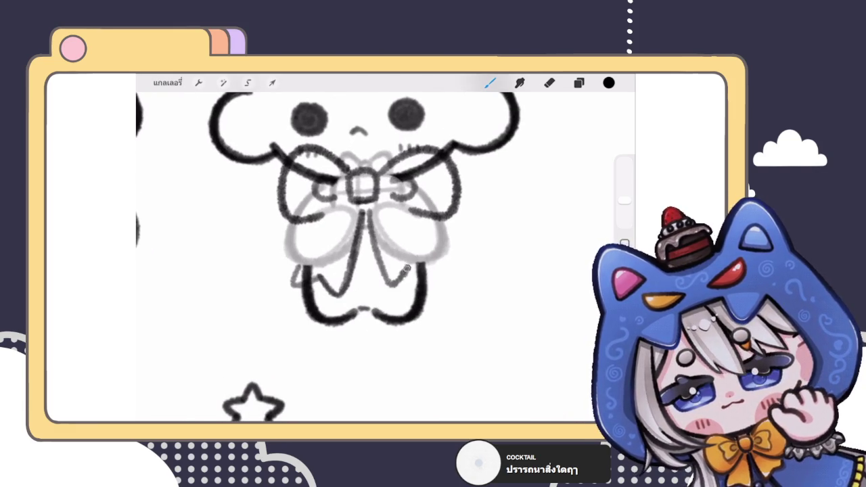
pyautogui.hotkey('ctrl', 'z')
pyautogui.moveTo(369, 213)
pyautogui.mouseDown()
pyautogui.moveTo(398, 293)
pyautogui.moveTo(409, 269)
pyautogui.mouseUp()
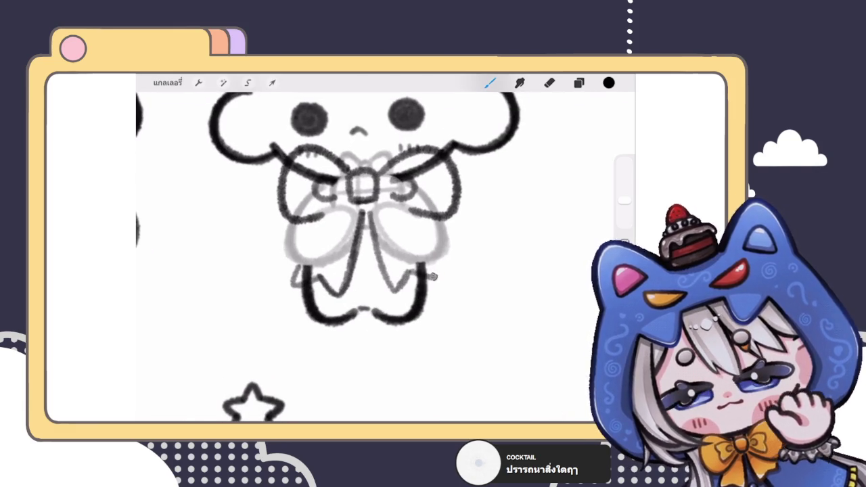
pyautogui.scroll(-3, 358, 244)
pyautogui.scroll(5, 372, 223)
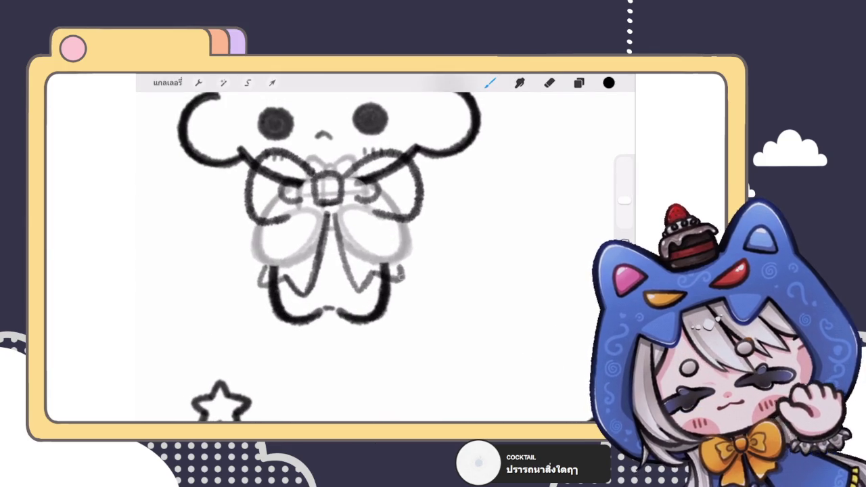
pyautogui.scroll(-5, 372, 251)
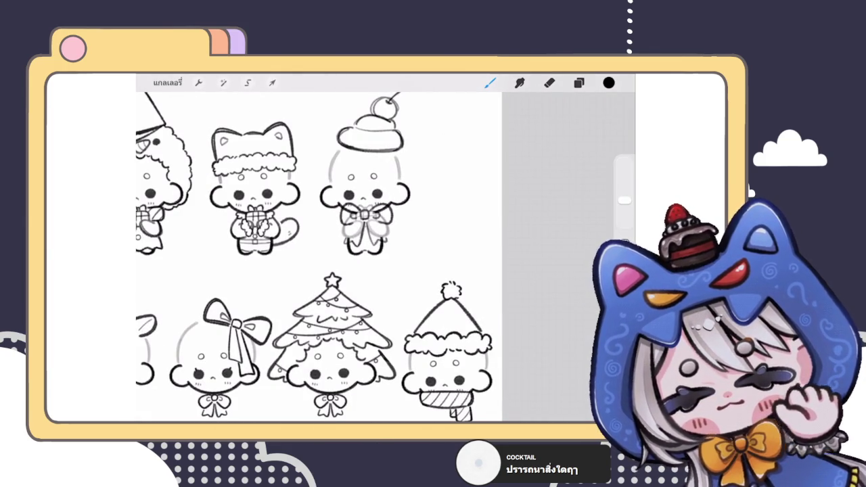
pyautogui.scroll(3, 372, 251)
pyautogui.scroll(2, 365, 230)
pyautogui.scroll(-4, 365, 230)
pyautogui.scroll(4, 365, 230)
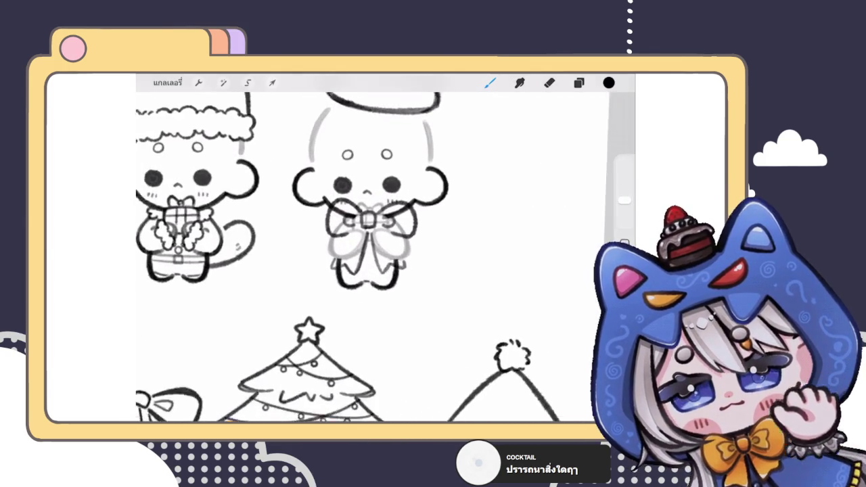
pyautogui.scroll(2, 365, 229)
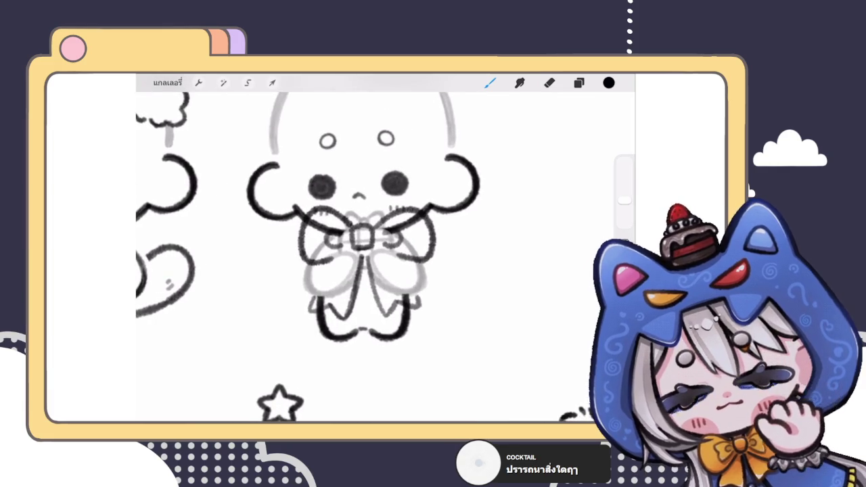
# - Try the Liquify adjustment on the bow, then exit it without reshaping anything
pyautogui.click(578, 82)
pyautogui.click(223, 82)
pyautogui.click(176, 393)
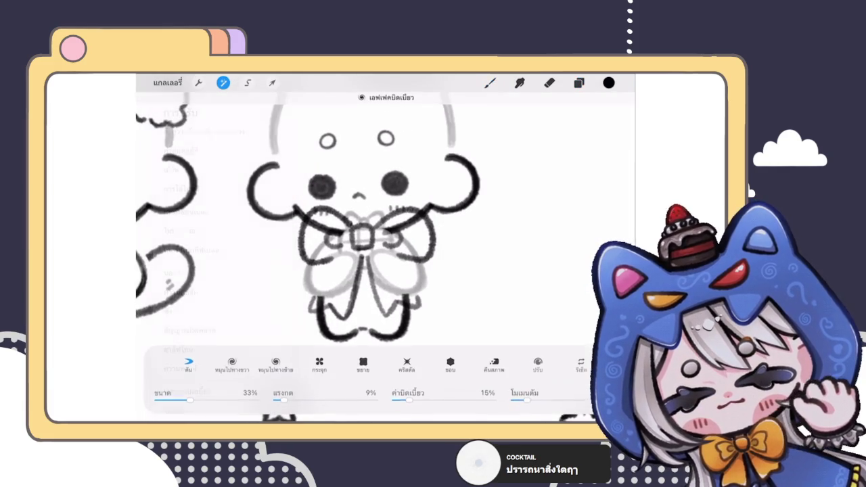
pyautogui.click(490, 83)
pyautogui.scroll(-2, 372, 230)
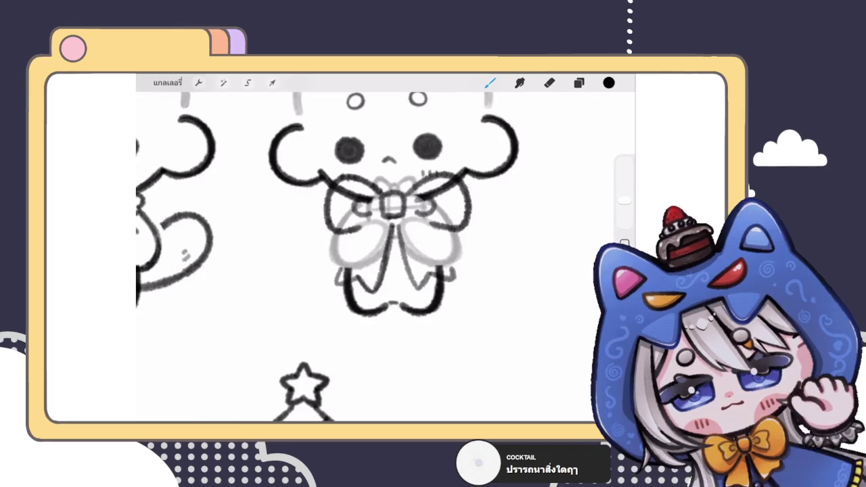
pyautogui.scroll(-2, 372, 230)
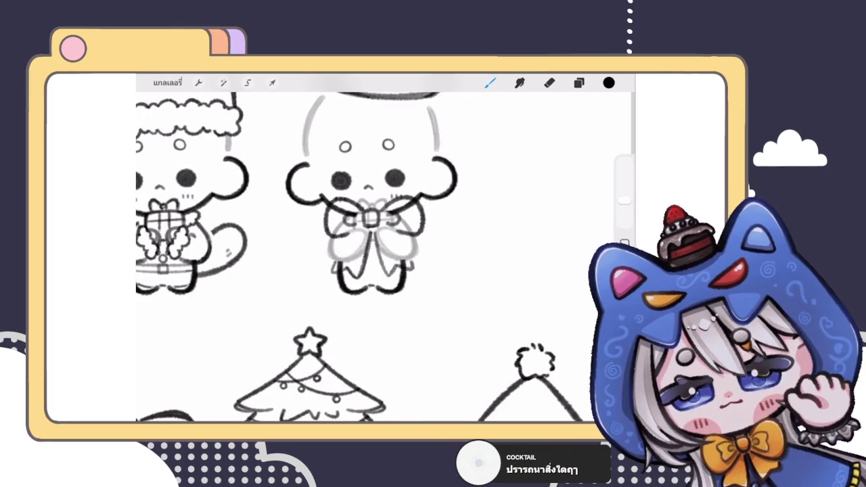
pyautogui.scroll(-1, 372, 229)
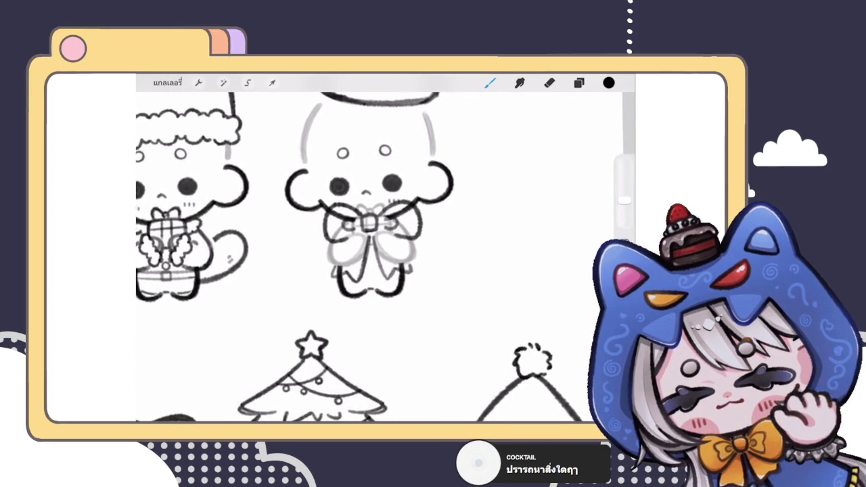
# - Liquify the bow's left and right edges into shape and show the Layers panel
pyautogui.click(223, 82)
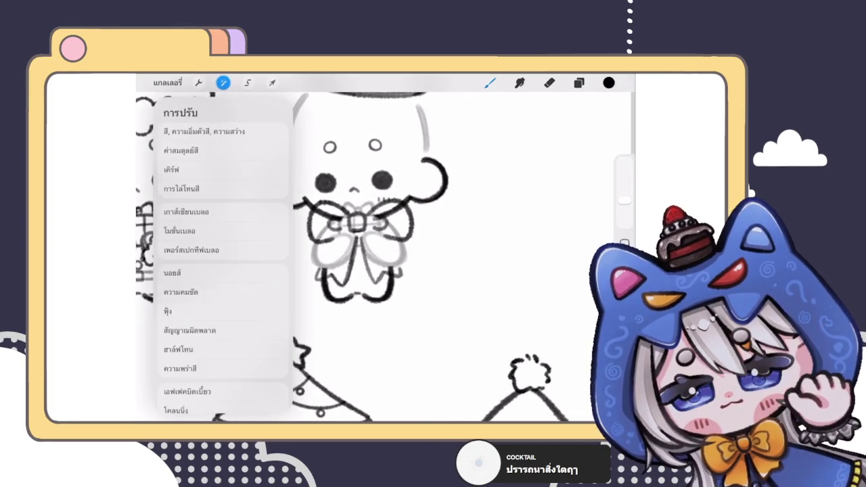
pyautogui.click(188, 391)
pyautogui.moveTo(338, 210)
pyautogui.mouseDown()
pyautogui.moveTo(318, 205)
pyautogui.moveTo(274, 233)
pyautogui.moveTo(278, 240)
pyautogui.mouseUp()
pyautogui.moveTo(315, 217); pyautogui.dragTo(316, 243)
pyautogui.moveTo(393, 210)
pyautogui.mouseDown()
pyautogui.moveTo(377, 163)
pyautogui.moveTo(423, 192)
pyautogui.moveTo(409, 234)
pyautogui.moveTo(433, 256)
pyautogui.mouseUp()
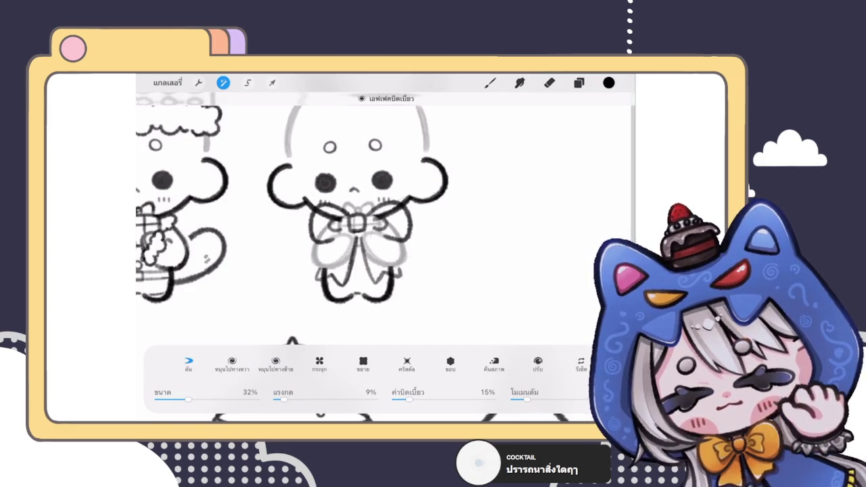
pyautogui.click(490, 82)
pyautogui.hotkey('ctrl', 'z')
pyautogui.hotkey('ctrl', 'shift', 'z')
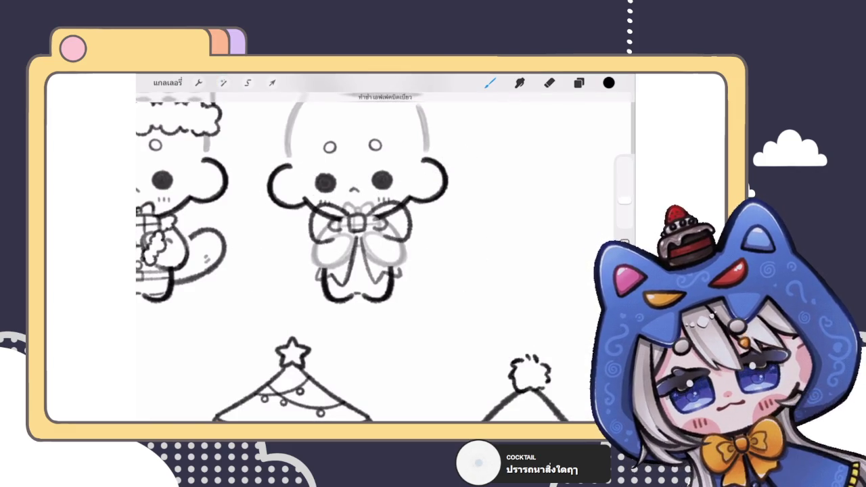
pyautogui.click(578, 82)
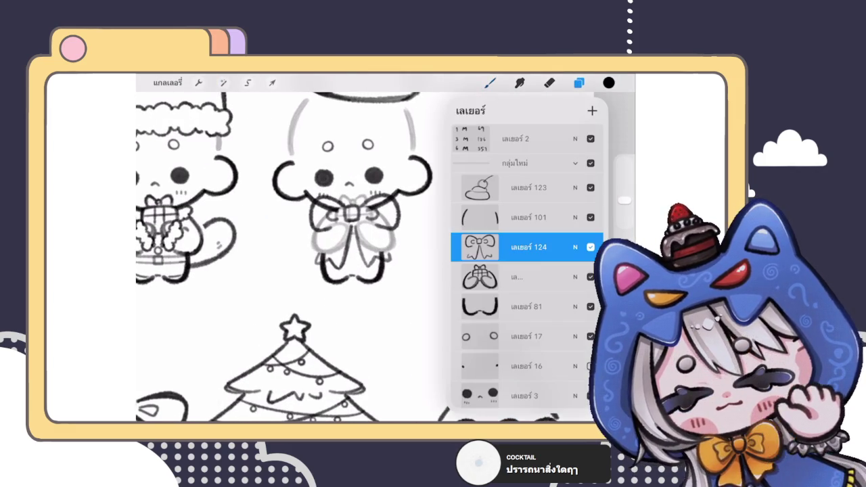
# - Select the layers below the bow layer and inspect the bow on the canvas
pyautogui.click(521, 276)
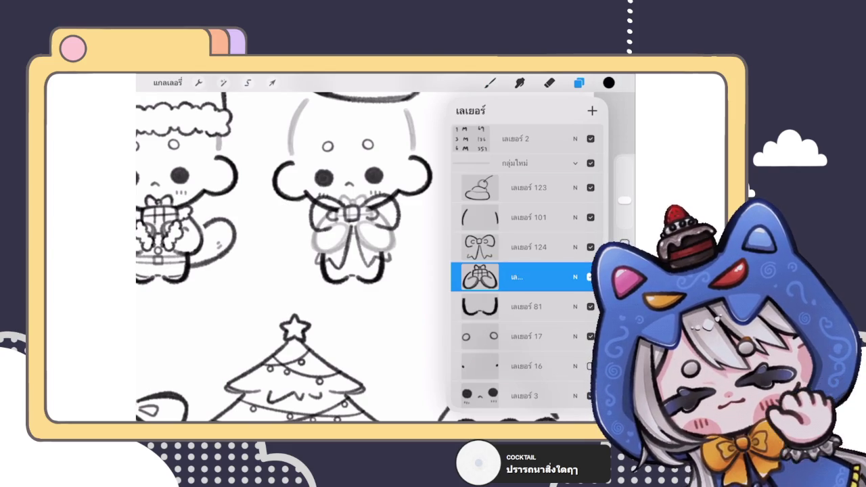
pyautogui.click(520, 306)
pyautogui.click(578, 83)
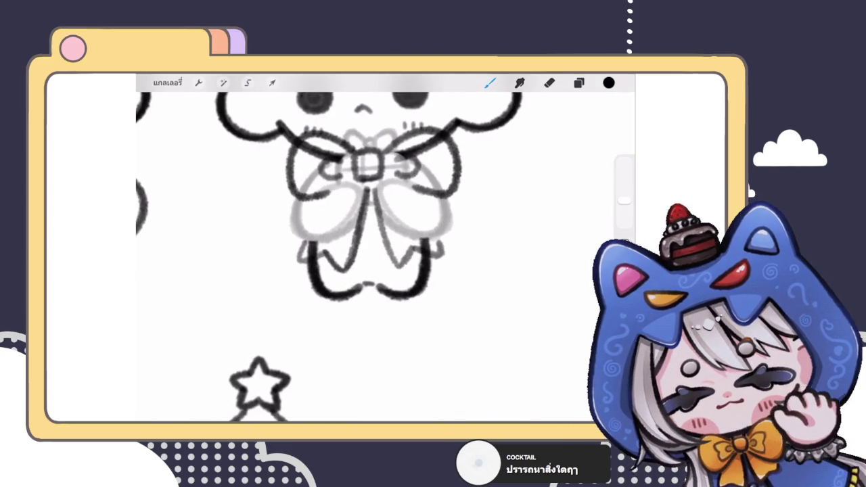
pyautogui.scroll(-3, 385, 250)
pyautogui.scroll(-2, 385, 251)
pyautogui.scroll(-2, 385, 250)
pyautogui.scroll(-2, 385, 250)
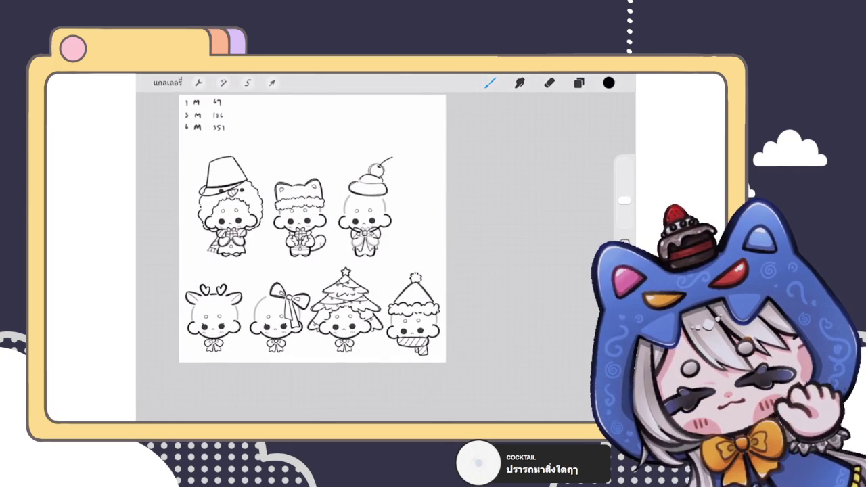
pyautogui.scroll(3, 366, 229)
pyautogui.scroll(2, 365, 230)
pyautogui.scroll(2, 366, 230)
pyautogui.scroll(1, 365, 230)
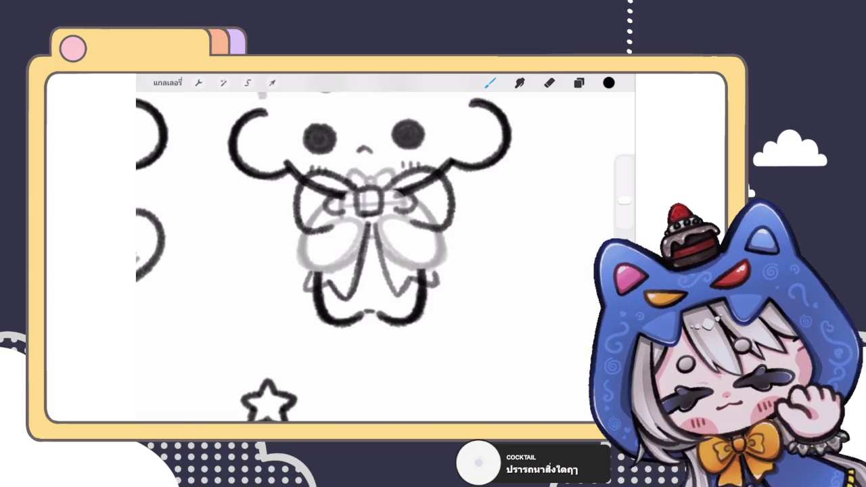
pyautogui.scroll(-3, 365, 230)
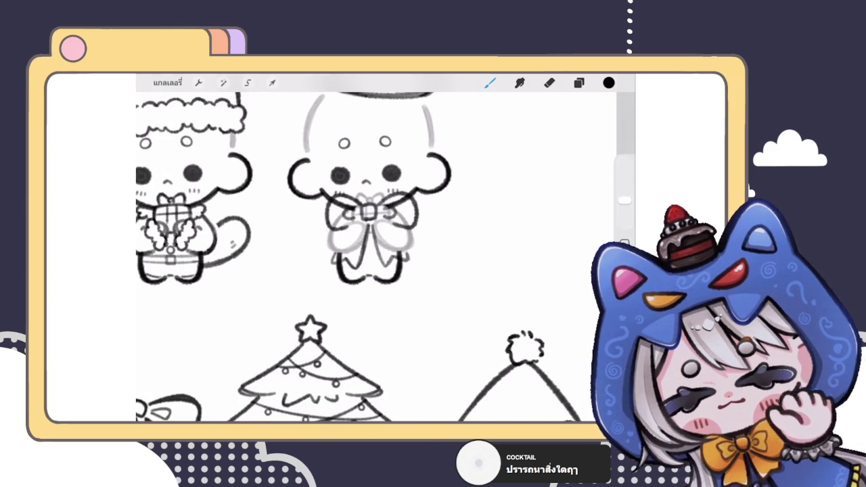
# - On the lower Layer 10, erase the stray marks and the dark line over the bow's upper right
pyautogui.click(578, 83)
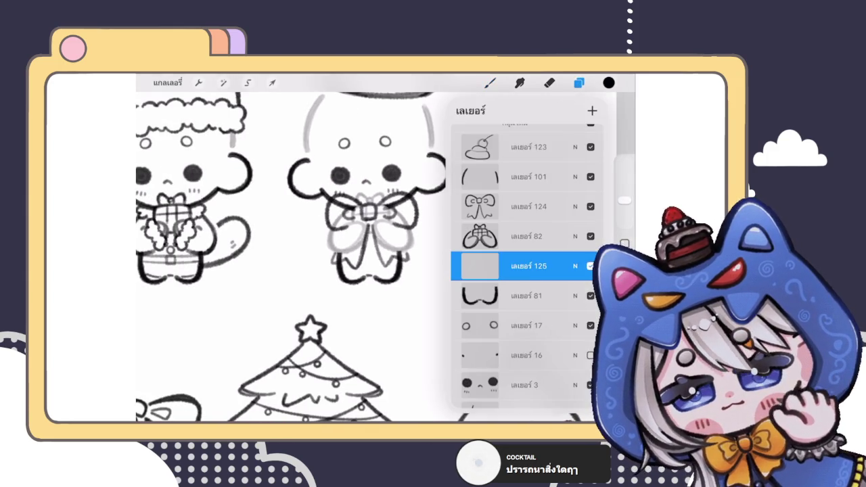
pyautogui.scroll(-5, 524, 263)
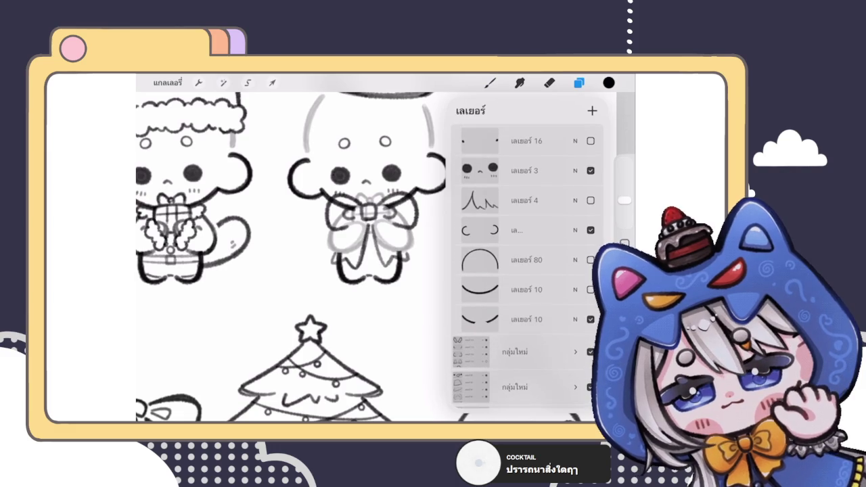
pyautogui.click(526, 319)
pyautogui.click(549, 83)
pyautogui.scroll(3, 365, 230)
pyautogui.moveTo(362, 252)
pyautogui.mouseDown()
pyautogui.moveTo(342, 238)
pyautogui.moveTo(395, 262)
pyautogui.moveTo(374, 255)
pyautogui.mouseUp()
pyautogui.moveTo(445, 259)
pyautogui.mouseDown()
pyautogui.moveTo(497, 229)
pyautogui.moveTo(513, 244)
pyautogui.moveTo(452, 262)
pyautogui.mouseUp()
pyautogui.scroll(-5, 379, 257)
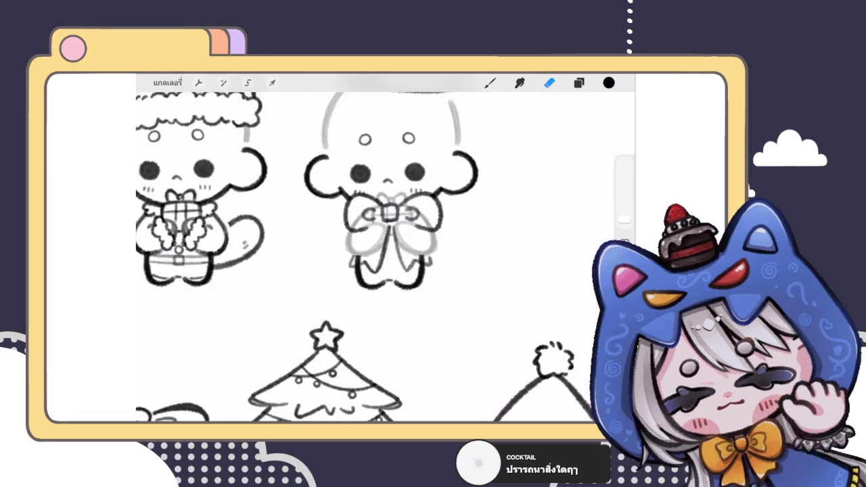
pyautogui.scroll(-5, 379, 257)
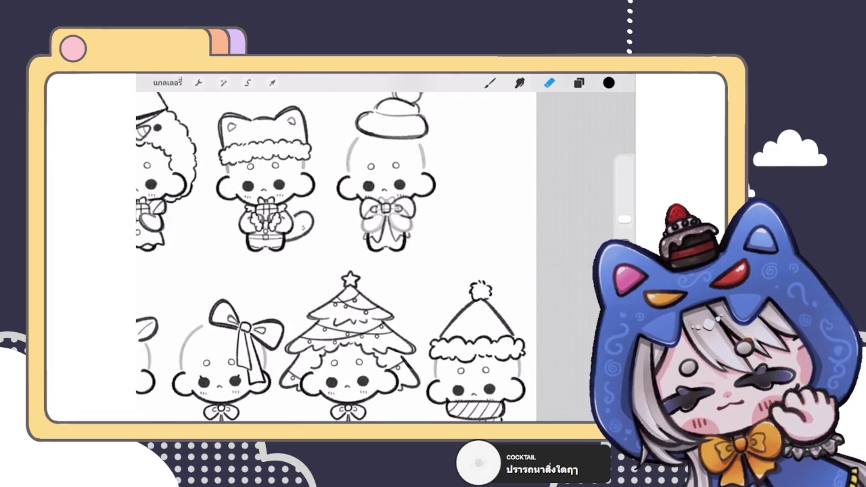
pyautogui.click(578, 83)
pyautogui.scroll(3, 527, 270)
pyautogui.scroll(5, 527, 271)
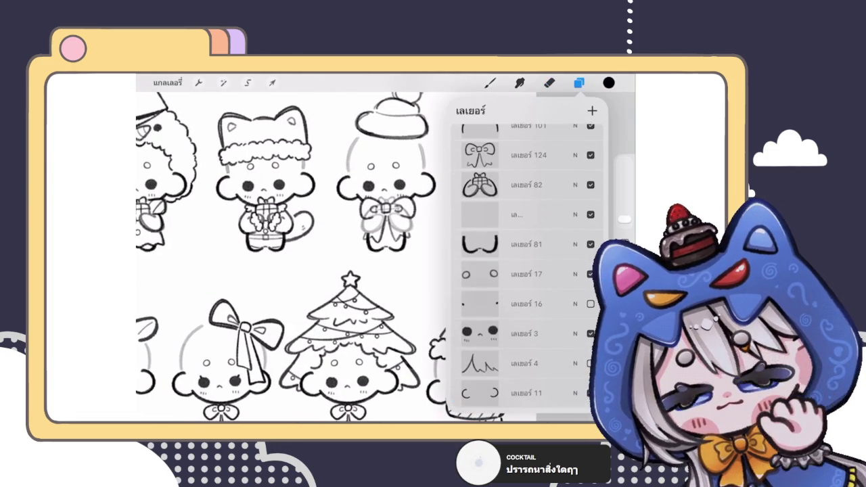
pyautogui.click(527, 213)
pyautogui.click(548, 83)
pyautogui.scroll(3, 385, 209)
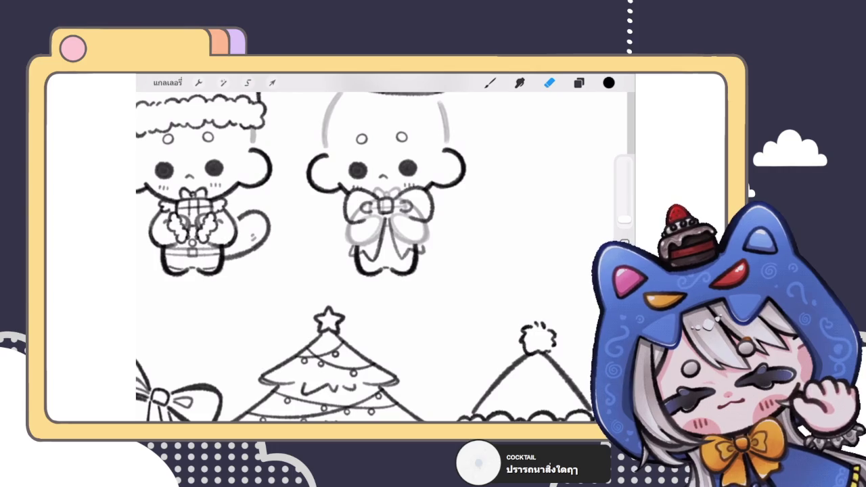
pyautogui.click(489, 82)
pyautogui.scroll(5, 392, 216)
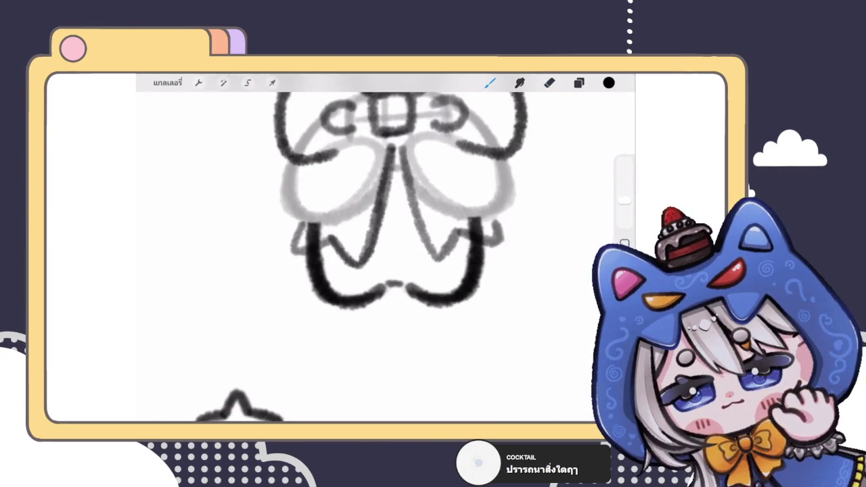
pyautogui.moveTo(395, 216)
pyautogui.mouseDown()
pyautogui.moveTo(387, 237)
pyautogui.moveTo(399, 216)
pyautogui.mouseUp()
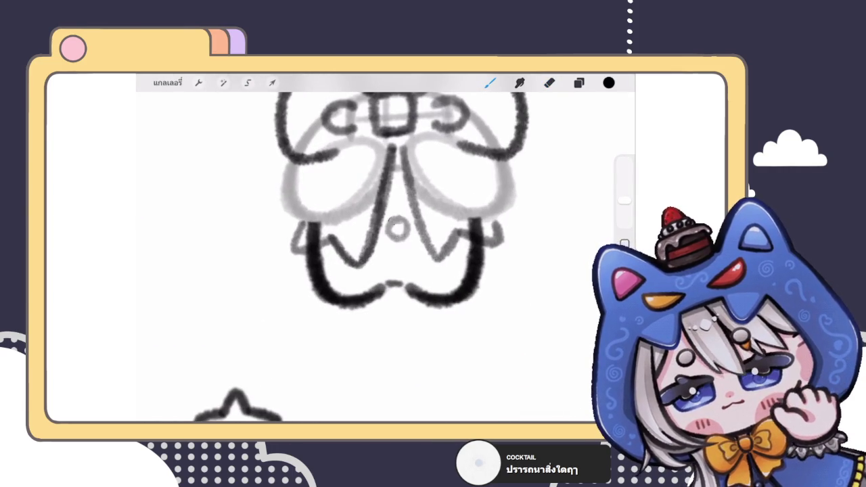
pyautogui.scroll(-5, 324, 257)
pyautogui.scroll(-2, 324, 257)
pyautogui.scroll(-1, 325, 257)
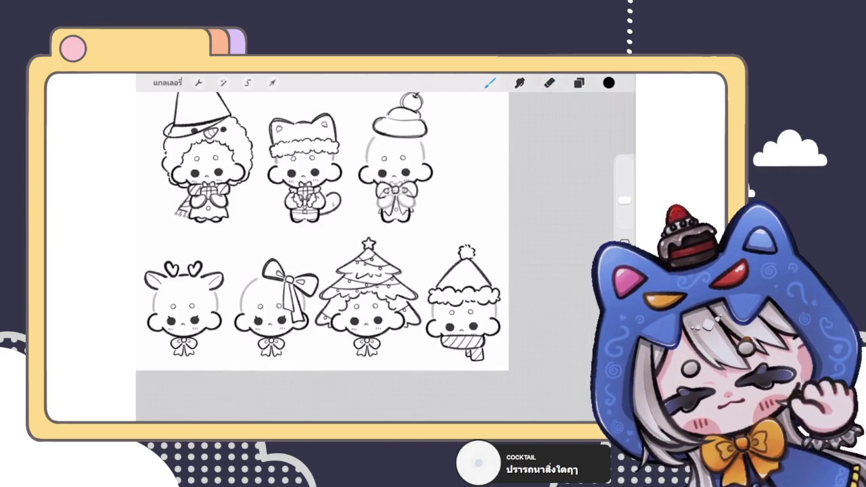
pyautogui.scroll(3, 325, 257)
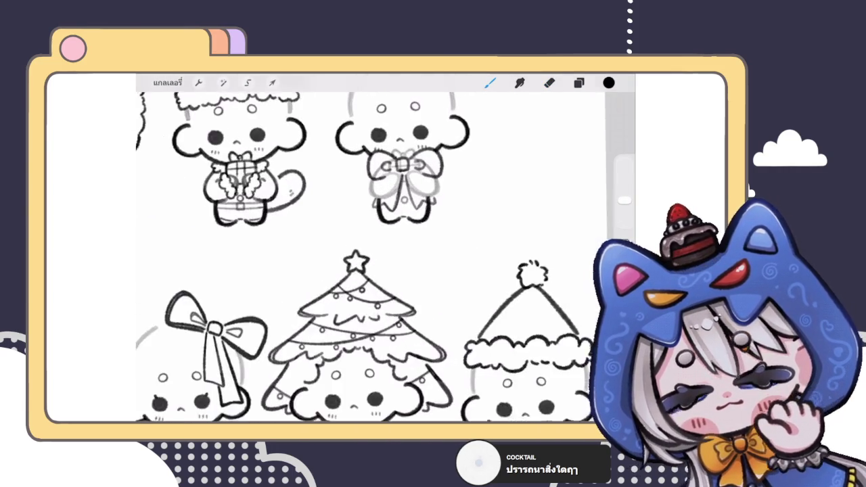
pyautogui.scroll(2, 325, 257)
pyautogui.scroll(1, 324, 257)
pyautogui.scroll(-2, 325, 257)
pyautogui.scroll(-3, 338, 250)
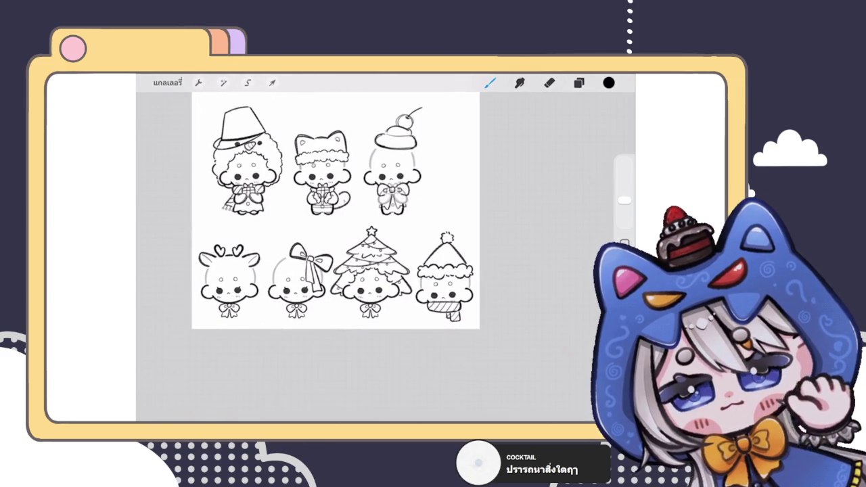
pyautogui.scroll(3, 392, 192)
pyautogui.scroll(3, 392, 193)
pyautogui.scroll(2, 392, 192)
pyautogui.scroll(1, 392, 193)
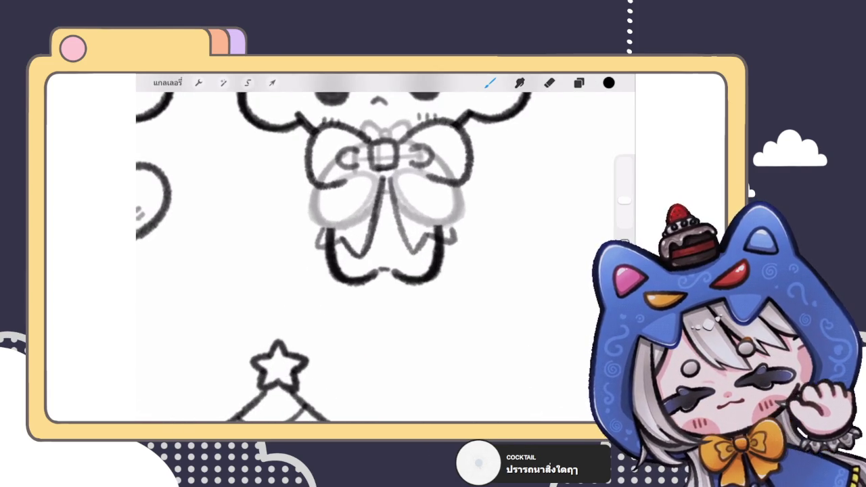
pyautogui.scroll(-5, 379, 247)
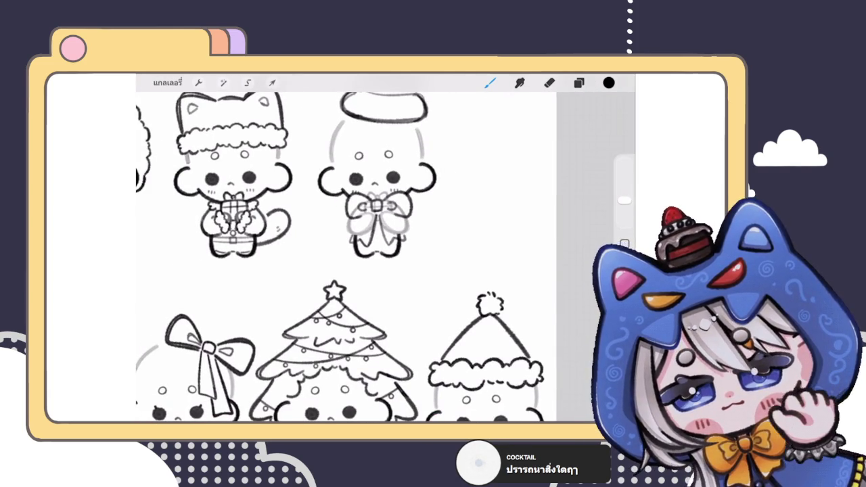
pyautogui.scroll(3, 406, 217)
pyautogui.scroll(2, 406, 217)
# - Undo the accidental layer selection and a stray line sketched beside the bow
pyautogui.hotkey('ctrl', 'z')
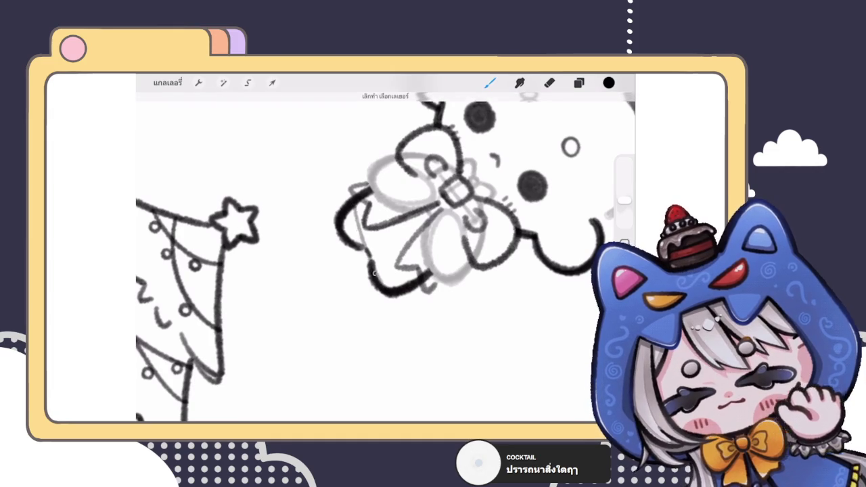
pyautogui.moveTo(403, 228); pyautogui.dragTo(393, 284)
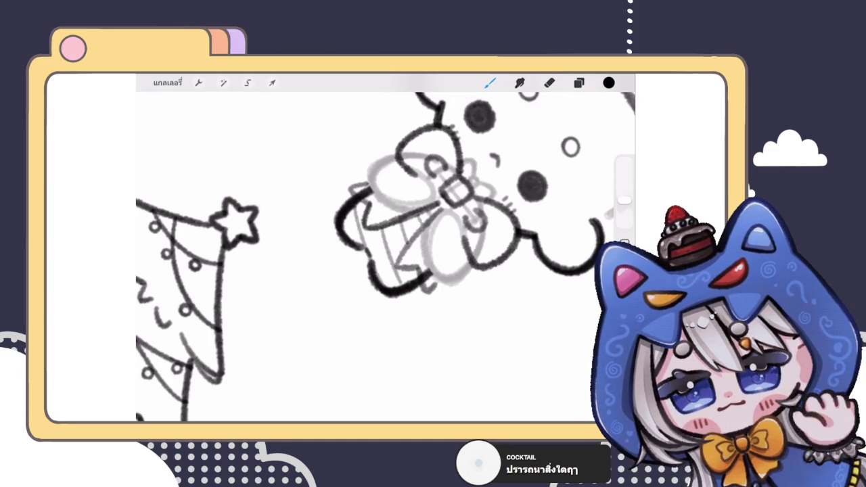
pyautogui.scroll(-3, 385, 250)
pyautogui.scroll(3, 386, 250)
pyautogui.scroll(2, 386, 250)
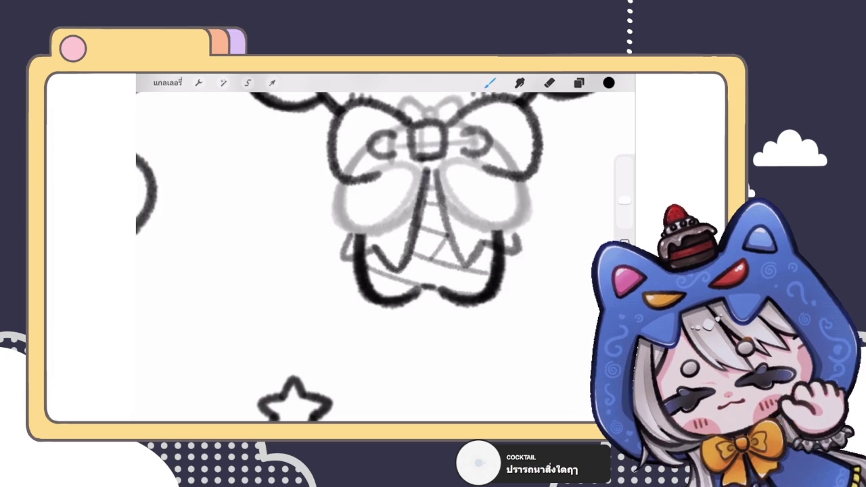
pyautogui.hotkey('ctrl', 'z')
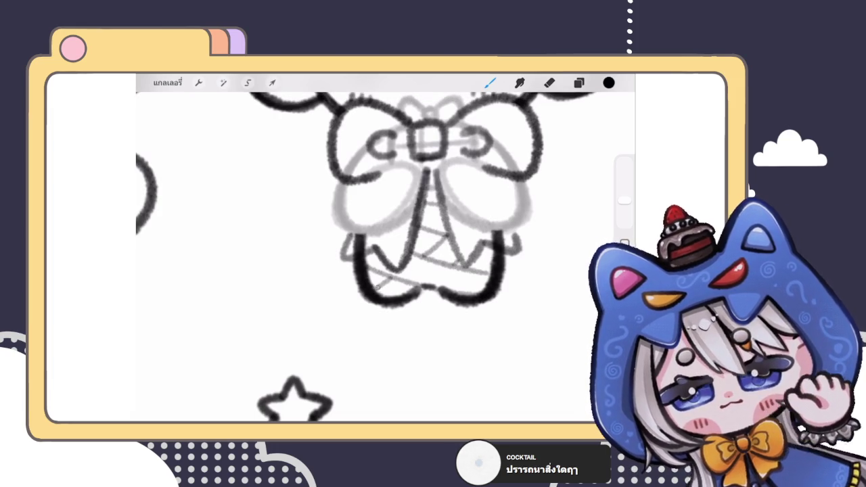
pyautogui.scroll(-2, 386, 250)
pyautogui.scroll(-2, 385, 250)
pyautogui.scroll(-1, 385, 251)
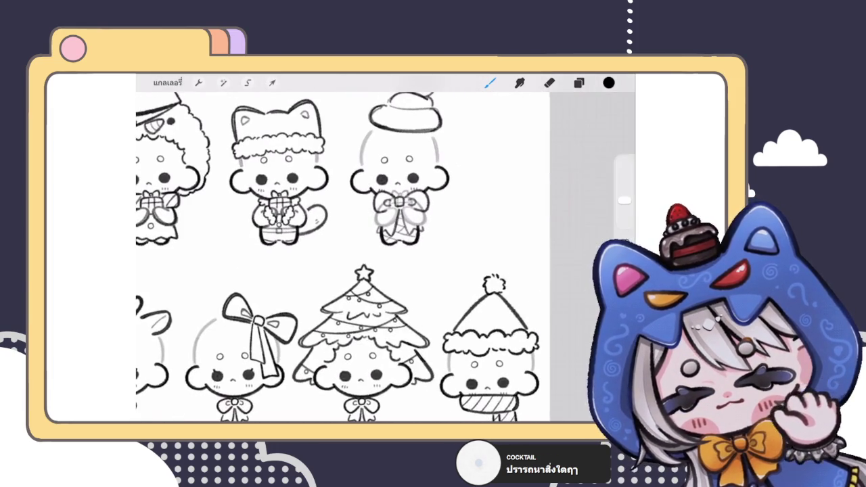
pyautogui.scroll(3, 427, 224)
pyautogui.scroll(3, 426, 223)
# - Sketch the ribbon's two curving edges below the bow, redoing a faint first curve
pyautogui.moveTo(407, 244); pyautogui.dragTo(517, 261)
pyautogui.scroll(-3, 405, 251)
pyautogui.scroll(-3, 406, 250)
pyautogui.scroll(-1, 406, 250)
pyautogui.scroll(5, 385, 216)
pyautogui.scroll(1, 386, 216)
pyautogui.hotkey('ctrl', 'z')
pyautogui.moveTo(383, 179); pyautogui.dragTo(389, 331)
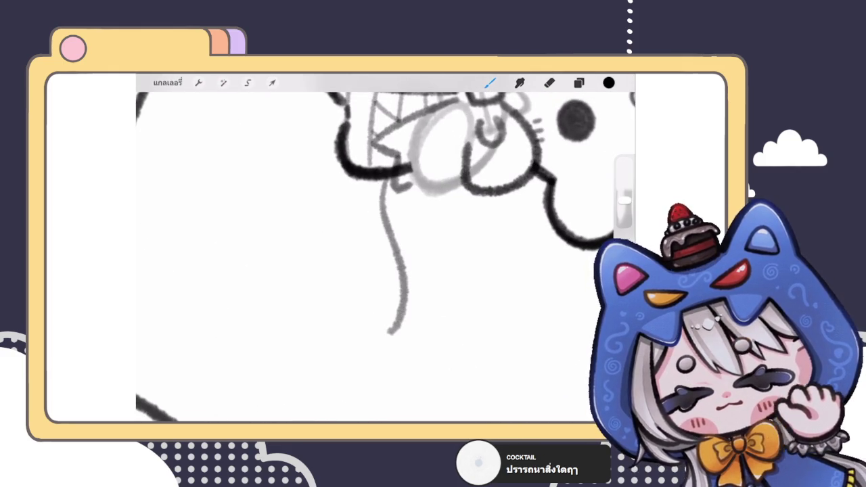
pyautogui.moveTo(376, 180); pyautogui.dragTo(359, 329)
# - Extend the wavy ribbon edges to the right and close the tail with a V notch
pyautogui.scroll(-3, 385, 257)
pyautogui.scroll(-2, 385, 257)
pyautogui.scroll(3, 304, 223)
pyautogui.moveTo(352, 255); pyautogui.dragTo(483, 183)
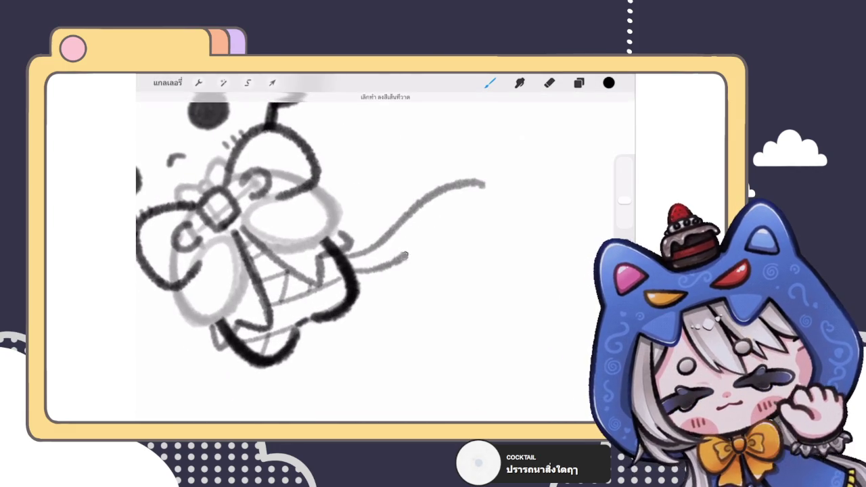
pyautogui.moveTo(359, 270); pyautogui.dragTo(492, 211)
pyautogui.scroll(2, 304, 223)
pyautogui.hotkey('ctrl', 'z')
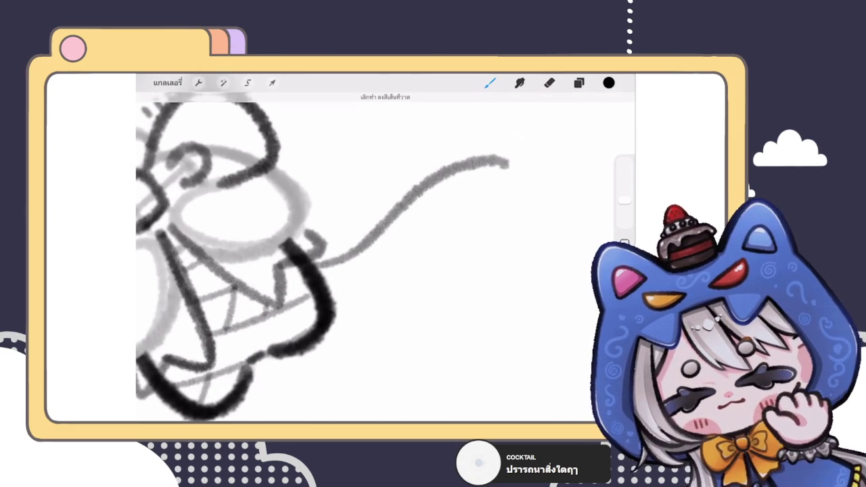
pyautogui.moveTo(323, 291); pyautogui.dragTo(511, 217)
pyautogui.moveTo(507, 162); pyautogui.dragTo(515, 218)
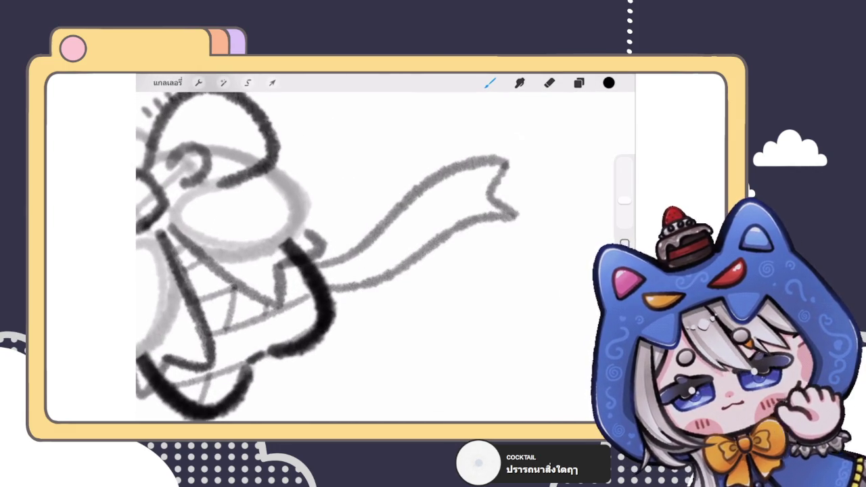
# - Sketch fold lines on the left bow loop
pyautogui.scroll(-3, 304, 257)
pyautogui.scroll(-3, 305, 257)
pyautogui.scroll(-1, 331, 257)
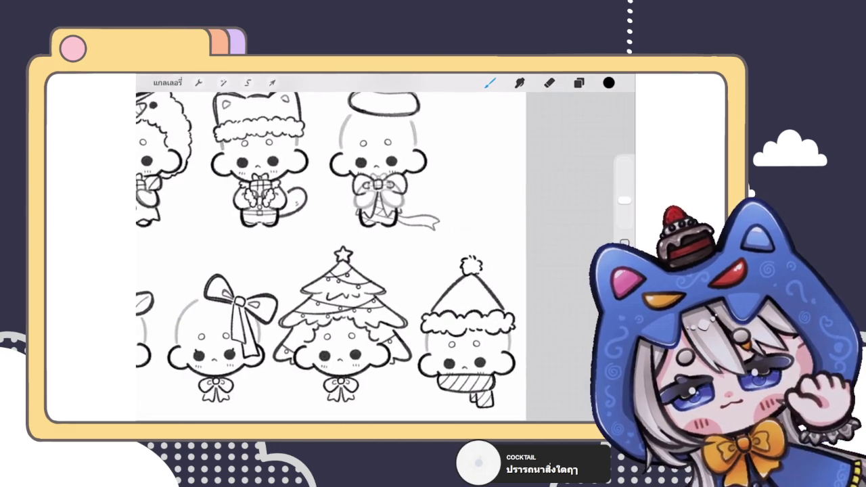
pyautogui.scroll(-3, 332, 257)
pyautogui.scroll(-1, 331, 257)
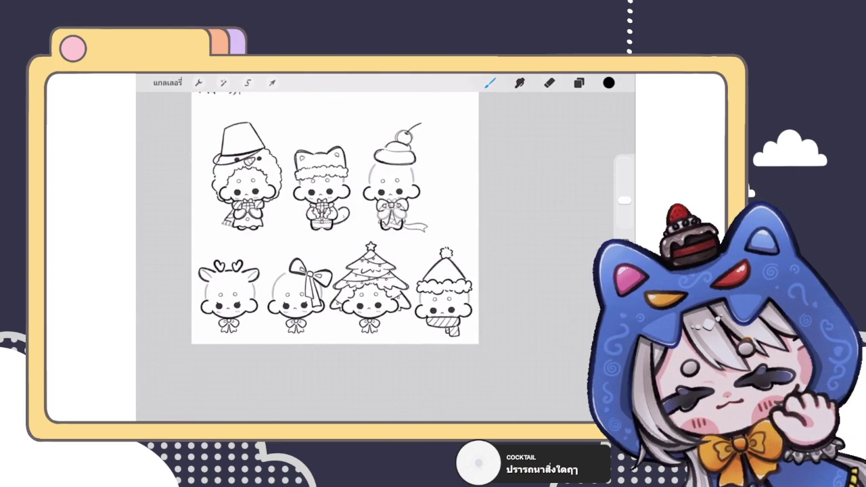
pyautogui.scroll(3, 401, 162)
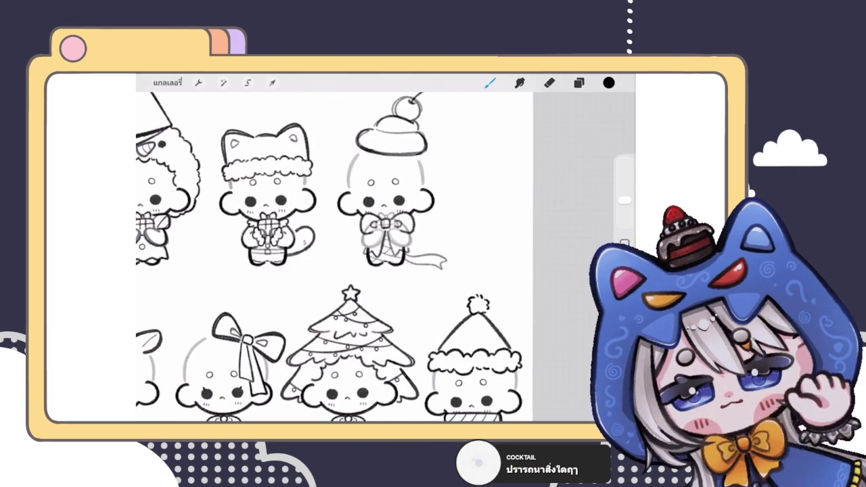
pyautogui.scroll(3, 385, 227)
pyautogui.scroll(2, 385, 226)
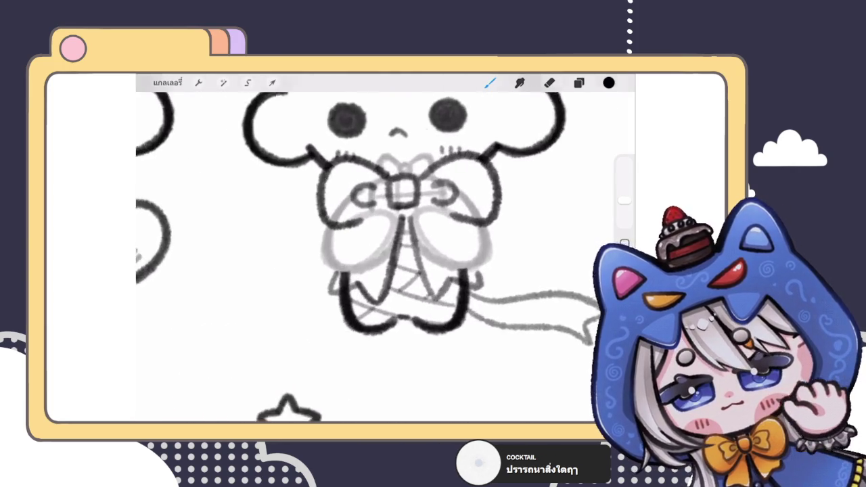
pyautogui.scroll(3, 385, 227)
pyautogui.moveTo(336, 214)
pyautogui.mouseDown()
pyautogui.moveTo(334, 269)
pyautogui.moveTo(360, 237)
pyautogui.moveTo(391, 252)
pyautogui.mouseUp()
pyautogui.moveTo(388, 201); pyautogui.dragTo(368, 247)
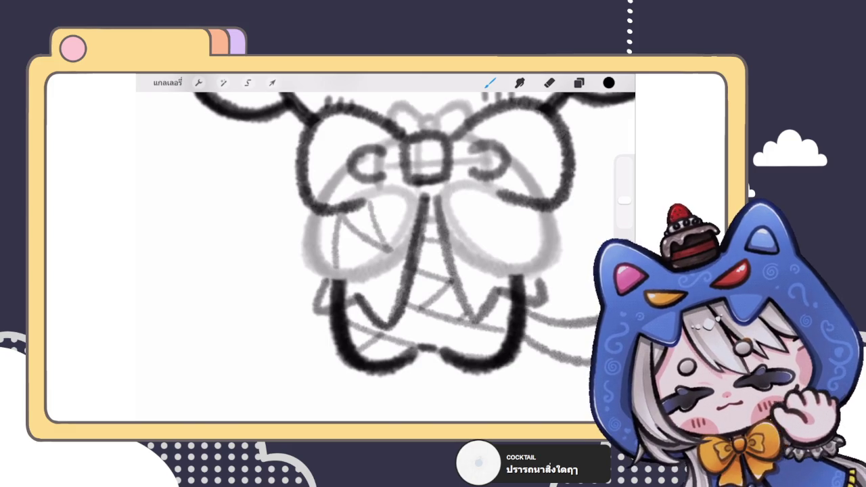
pyautogui.scroll(-2, 386, 223)
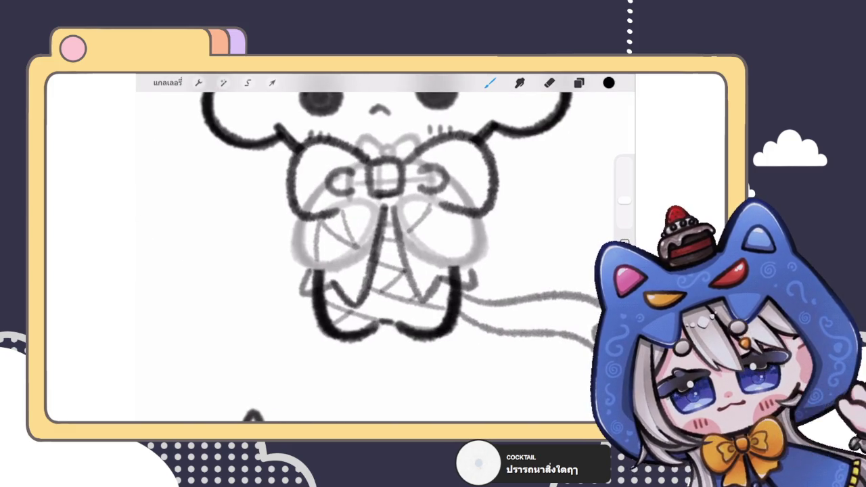
pyautogui.scroll(3, 419, 237)
pyautogui.hotkey('ctrl', 'z')
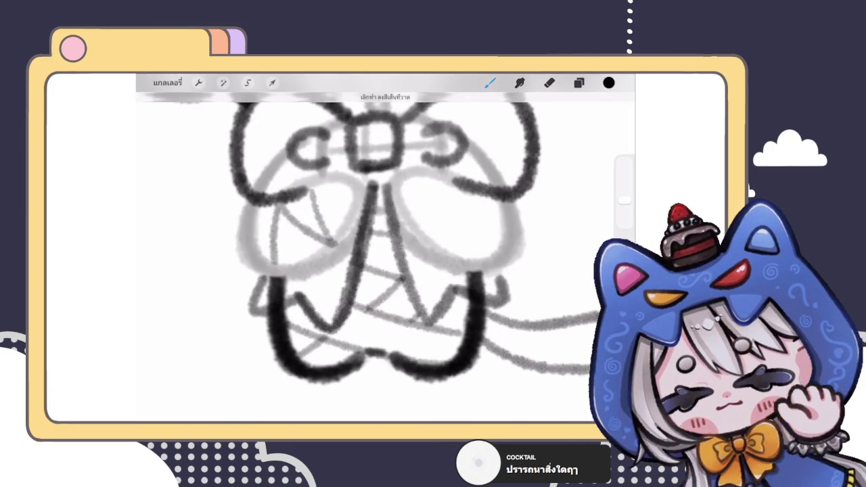
# - Add three fold lines down the right bow loop
pyautogui.moveTo(402, 226); pyautogui.dragTo(473, 186)
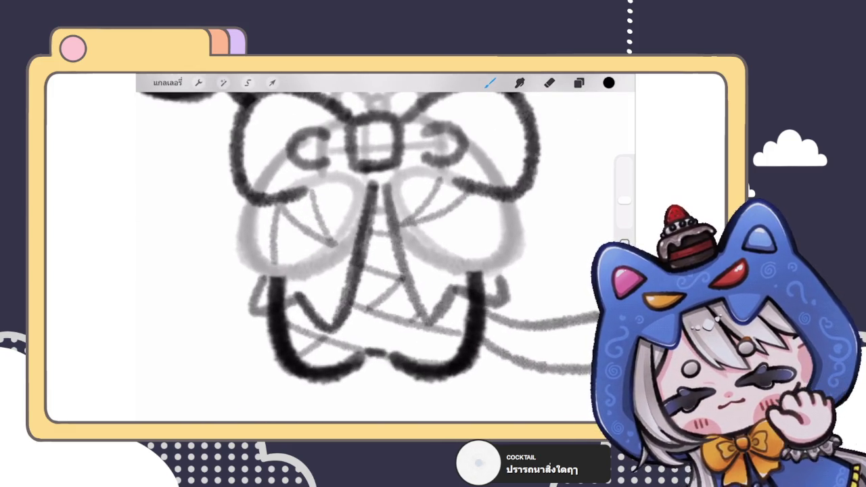
pyautogui.moveTo(482, 217); pyautogui.dragTo(466, 260)
pyautogui.moveTo(426, 241); pyautogui.dragTo(459, 232)
pyautogui.scroll(-5, 385, 250)
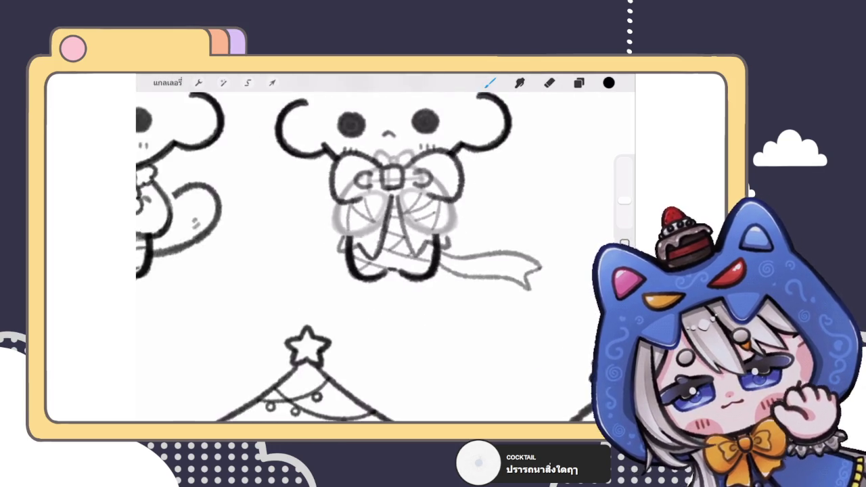
pyautogui.scroll(-2, 385, 251)
pyautogui.scroll(-3, 358, 251)
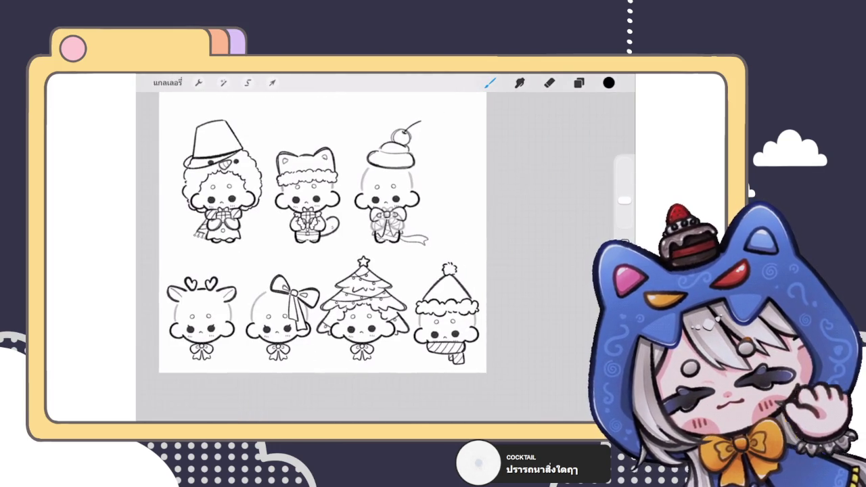
pyautogui.scroll(3, 317, 229)
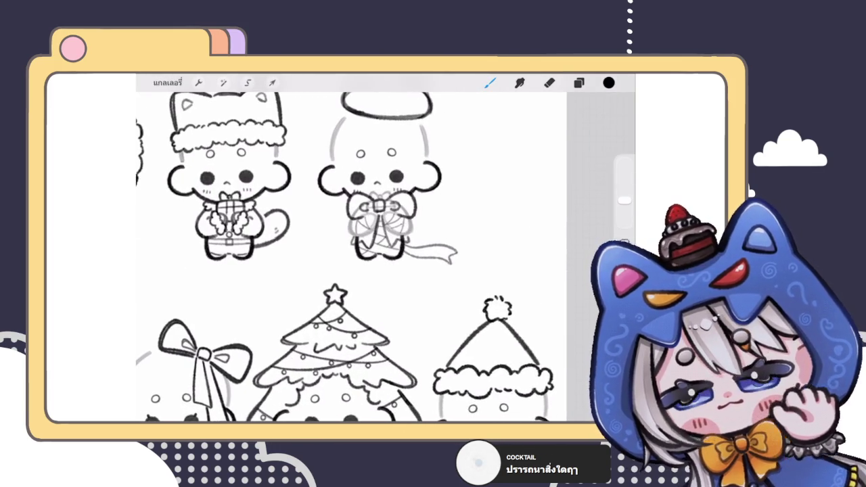
# - Copy a freehand selection of the bow and ribbon tail onto a new From Selection layer
pyautogui.click(578, 83)
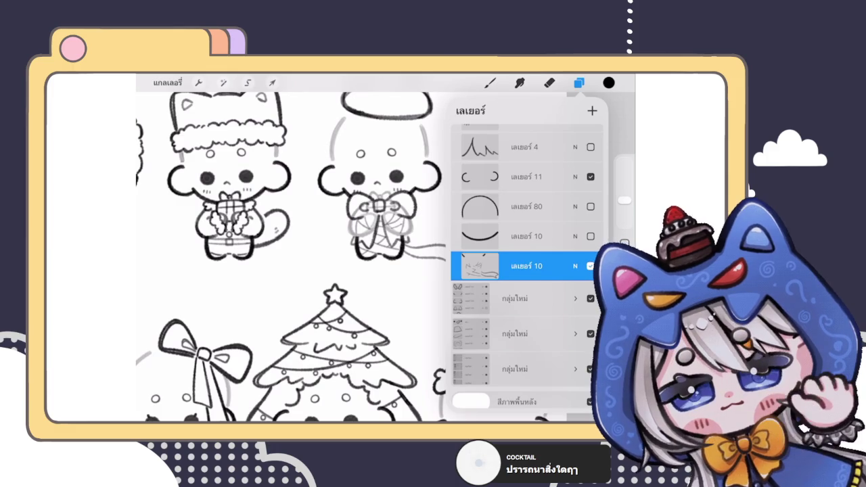
pyautogui.scroll(3, 318, 203)
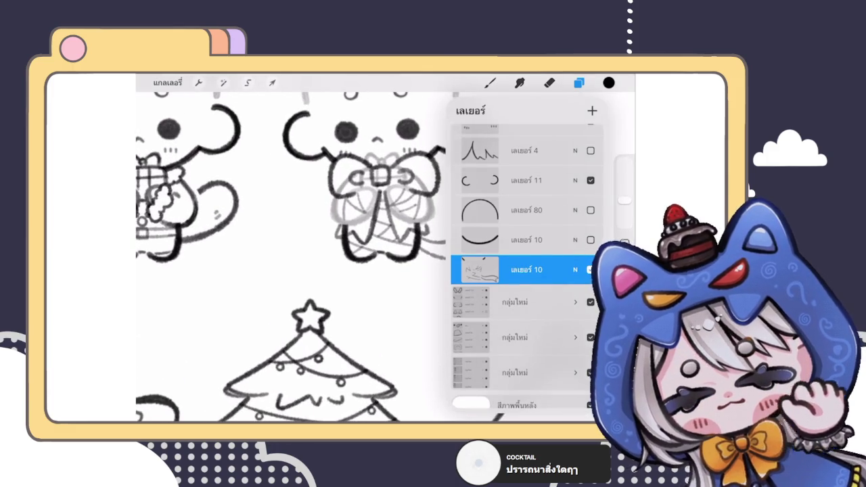
pyautogui.click(248, 83)
pyautogui.moveTo(304, 246)
pyautogui.mouseDown()
pyautogui.moveTo(352, 178)
pyautogui.moveTo(308, 244)
pyautogui.mouseUp()
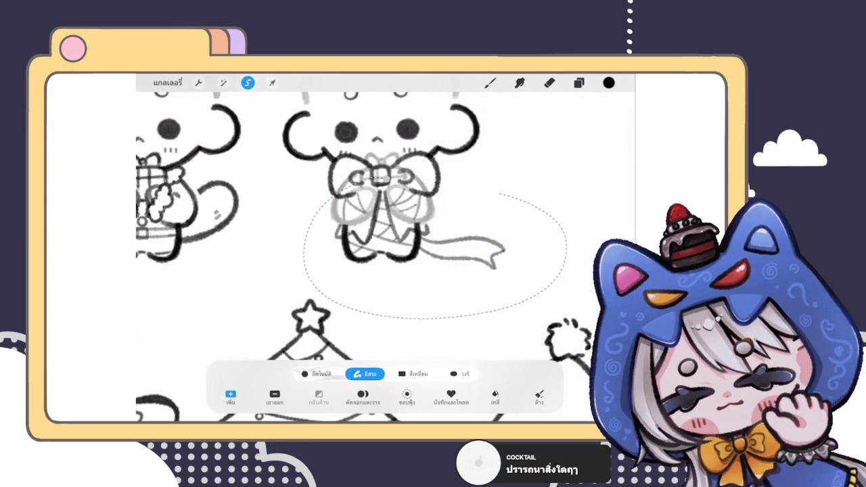
pyautogui.click(362, 393)
# - On a different layer, erase the dark lines crossing the ribbon
pyautogui.click(578, 82)
pyautogui.click(514, 293)
pyautogui.click(578, 83)
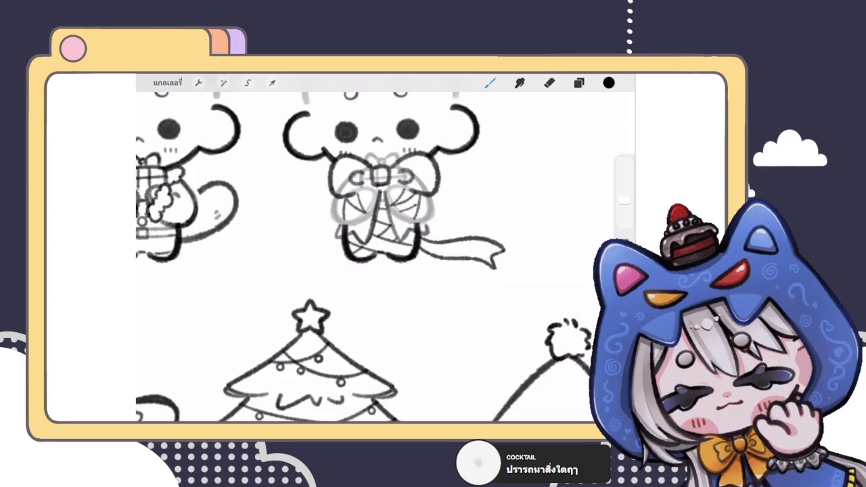
pyautogui.moveTo(474, 252); pyautogui.dragTo(504, 277)
pyautogui.hotkey('ctrl', 'z')
pyautogui.click(549, 82)
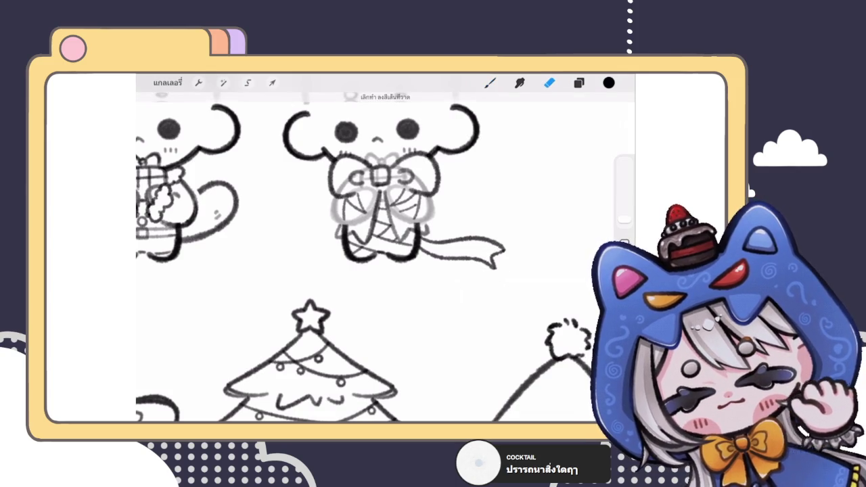
pyautogui.moveTo(623, 218); pyautogui.dragTo(623, 205)
pyautogui.moveTo(497, 257)
pyautogui.mouseDown()
pyautogui.moveTo(416, 250)
pyautogui.moveTo(345, 222)
pyautogui.moveTo(396, 271)
pyautogui.moveTo(460, 267)
pyautogui.mouseUp()
# - Move the From Selection layer higher and merge its duplicate so only one remains
pyautogui.click(578, 82)
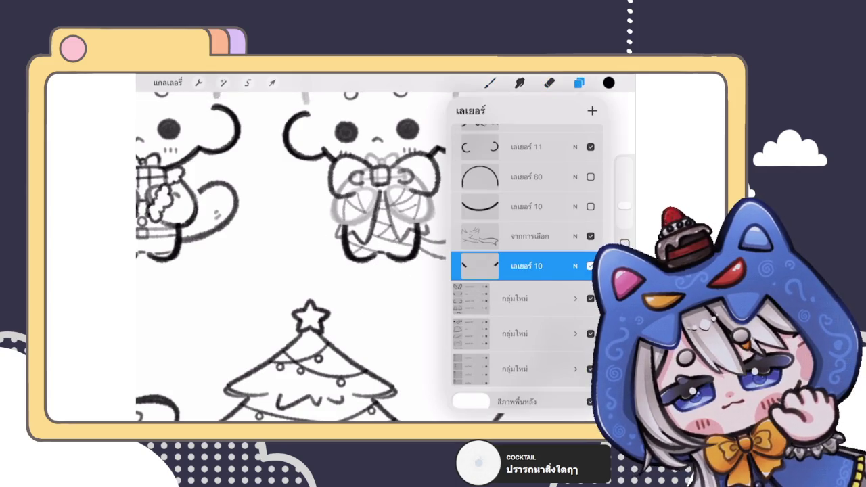
pyautogui.click(514, 236)
pyautogui.moveTo(514, 236)
pyautogui.mouseDown()
pyautogui.moveTo(544, 146)
pyautogui.moveTo(524, 234)
pyautogui.moveTo(528, 298)
pyautogui.moveTo(460, 300)
pyautogui.mouseUp()
pyautogui.click(549, 299)
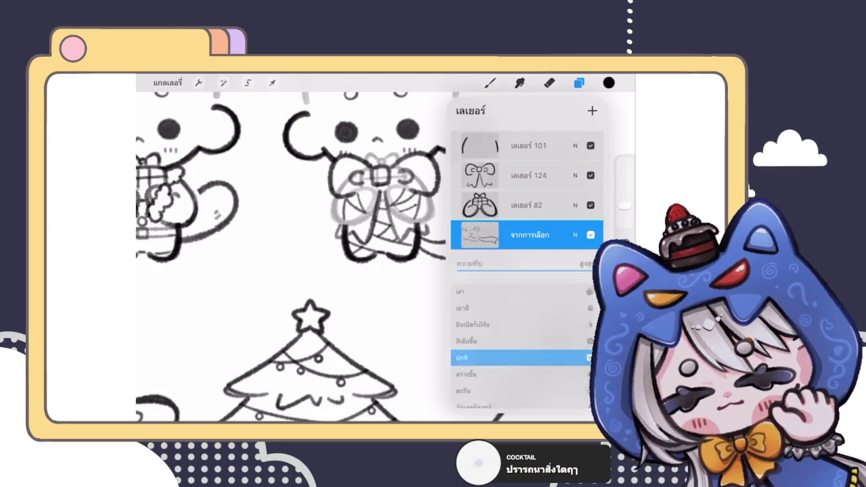
pyautogui.click(527, 205)
pyautogui.click(386, 279)
# - Select Layer 82 and set up a soft airbrush eraser at about 2% size
pyautogui.click(527, 176)
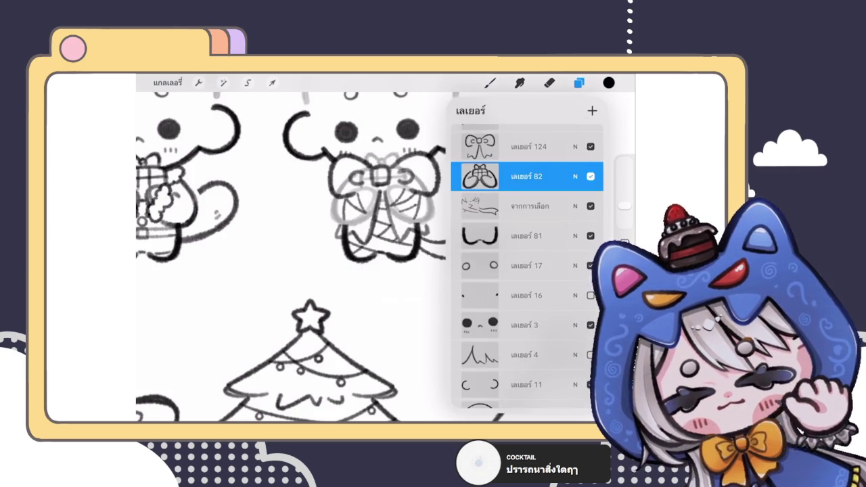
pyautogui.scroll(3, 291, 203)
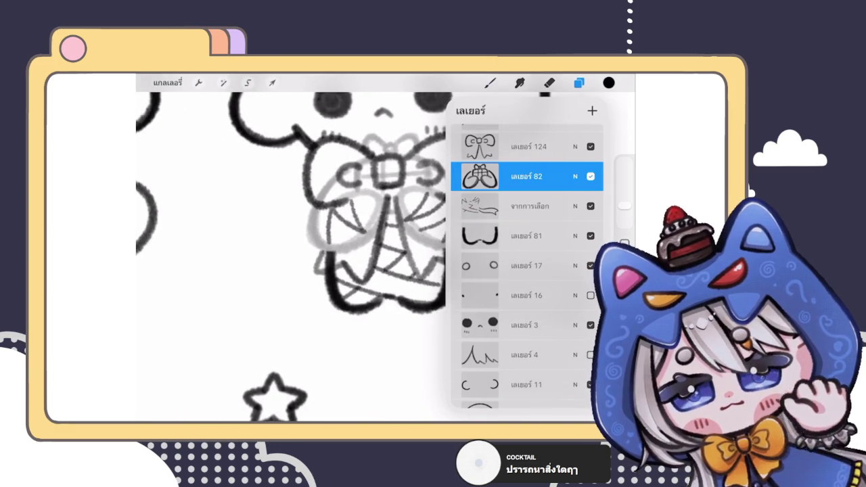
pyautogui.scroll(3, 291, 203)
pyautogui.click(527, 146)
pyautogui.click(549, 83)
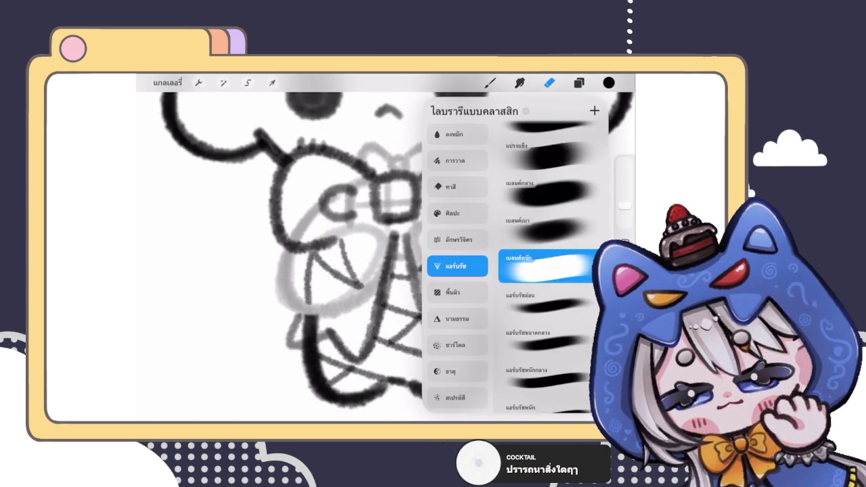
pyautogui.click(270, 236)
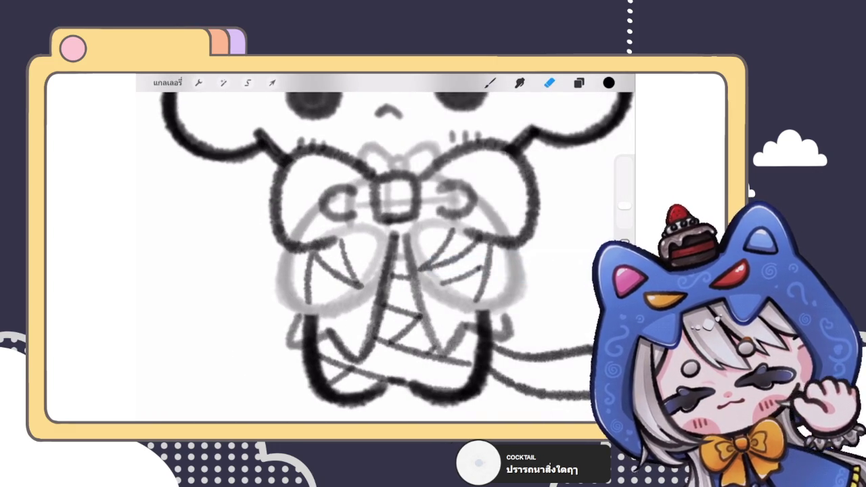
pyautogui.scroll(3, 386, 250)
pyautogui.moveTo(623, 204); pyautogui.dragTo(624, 215)
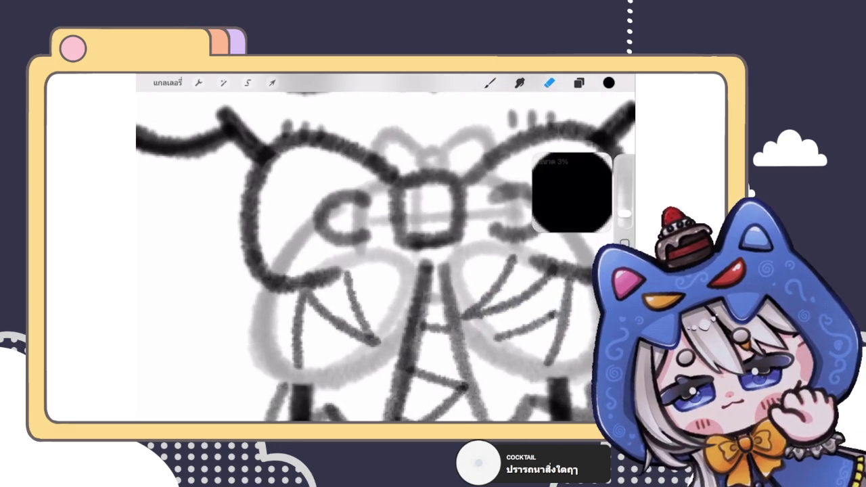
pyautogui.scroll(-3, 386, 251)
pyautogui.scroll(-1, 385, 250)
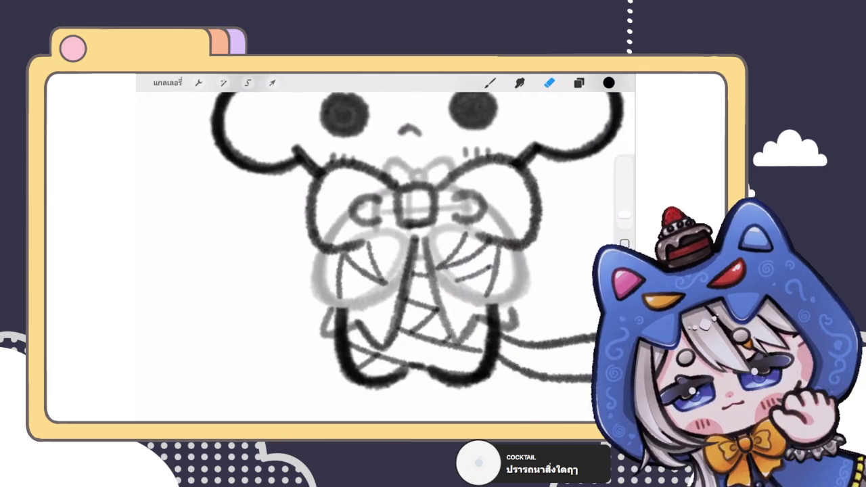
pyautogui.scroll(3, 386, 250)
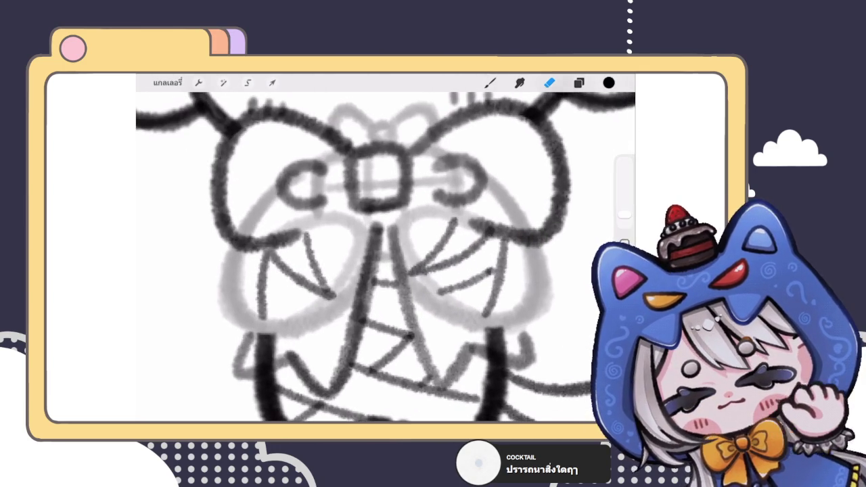
pyautogui.scroll(-3, 385, 250)
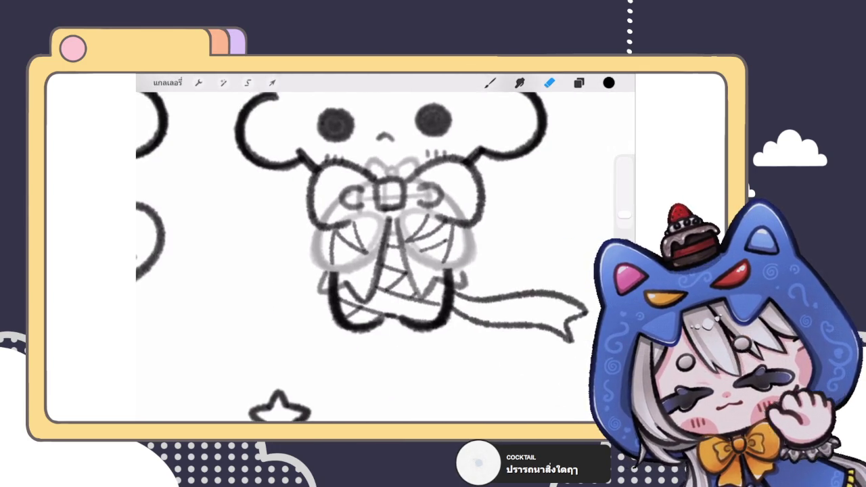
# - Switch back to the brush and draw a short stroke at the bow's top centre
pyautogui.click(489, 82)
pyautogui.scroll(1, 385, 251)
pyautogui.scroll(1, 385, 250)
pyautogui.scroll(1, 386, 251)
pyautogui.scroll(1, 385, 250)
pyautogui.scroll(1, 386, 250)
pyautogui.moveTo(413, 160); pyautogui.dragTo(403, 203)
# - Undo the test stroke and erase the dark strokes at the bow's centre with a smaller eraser
pyautogui.hotkey('ctrl', 'z')
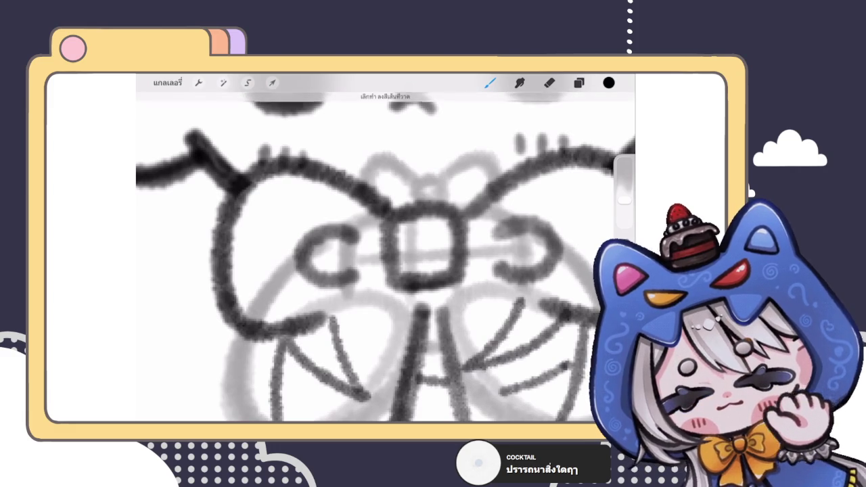
pyautogui.press('e')
pyautogui.moveTo(624, 197); pyautogui.dragTo(623, 215)
pyautogui.moveTo(403, 177)
pyautogui.mouseDown()
pyautogui.moveTo(386, 189)
pyautogui.moveTo(405, 214)
pyautogui.moveTo(397, 239)
pyautogui.moveTo(405, 260)
pyautogui.mouseUp()
pyautogui.scroll(-5, 386, 250)
pyautogui.scroll(3, 406, 237)
pyautogui.moveTo(392, 212)
pyautogui.mouseDown()
pyautogui.moveTo(400, 238)
pyautogui.moveTo(433, 238)
pyautogui.moveTo(399, 240)
pyautogui.moveTo(428, 240)
pyautogui.moveTo(422, 209)
pyautogui.moveTo(443, 154)
pyautogui.mouseUp()
# - Erase the remaining strokes around the bow's centre and lighten the cup handle's right side
pyautogui.scroll(-5, 386, 244)
pyautogui.scroll(-2, 385, 250)
pyautogui.scroll(-3, 385, 251)
pyautogui.scroll(4, 386, 250)
pyautogui.scroll(2, 385, 251)
pyautogui.moveTo(384, 218); pyautogui.dragTo(381, 233)
pyautogui.moveTo(451, 215)
pyautogui.mouseDown()
pyautogui.moveTo(459, 234)
pyautogui.moveTo(458, 213)
pyautogui.moveTo(462, 243)
pyautogui.mouseUp()
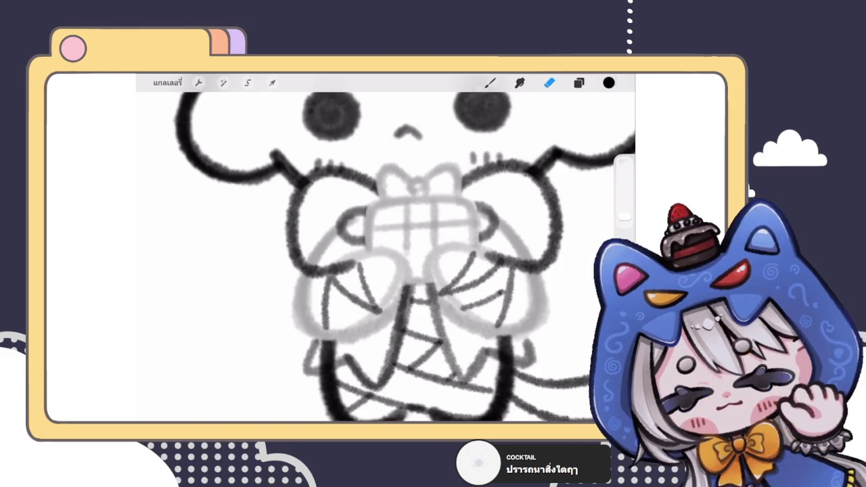
pyautogui.scroll(-5, 386, 250)
pyautogui.scroll(5, 325, 257)
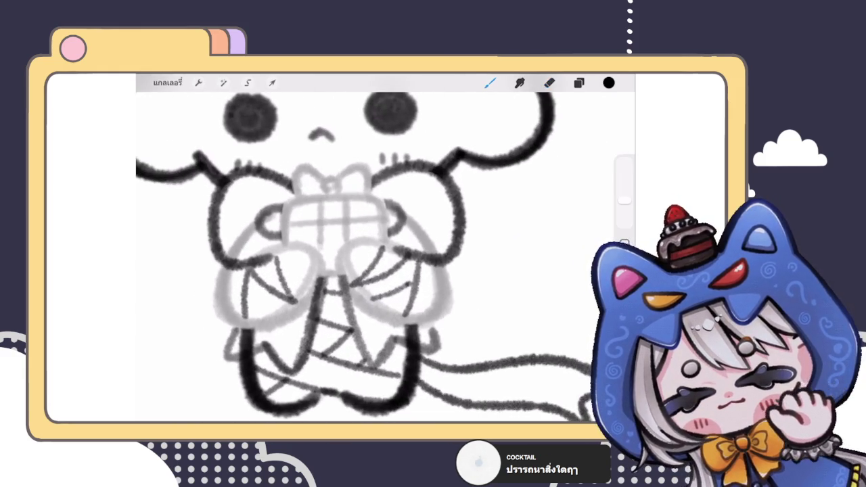
pyautogui.scroll(3, 373, 189)
pyautogui.scroll(-5, 386, 251)
pyautogui.scroll(-3, 386, 250)
pyautogui.click(578, 82)
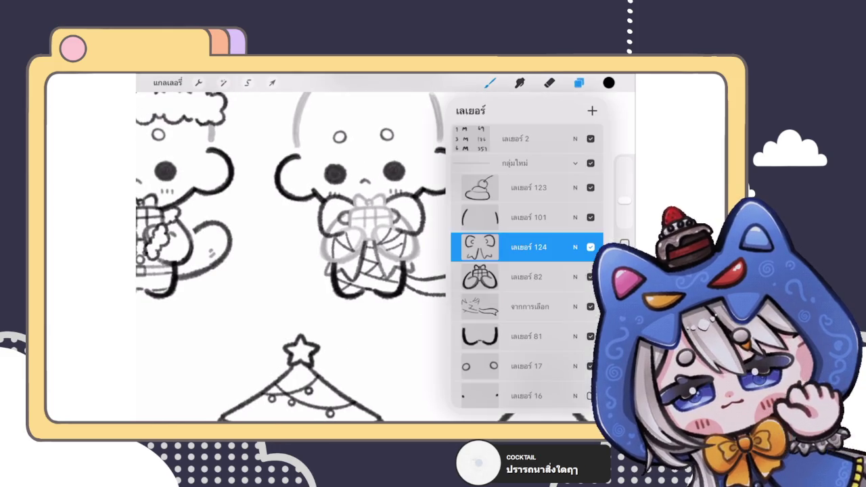
# - Raise layer 124's gift sketch to full opacity
pyautogui.scroll(-1, 526, 271)
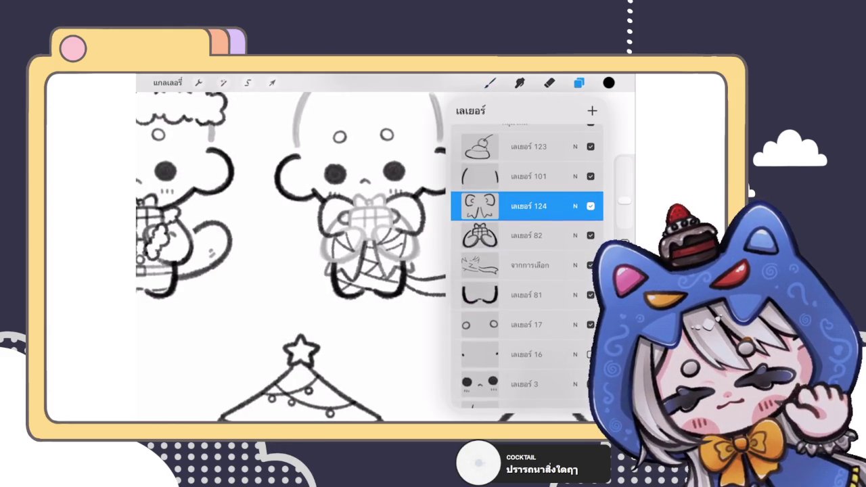
pyautogui.click(574, 206)
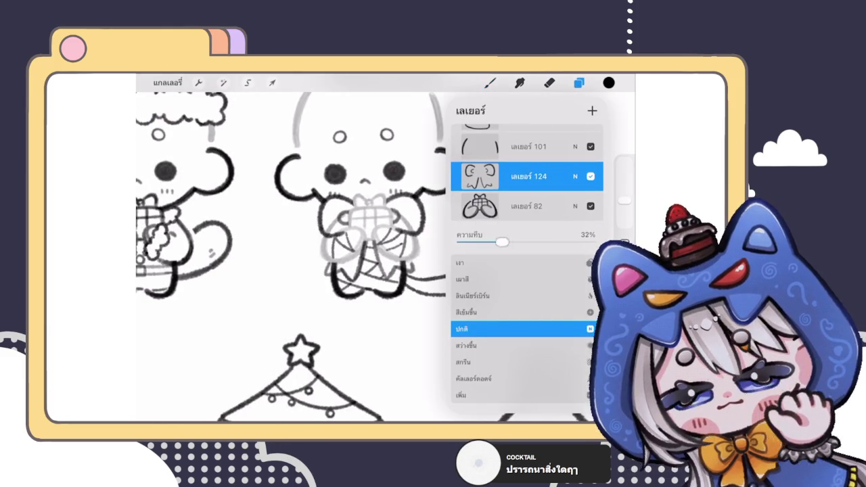
pyautogui.moveTo(502, 242); pyautogui.dragTo(593, 241)
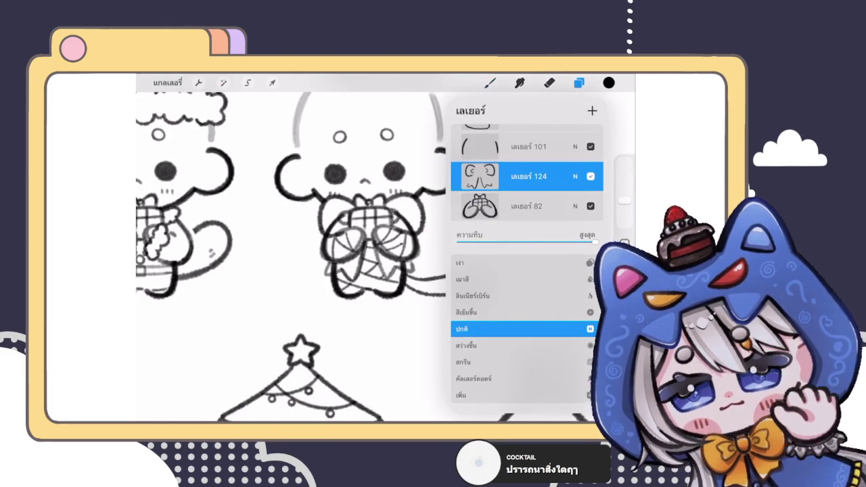
pyautogui.click(575, 176)
# - On layer 82, erase sketch lines beside the bow and along the body's right outline
pyautogui.click(527, 205)
pyautogui.scroll(5, 338, 237)
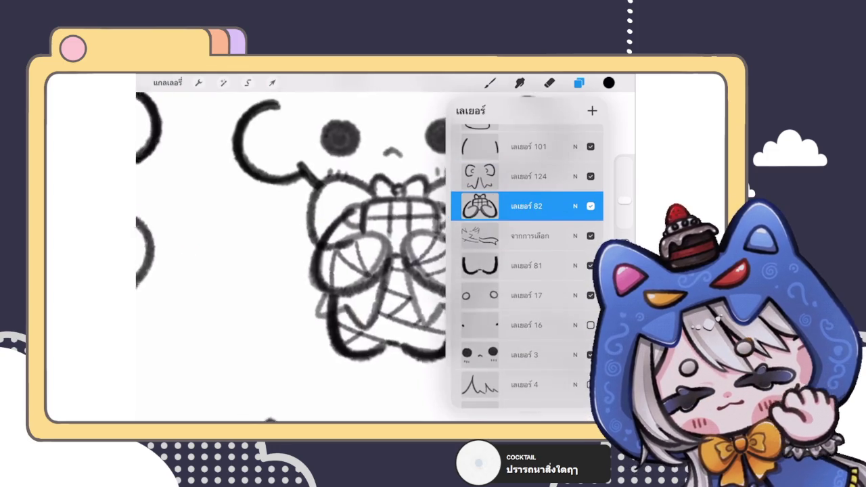
pyautogui.click(549, 83)
pyautogui.moveTo(368, 203); pyautogui.dragTo(326, 242)
pyautogui.scroll(-5, 385, 243)
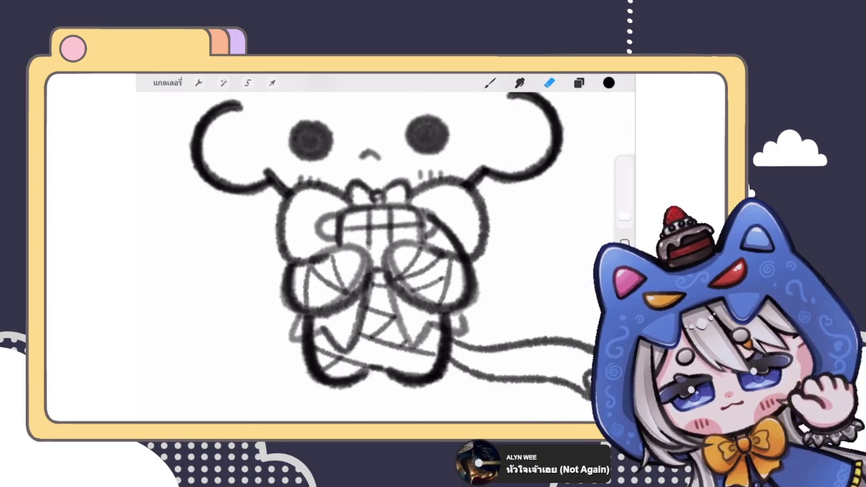
pyautogui.moveTo(434, 213); pyautogui.dragTo(461, 245)
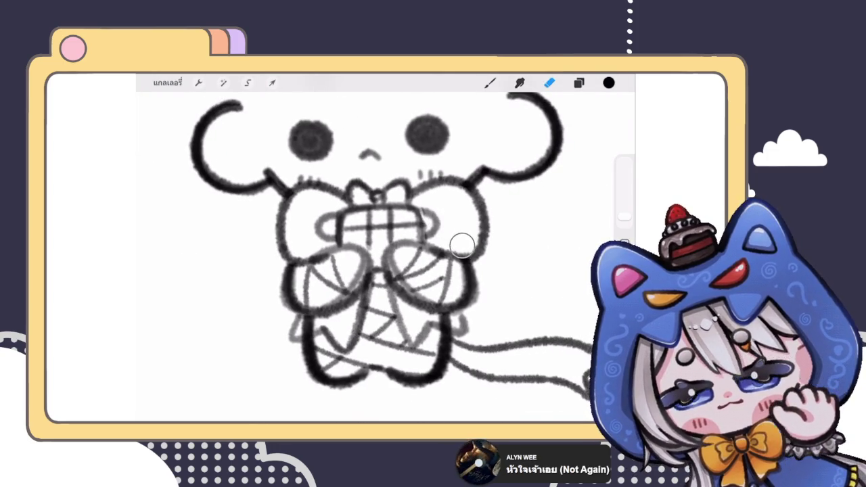
pyautogui.scroll(-5, 386, 244)
pyautogui.scroll(5, 385, 244)
# - Switch back to the brush and adjust its size
pyautogui.press('b')
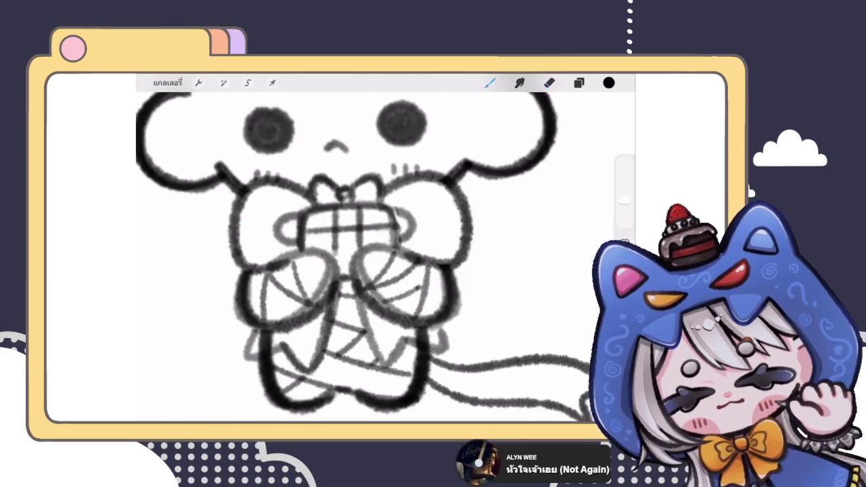
pyautogui.scroll(3, 385, 244)
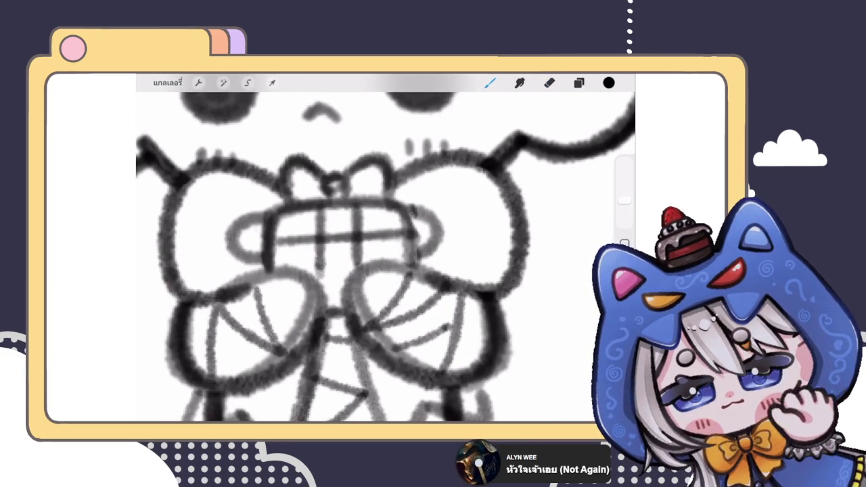
pyautogui.scroll(-5, 385, 244)
pyautogui.scroll(-3, 385, 243)
pyautogui.scroll(-2, 365, 257)
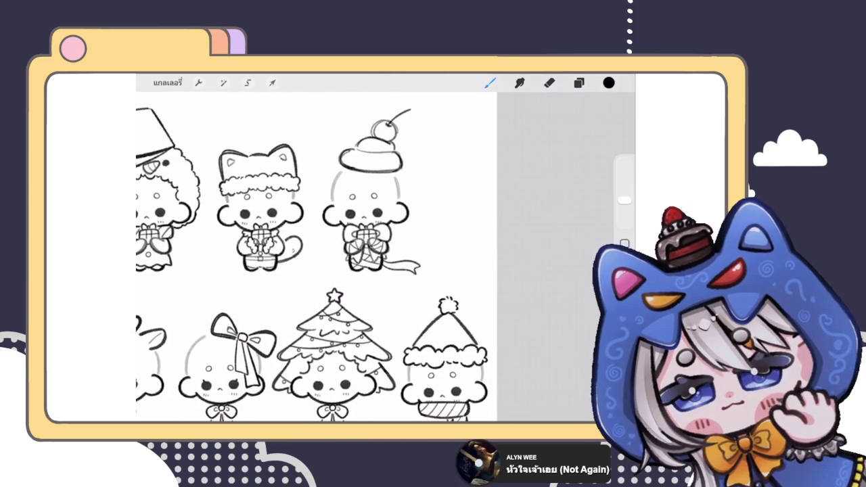
pyautogui.scroll(5, 372, 224)
pyautogui.scroll(3, 372, 223)
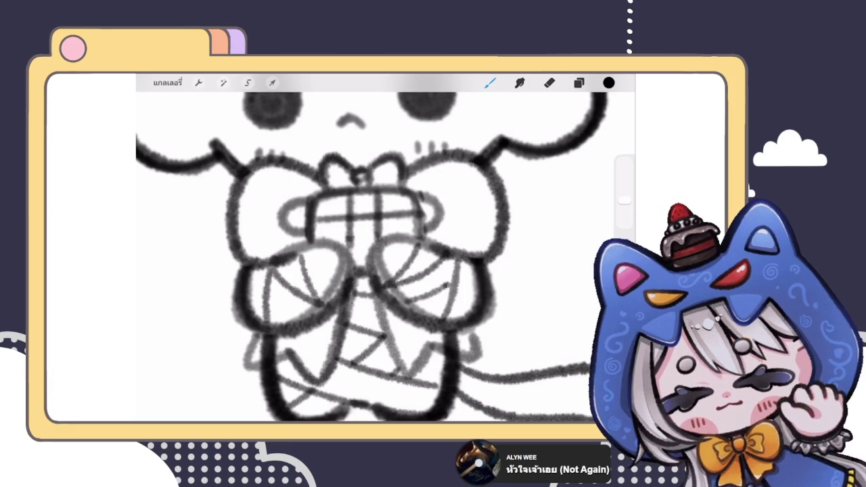
pyautogui.scroll(-5, 385, 244)
pyautogui.scroll(3, 371, 224)
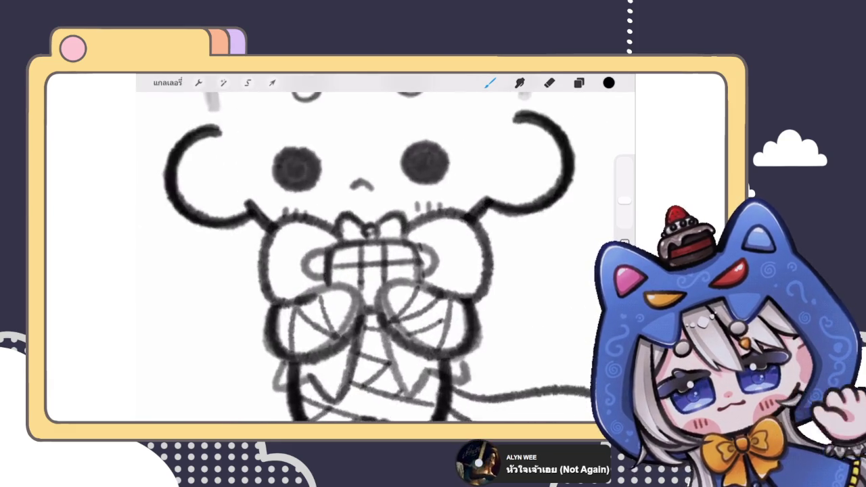
pyautogui.scroll(3, 372, 223)
pyautogui.click(624, 203)
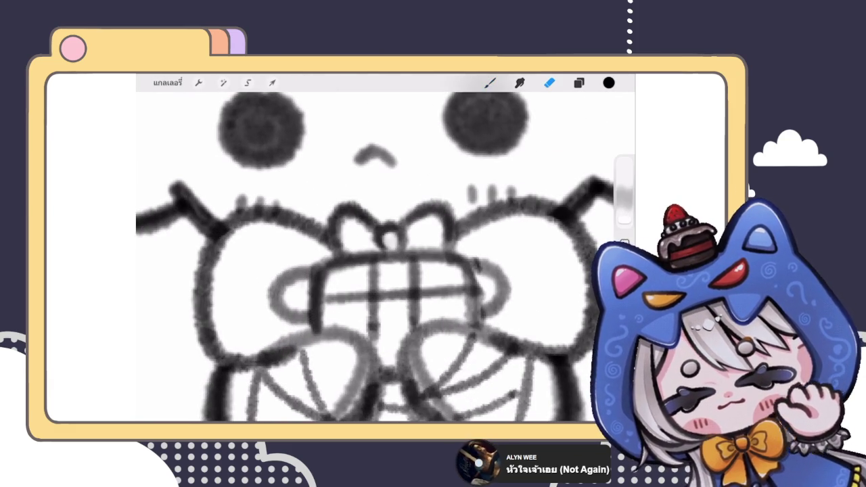
pyautogui.click(489, 82)
pyautogui.scroll(-5, 386, 257)
pyautogui.scroll(-3, 385, 257)
pyautogui.scroll(-3, 385, 257)
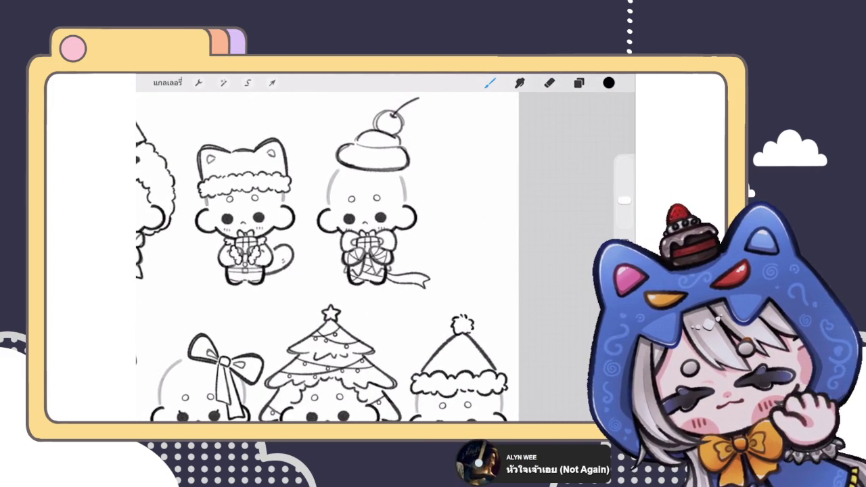
pyautogui.scroll(3, 365, 250)
pyautogui.scroll(3, 365, 250)
# - Duplicate layer 81 and hide the upper copy as a backup
pyautogui.click(578, 82)
pyautogui.click(526, 326)
pyautogui.moveTo(541, 325); pyautogui.dragTo(474, 326)
pyautogui.click(550, 325)
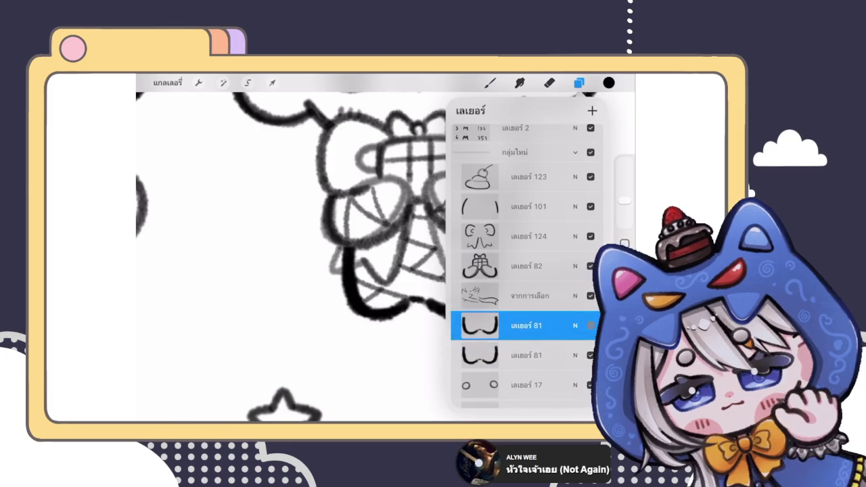
pyautogui.click(590, 325)
# - On the lower copy of layer 81, erase stray strokes near the legs and lower body
pyautogui.click(549, 82)
pyautogui.scroll(3, 386, 250)
pyautogui.scroll(2, 385, 251)
pyautogui.moveTo(378, 212)
pyautogui.mouseDown()
pyautogui.moveTo(392, 249)
pyautogui.moveTo(372, 262)
pyautogui.mouseUp()
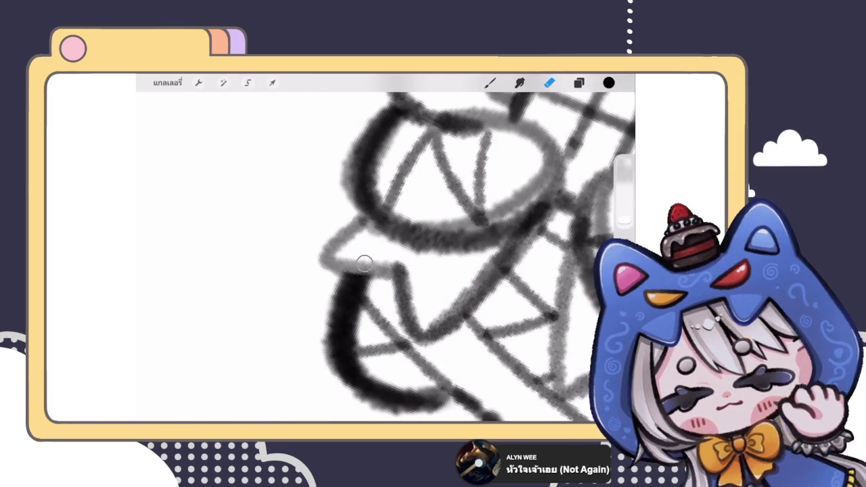
pyautogui.scroll(-3, 385, 250)
pyautogui.scroll(3, 304, 223)
pyautogui.moveTo(412, 204)
pyautogui.mouseDown()
pyautogui.moveTo(428, 231)
pyautogui.moveTo(425, 206)
pyautogui.mouseUp()
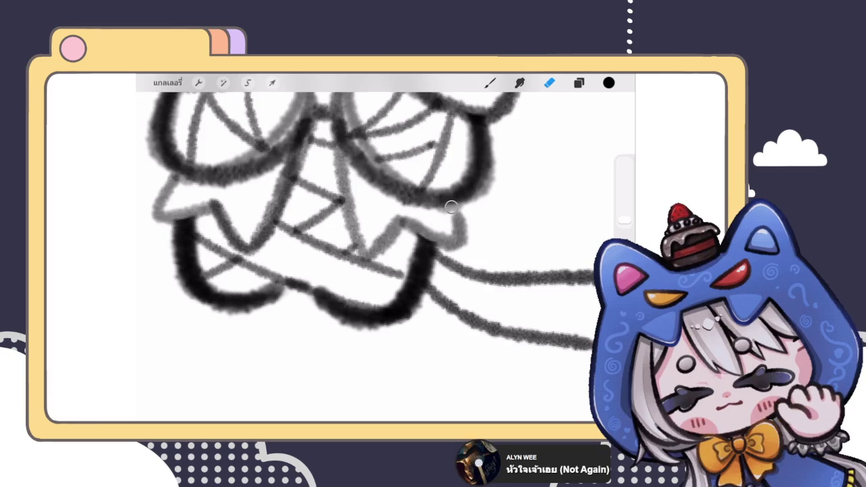
pyautogui.scroll(-3, 318, 257)
pyautogui.scroll(-2, 318, 257)
pyautogui.scroll(-2, 318, 256)
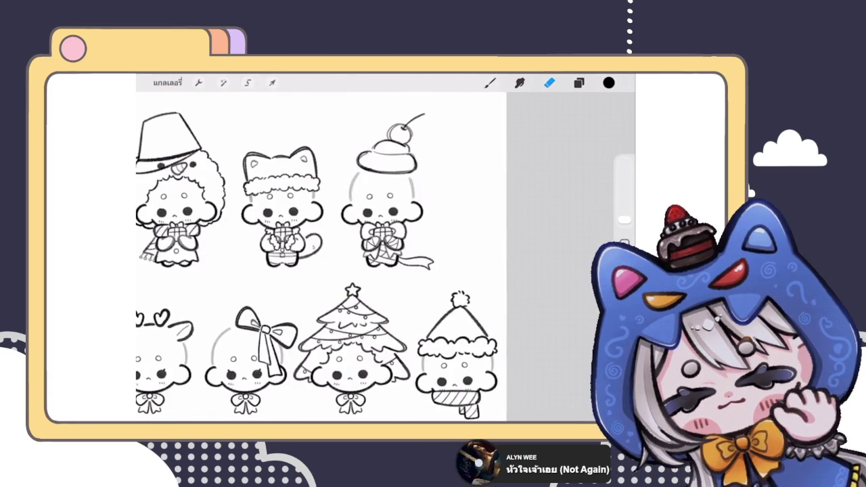
pyautogui.scroll(-3, 321, 248)
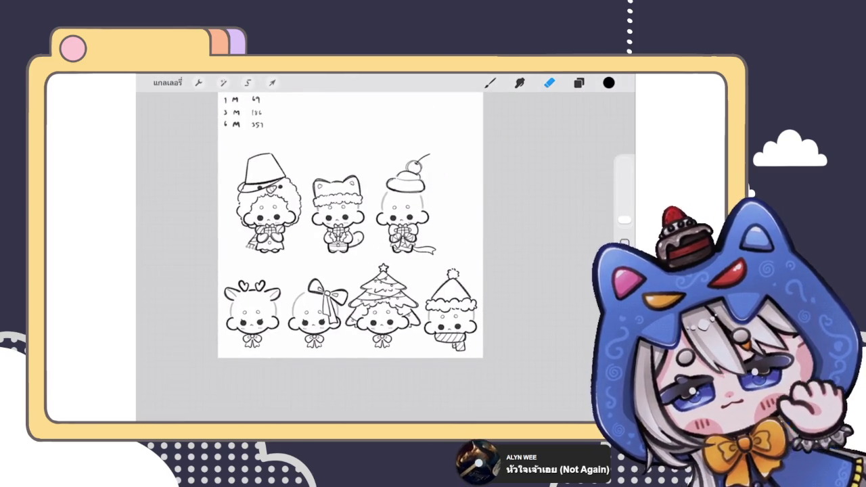
pyautogui.scroll(3, 419, 255)
pyautogui.scroll(1, 420, 254)
pyautogui.click(578, 82)
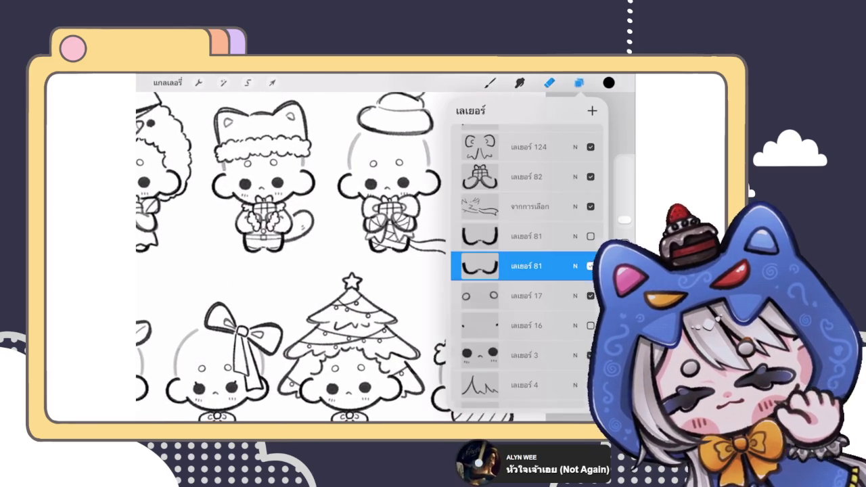
# - Erase stray sketch lines in the gift character's hands, bow and gift, redoing the last erase
pyautogui.scroll(5, 379, 216)
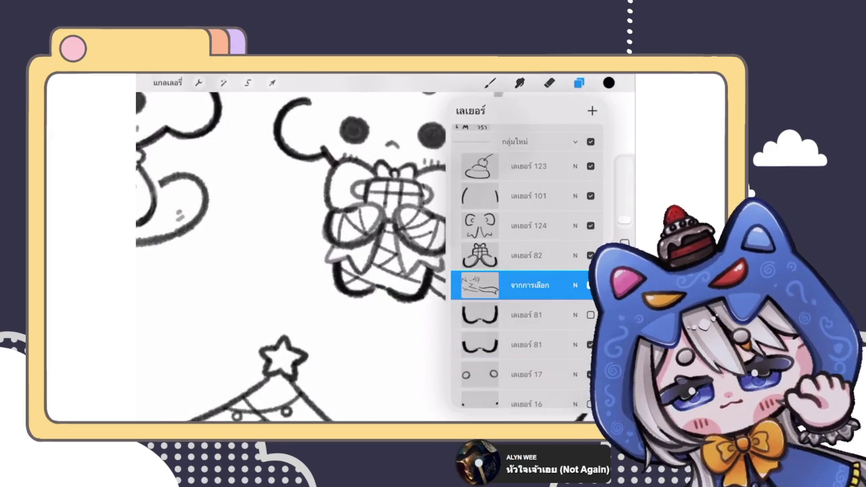
pyautogui.click(549, 82)
pyautogui.click(344, 245)
pyautogui.moveTo(344, 244)
pyautogui.mouseDown()
pyautogui.moveTo(365, 235)
pyautogui.moveTo(376, 251)
pyautogui.mouseUp()
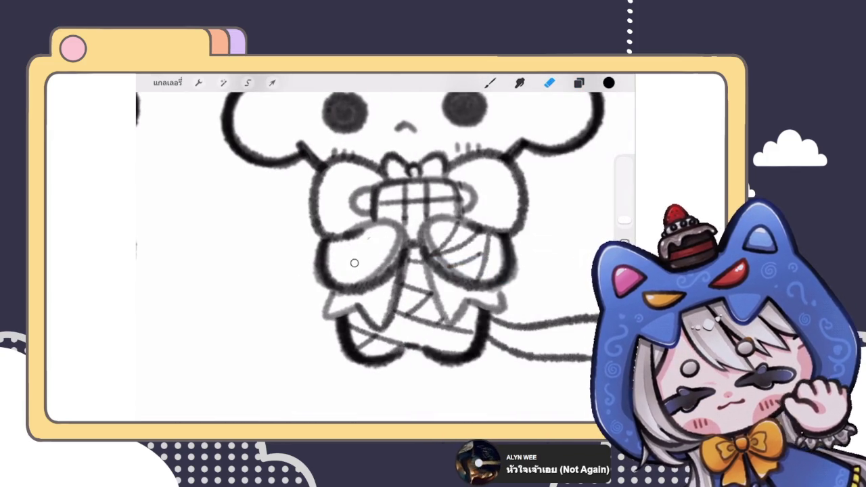
pyautogui.scroll(-5, 372, 257)
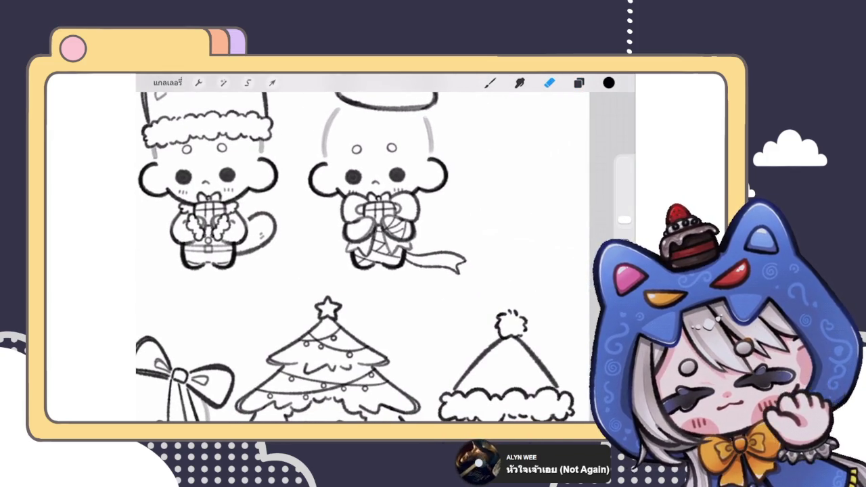
pyautogui.scroll(5, 378, 217)
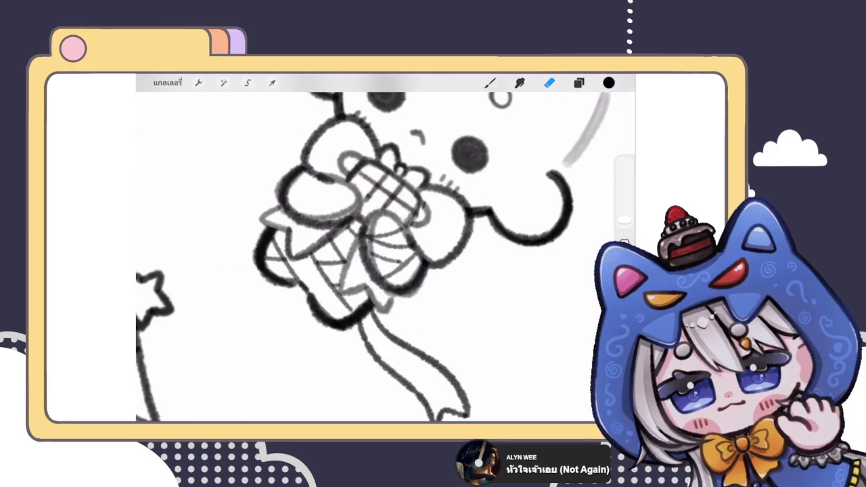
pyautogui.moveTo(380, 274)
pyautogui.mouseDown()
pyautogui.moveTo(397, 273)
pyautogui.moveTo(409, 248)
pyautogui.mouseUp()
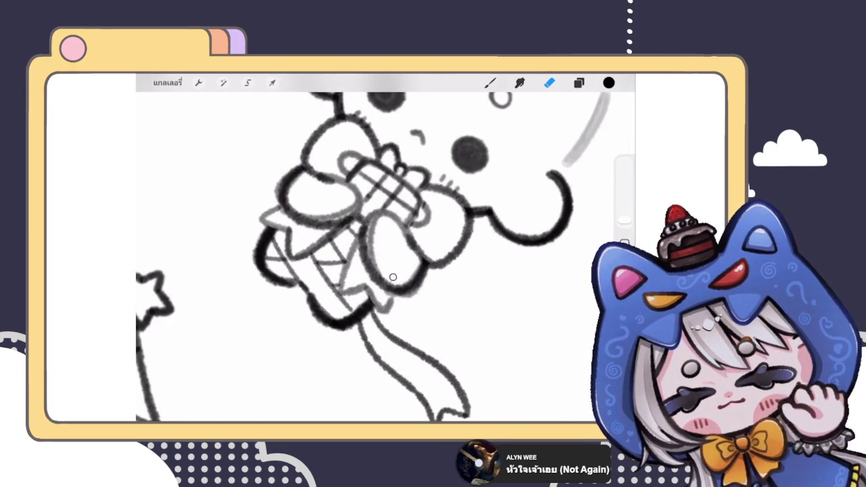
pyautogui.scroll(-5, 379, 250)
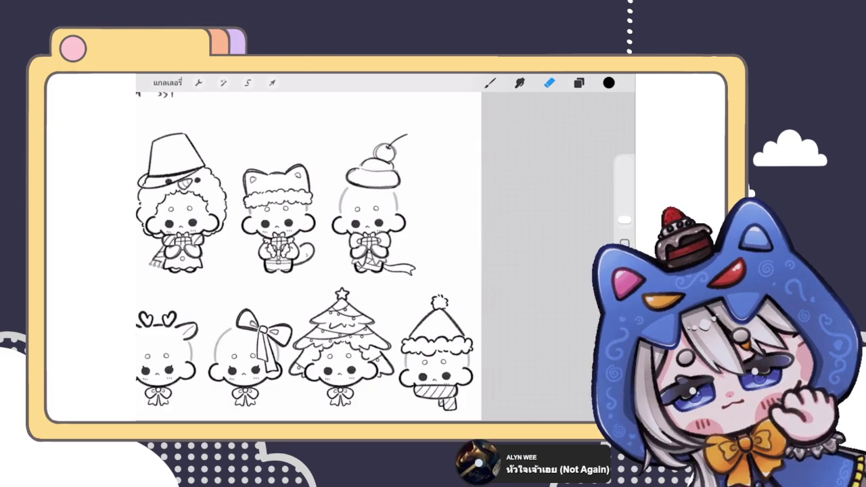
pyautogui.scroll(3, 364, 256)
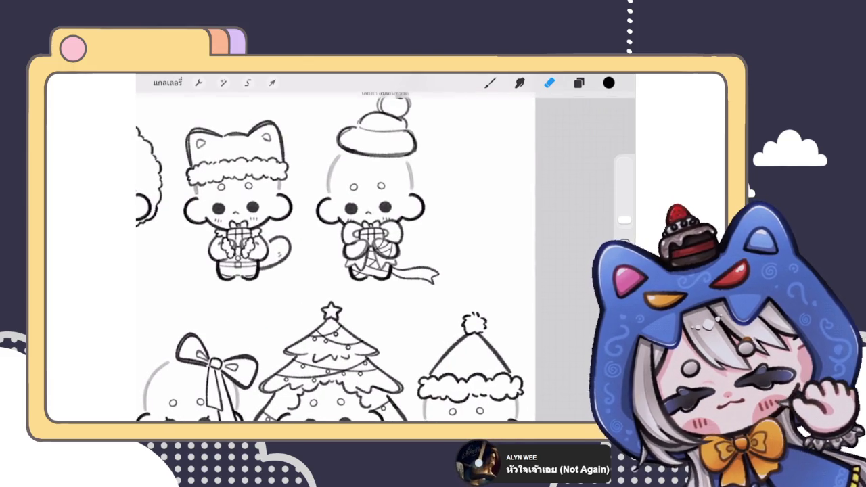
pyautogui.hotkey('ctrl', 'shift', 'z')
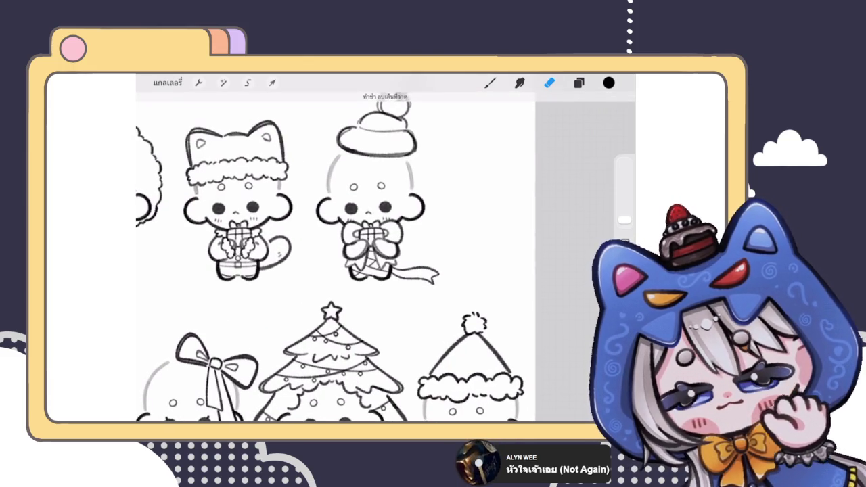
# - With the brush, draw two curved grey wrapping lines inside the gift
pyautogui.click(490, 82)
pyautogui.click(578, 83)
pyautogui.click(578, 83)
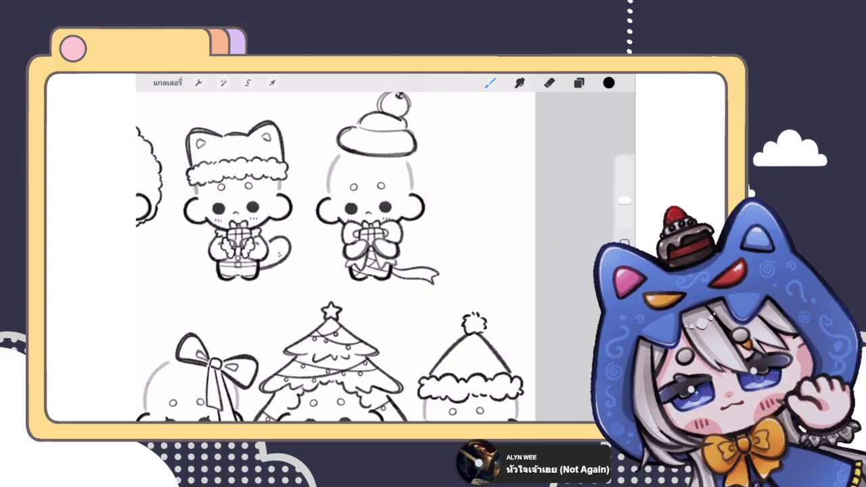
pyautogui.scroll(3, 365, 236)
pyautogui.scroll(5, 379, 236)
pyautogui.moveTo(394, 245); pyautogui.dragTo(397, 298)
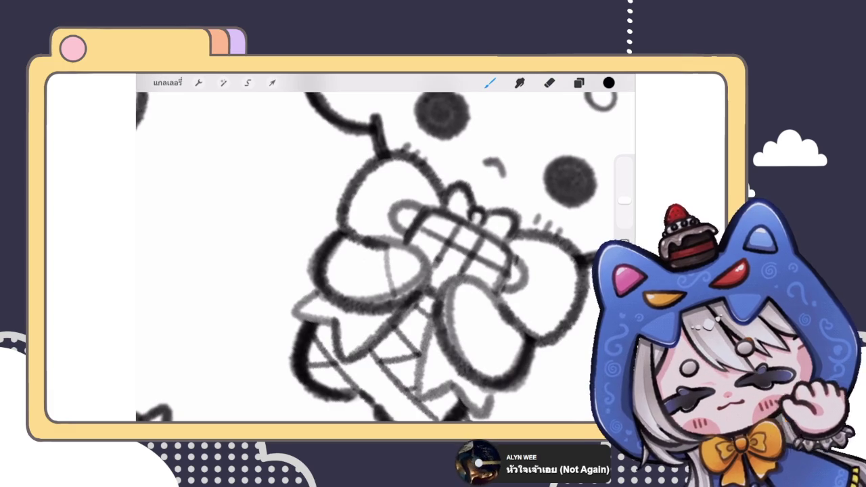
pyautogui.moveTo(370, 245); pyautogui.dragTo(365, 302)
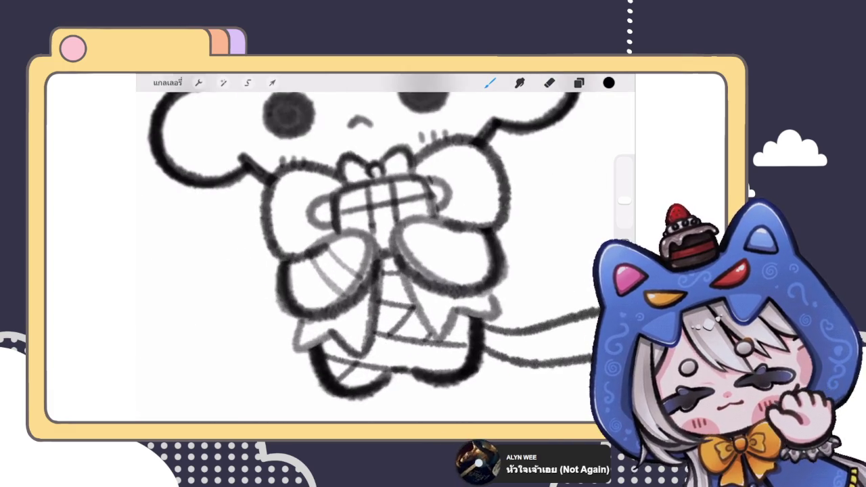
# - Add grey hatch lines across the gift and right hand, undoing one unwanted short stroke
pyautogui.moveTo(449, 224); pyautogui.dragTo(415, 268)
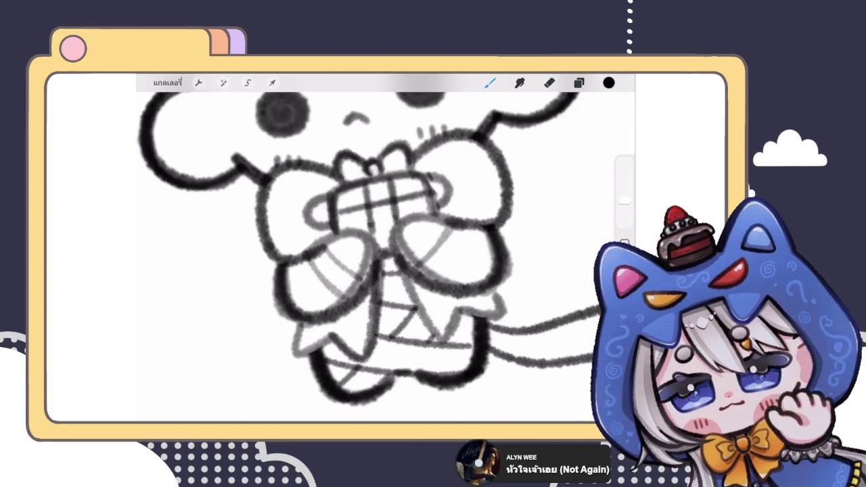
pyautogui.moveTo(476, 229); pyautogui.dragTo(428, 282)
pyautogui.moveTo(437, 220)
pyautogui.mouseDown()
pyautogui.moveTo(427, 248)
pyautogui.moveTo(454, 287)
pyautogui.mouseUp()
pyautogui.moveTo(490, 247); pyautogui.dragTo(469, 273)
pyautogui.scroll(3, 386, 247)
pyautogui.hotkey('ctrl', 'z')
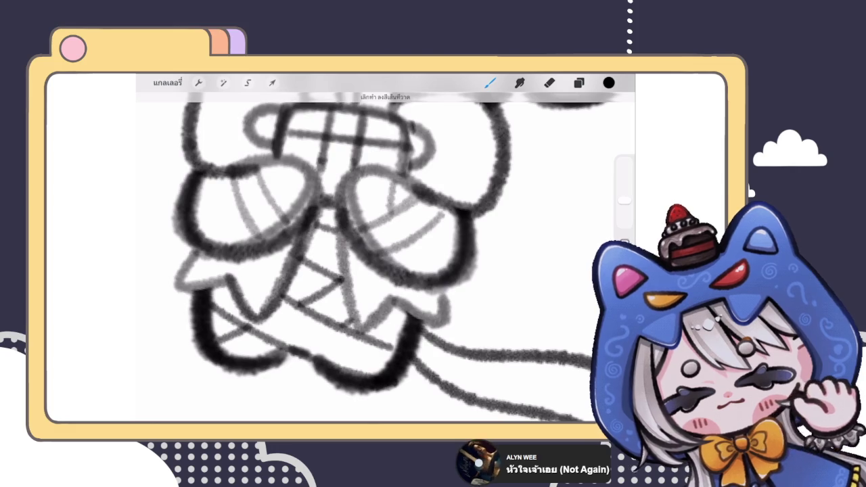
pyautogui.scroll(-2, 356, 249)
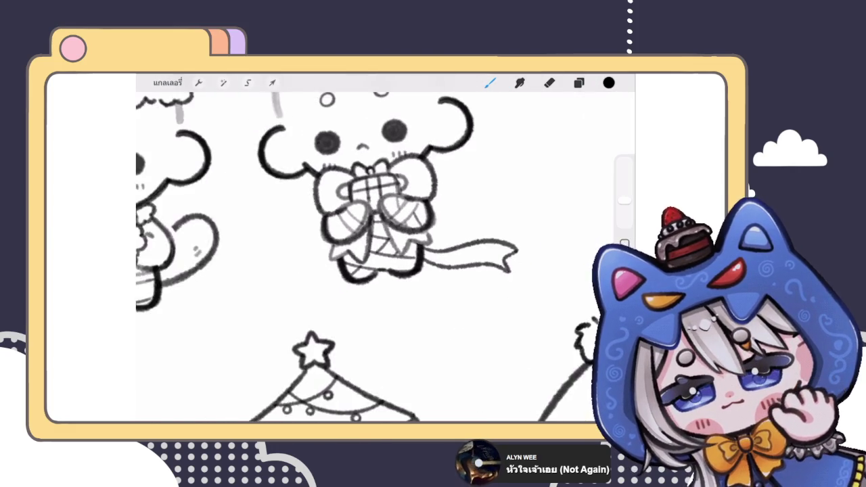
pyautogui.scroll(-2, 356, 249)
pyautogui.scroll(-1, 355, 249)
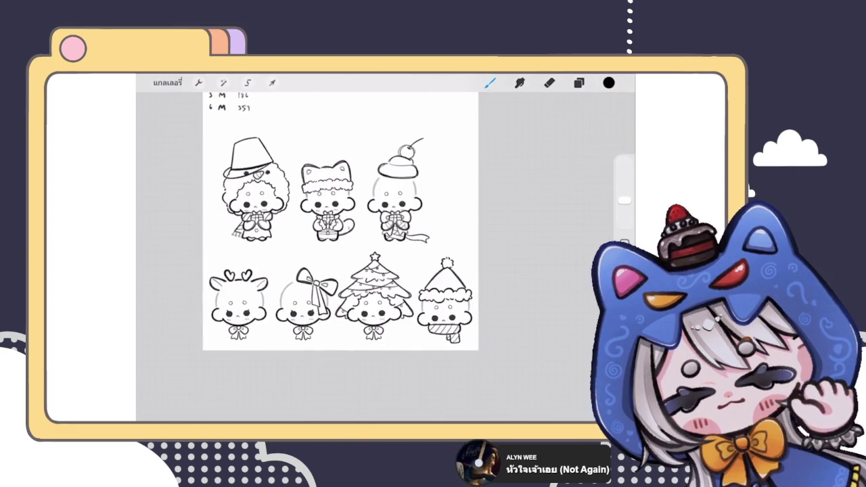
pyautogui.scroll(2, 340, 221)
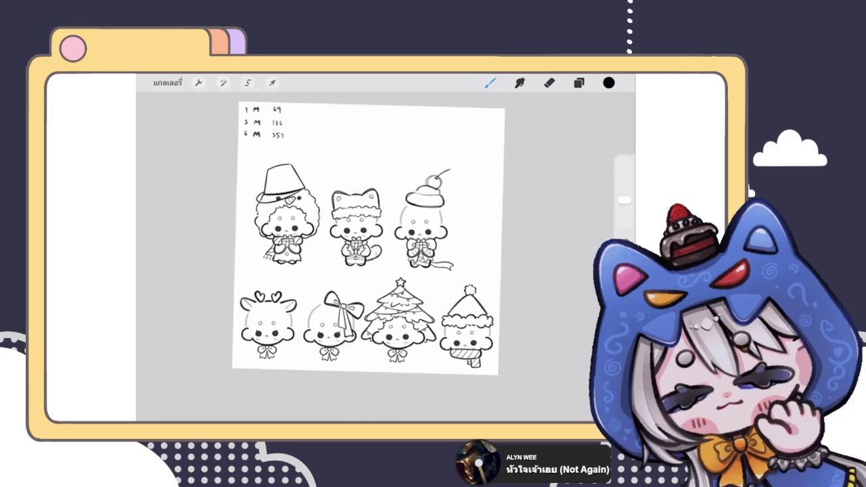
pyautogui.click(578, 83)
pyautogui.scroll(3, 527, 271)
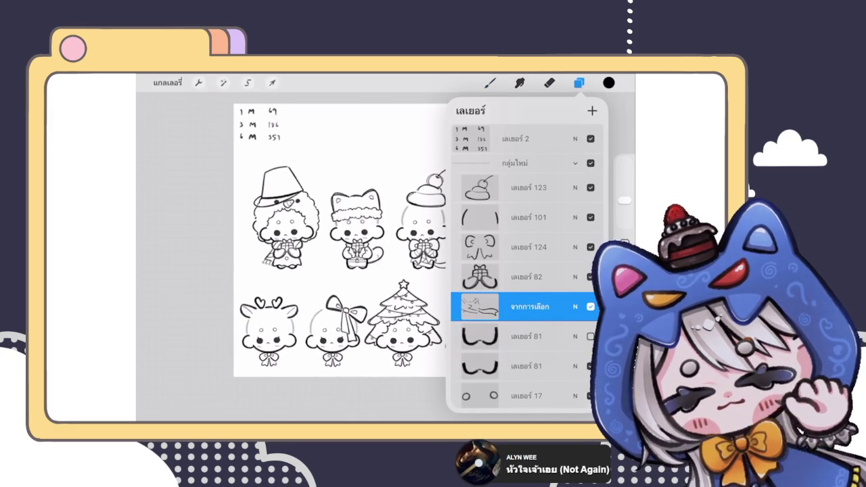
# - Hide the selection layer and add a new empty layer for drawing
pyautogui.click(591, 306)
pyautogui.scroll(5, 338, 256)
pyautogui.click(592, 111)
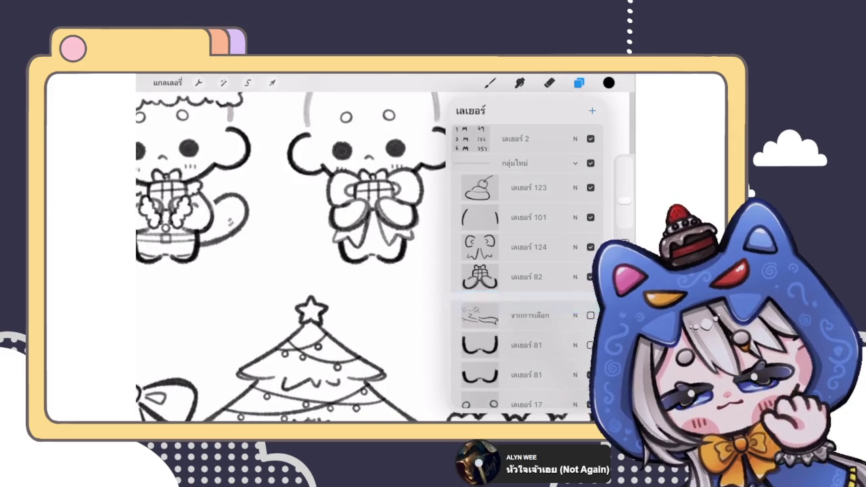
pyautogui.click(489, 82)
pyautogui.scroll(3, 379, 203)
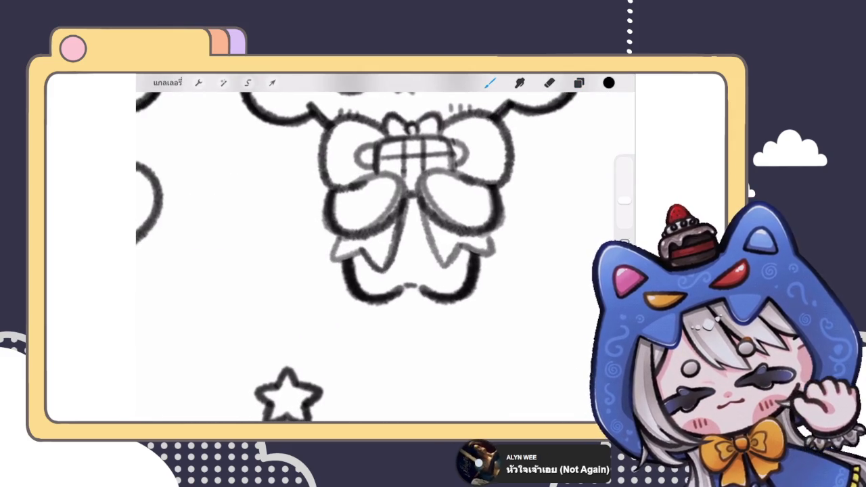
# - Draw a line along the bottom of the chibi's legs, redrawing it once
pyautogui.moveTo(338, 264)
pyautogui.mouseDown()
pyautogui.moveTo(392, 292)
pyautogui.moveTo(472, 288)
pyautogui.moveTo(503, 257)
pyautogui.mouseUp()
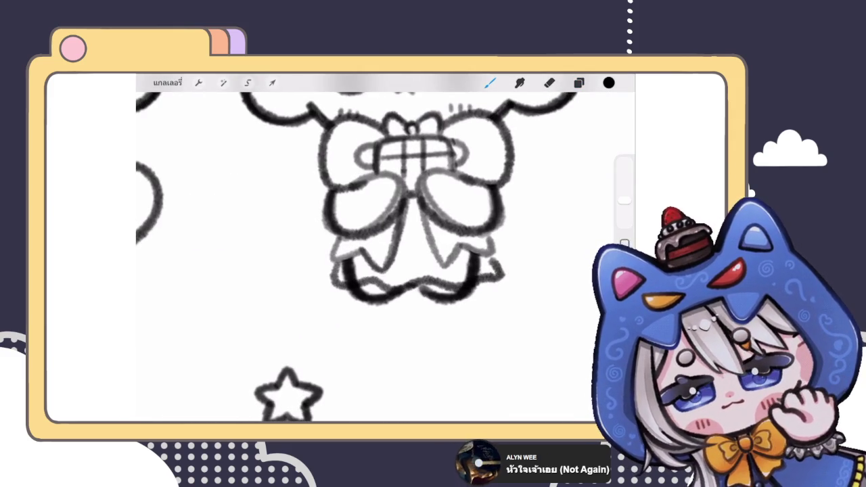
pyautogui.scroll(-5, 379, 257)
pyautogui.scroll(3, 399, 203)
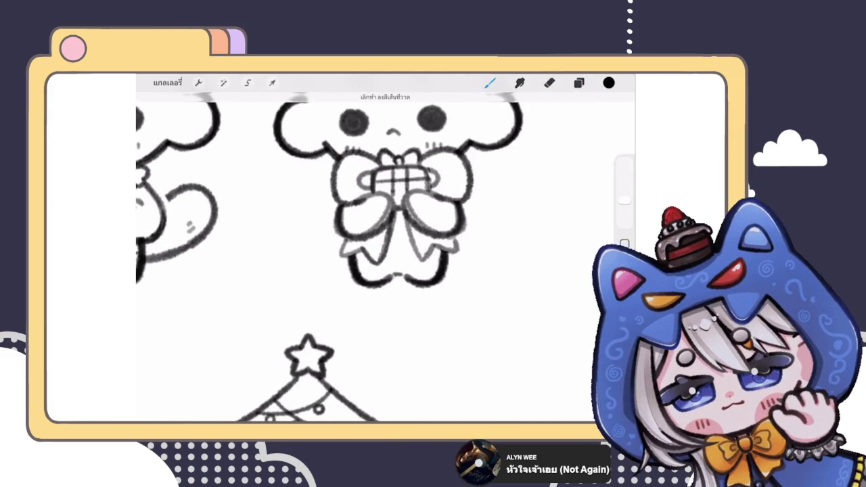
pyautogui.moveTo(358, 279)
pyautogui.mouseDown()
pyautogui.moveTo(446, 278)
pyautogui.moveTo(457, 256)
pyautogui.mouseUp()
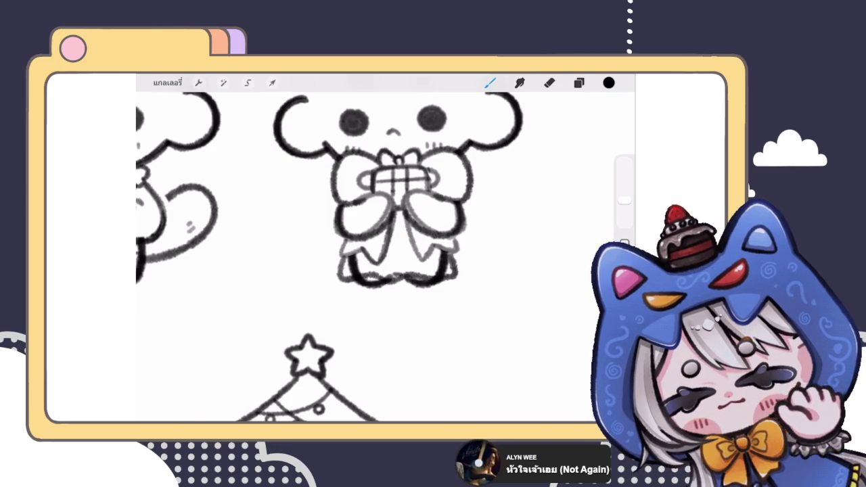
pyautogui.scroll(-5, 378, 257)
pyautogui.scroll(-5, 379, 257)
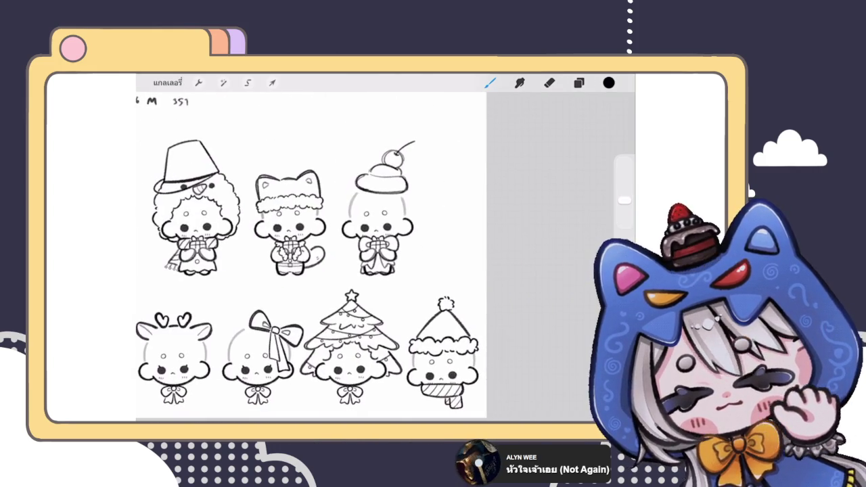
pyautogui.scroll(5, 378, 257)
pyautogui.scroll(3, 389, 223)
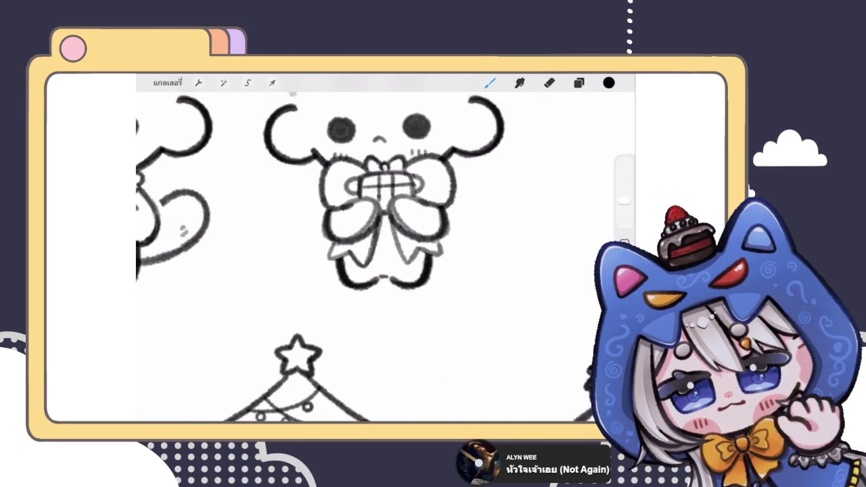
pyautogui.scroll(2, 389, 203)
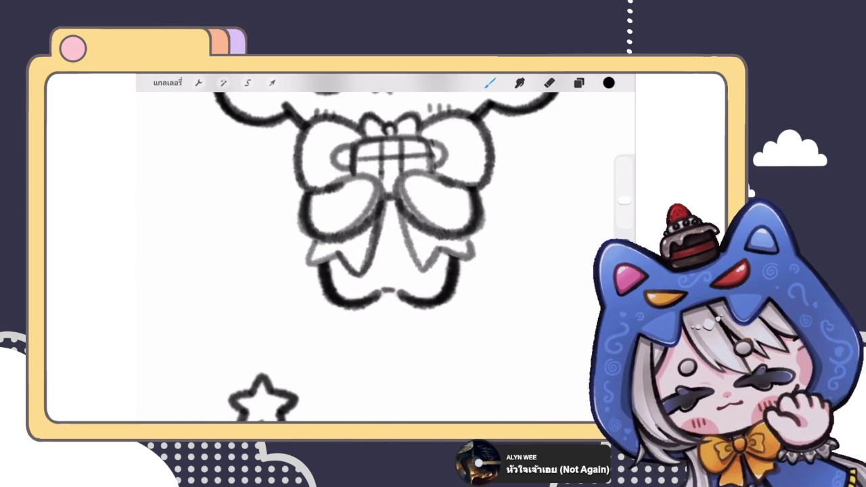
pyautogui.scroll(-3, 385, 223)
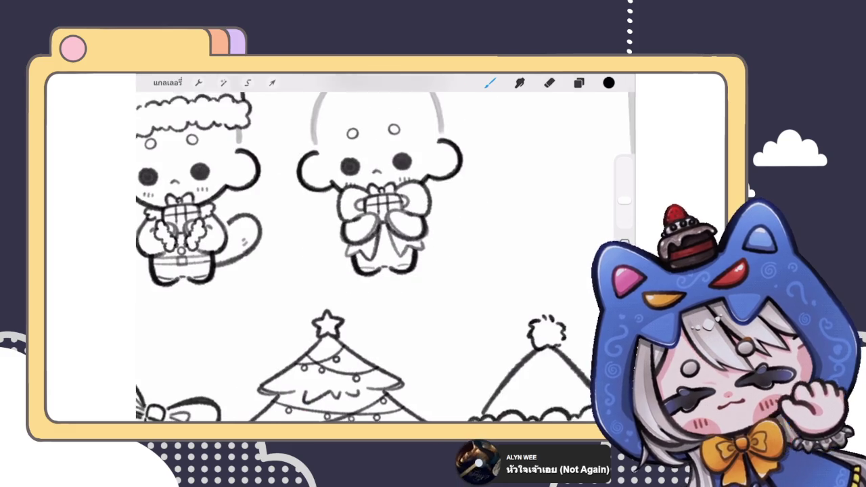
pyautogui.scroll(-3, 386, 223)
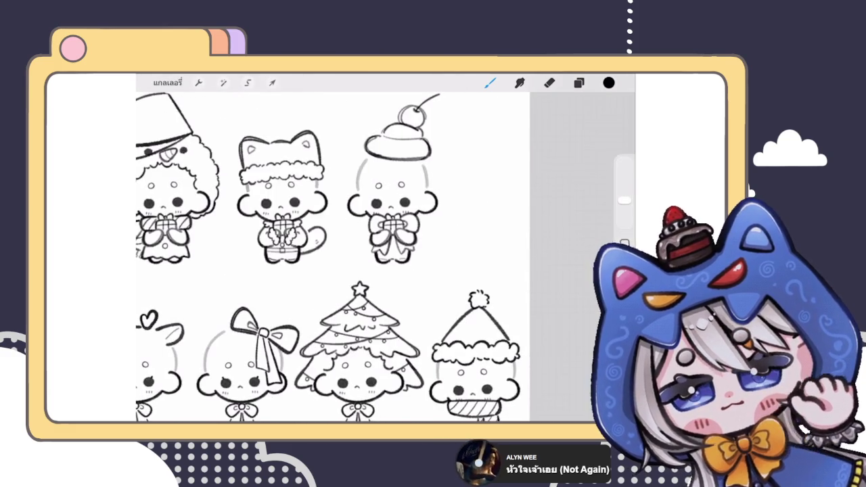
pyautogui.scroll(4, 385, 223)
pyautogui.scroll(-2, 378, 223)
pyautogui.scroll(4, 378, 223)
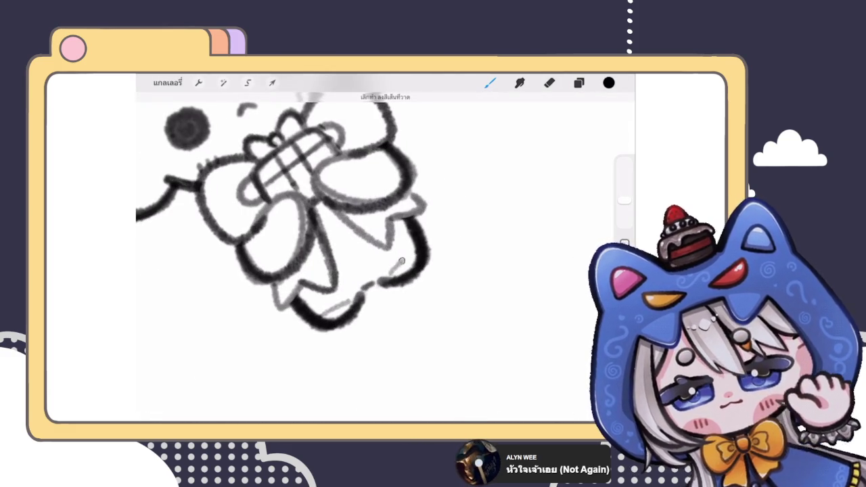
pyautogui.scroll(-3, 379, 223)
pyautogui.scroll(3, 379, 223)
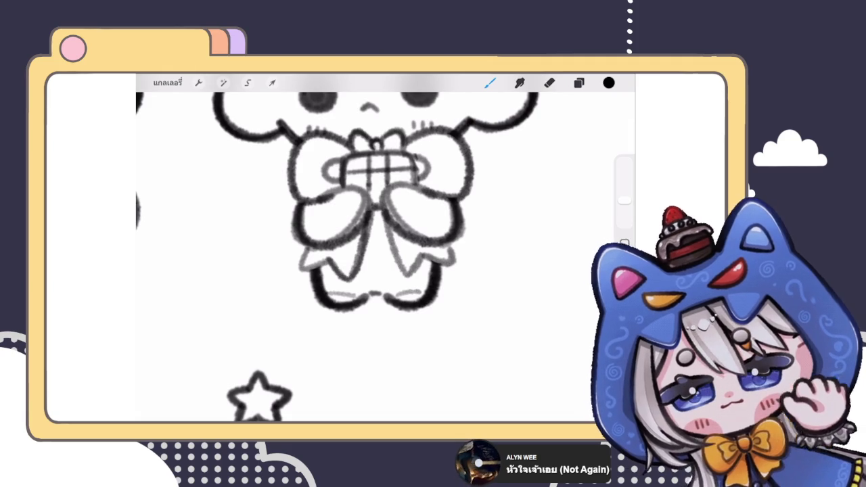
pyautogui.scroll(-1, 378, 257)
pyautogui.scroll(-3, 378, 257)
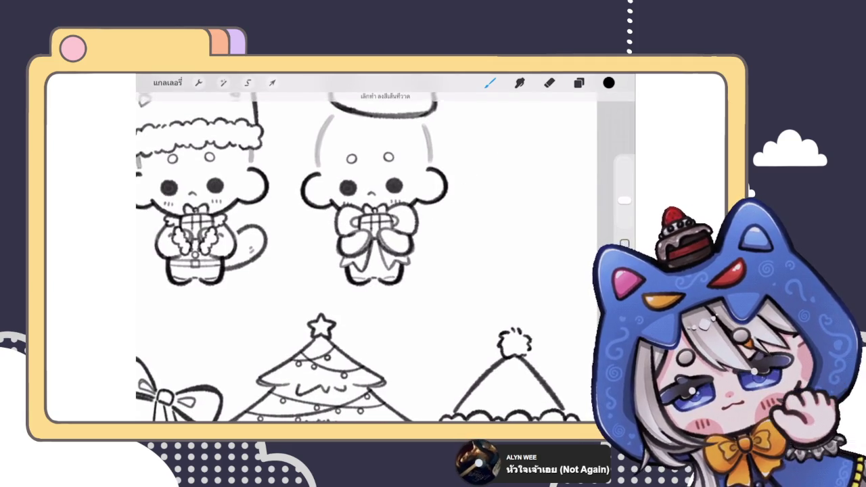
pyautogui.scroll(3, 379, 223)
pyautogui.scroll(1, 379, 223)
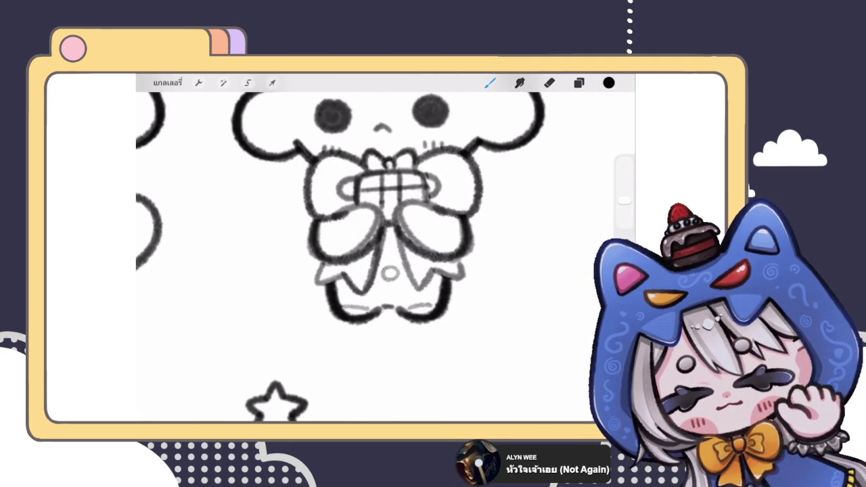
# - Draw a small circle on the cherry-topped chibi's dress
pyautogui.moveTo(390, 268); pyautogui.dragTo(390, 268)
pyautogui.scroll(-3, 378, 257)
pyautogui.scroll(-2, 379, 257)
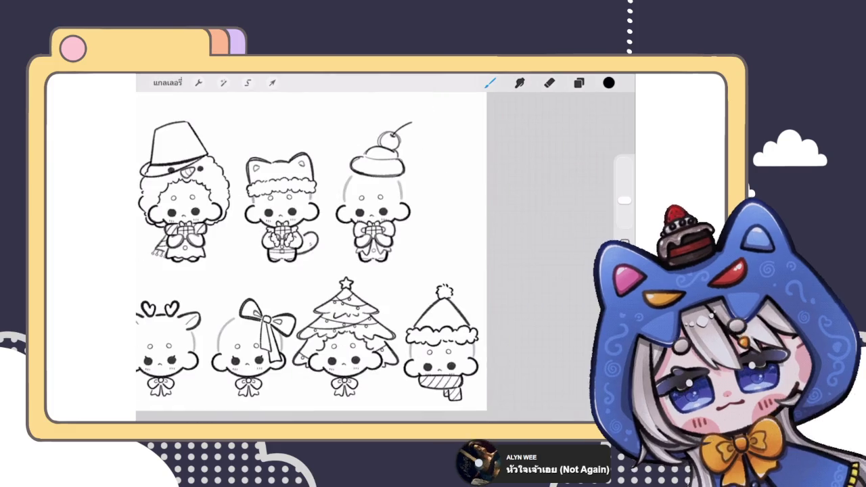
pyautogui.click(578, 82)
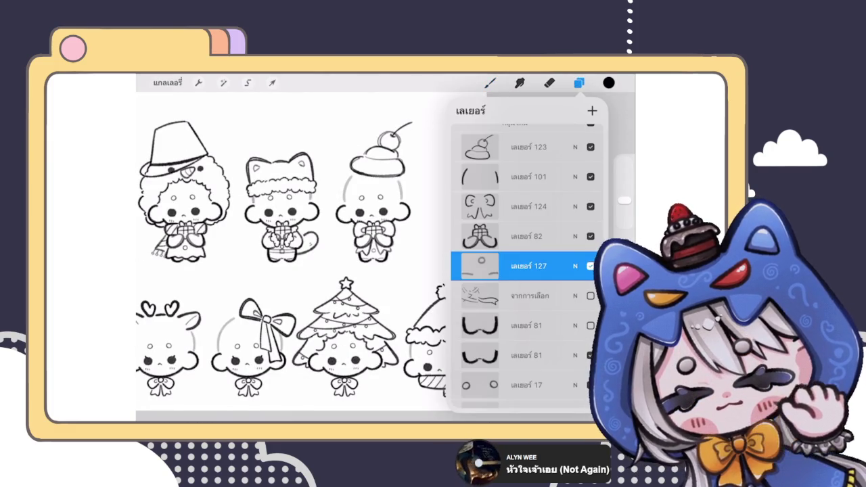
# - Toggle visibility of layer 127 and the scarf layer, then duplicate layer 127
pyautogui.click(589, 266)
pyautogui.click(590, 296)
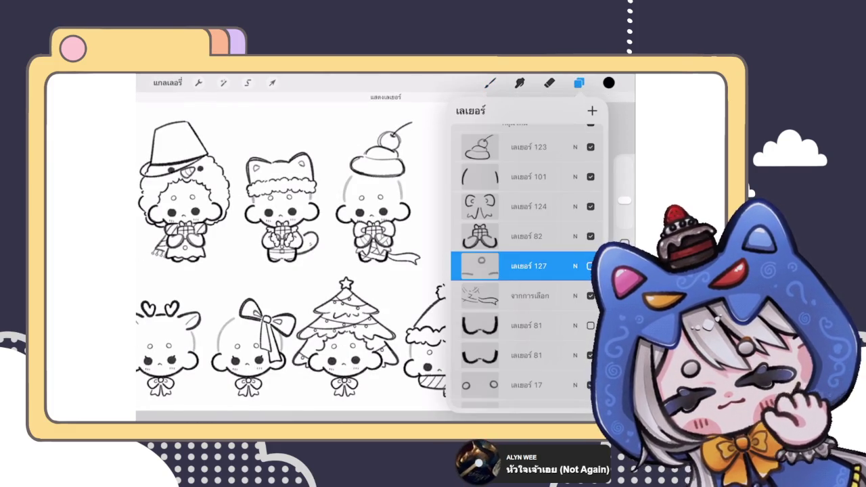
pyautogui.click(590, 296)
pyautogui.click(589, 266)
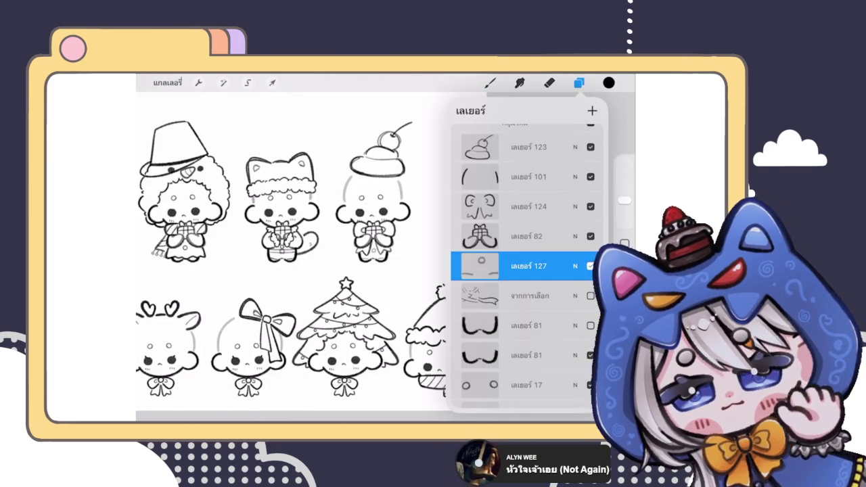
pyautogui.moveTo(541, 266); pyautogui.dragTo(473, 266)
pyautogui.click(554, 266)
pyautogui.click(528, 266)
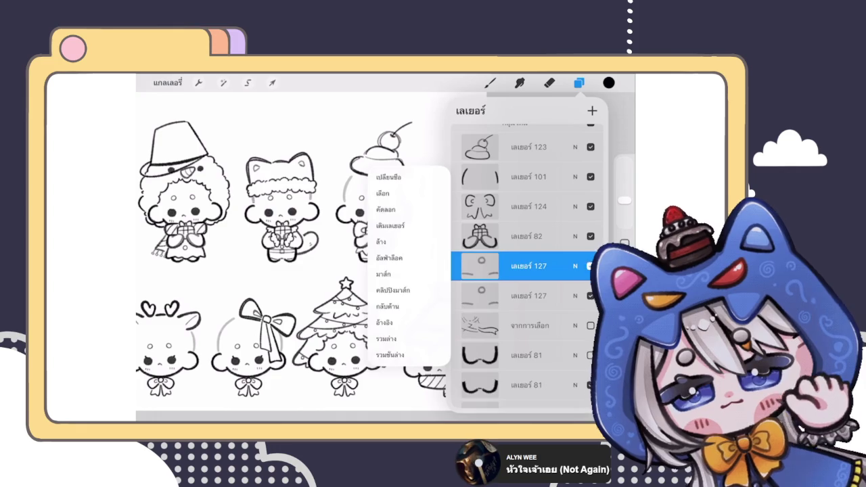
pyautogui.click(527, 266)
pyautogui.click(578, 82)
# - Collapse the New group folder holding the character layers
pyautogui.scroll(-3, 348, 230)
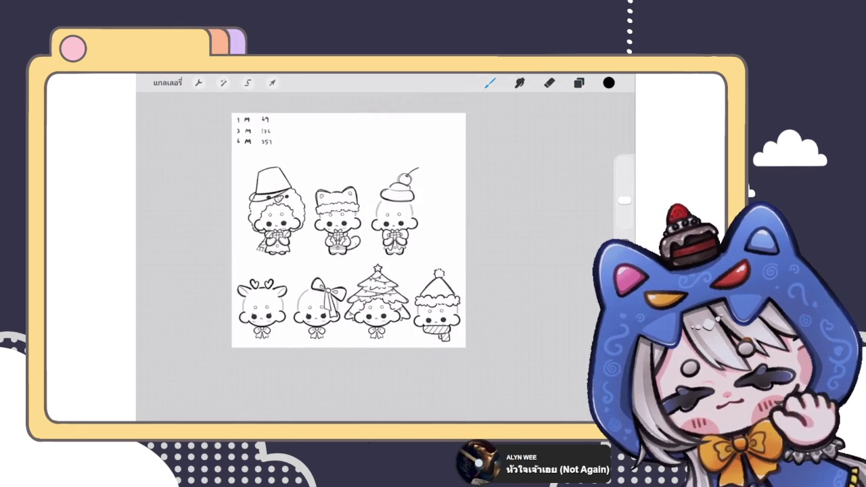
pyautogui.click(578, 82)
pyautogui.scroll(2, 528, 271)
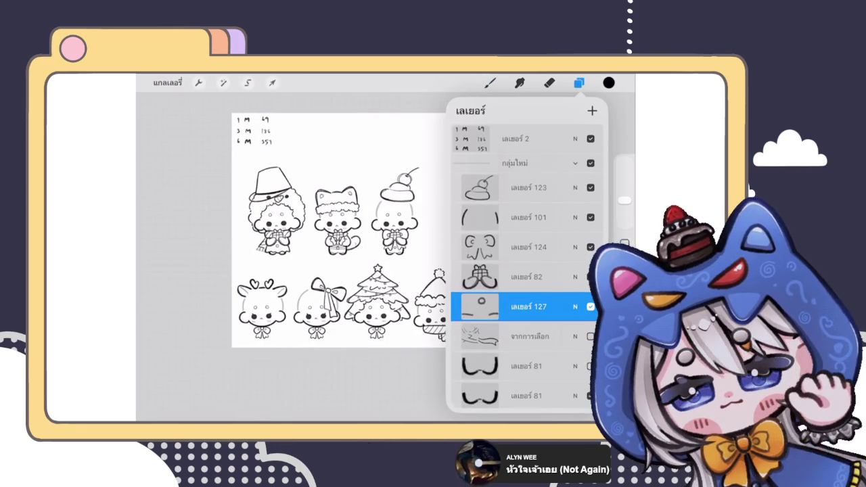
pyautogui.click(528, 188)
pyautogui.click(575, 163)
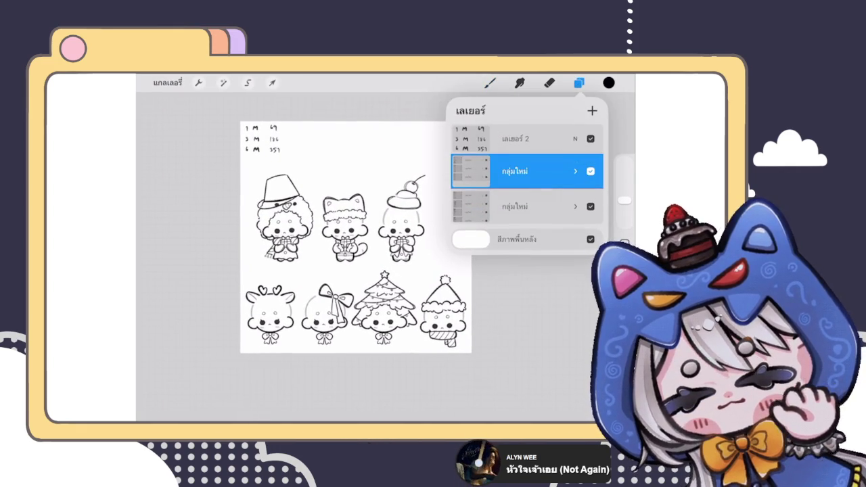
# - Shift the top row of three chibis slightly left and down with Transform
pyautogui.click(272, 82)
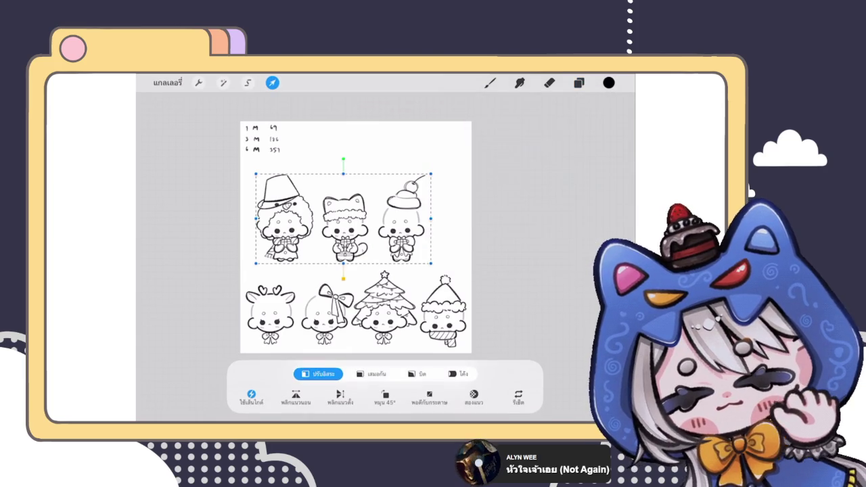
pyautogui.moveTo(332, 223); pyautogui.dragTo(318, 229)
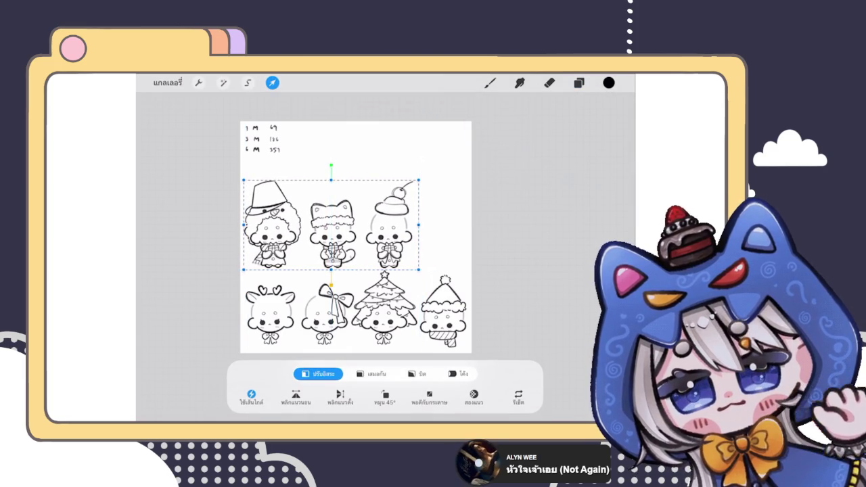
pyautogui.click(578, 83)
# - Expand the group and select the cherry-topped chibi's layer to transform it
pyautogui.click(575, 171)
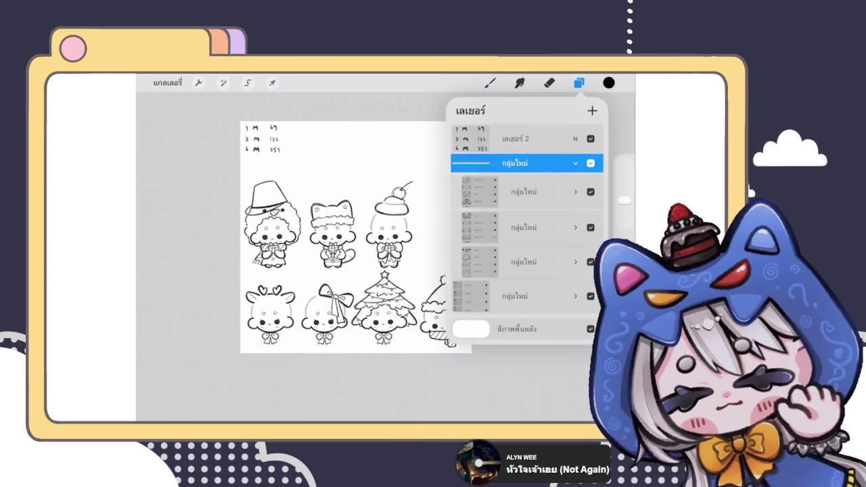
pyautogui.click(514, 189)
pyautogui.click(272, 82)
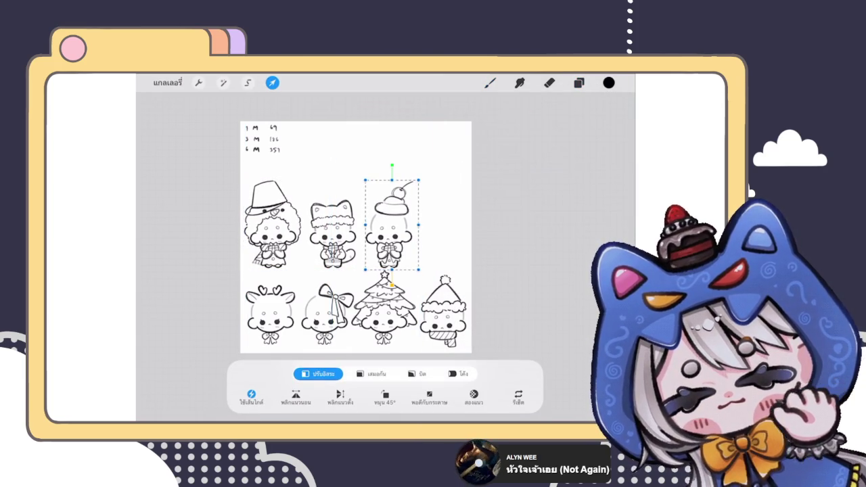
pyautogui.click(579, 83)
pyautogui.click(490, 82)
pyautogui.scroll(-3, 365, 221)
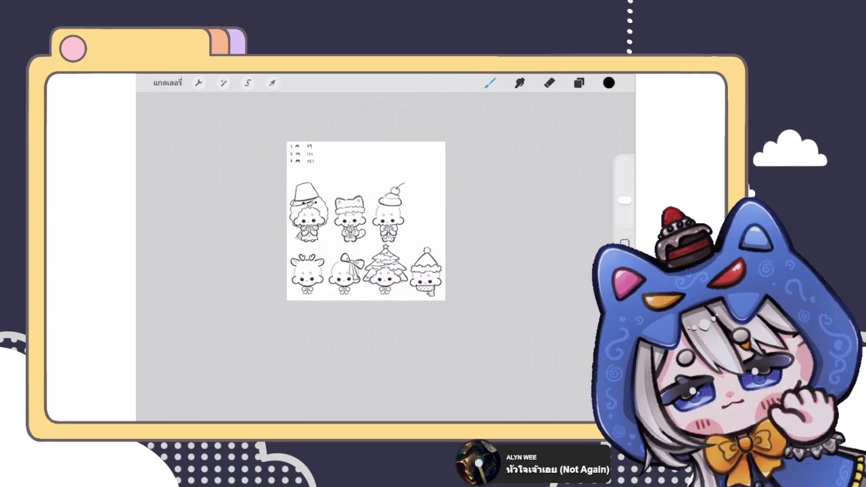
pyautogui.scroll(3, 365, 220)
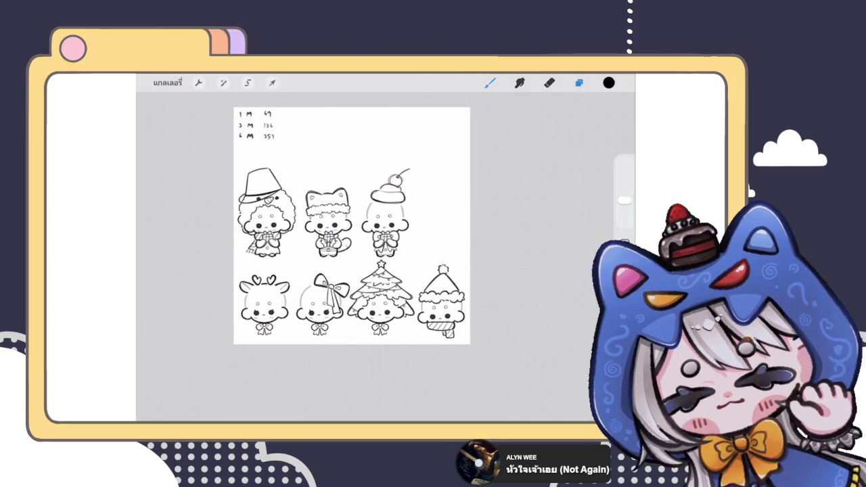
# - Collapse the expanded chibi group in the layer list
pyautogui.click(578, 82)
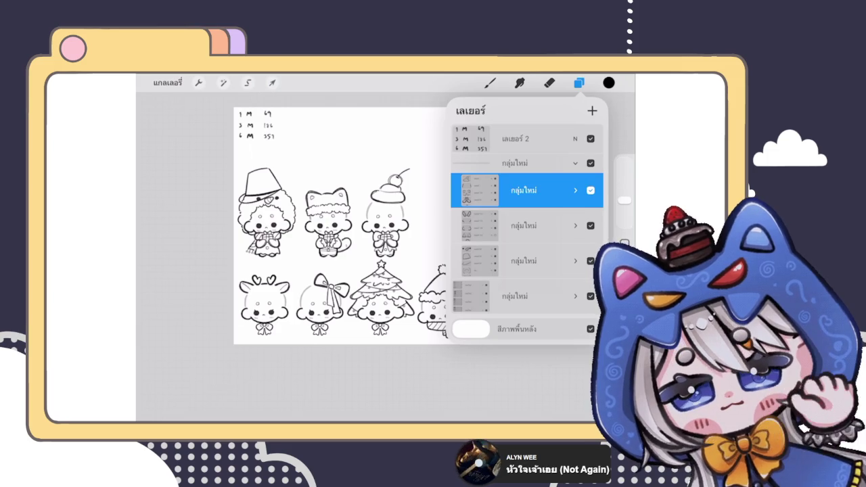
pyautogui.click(575, 163)
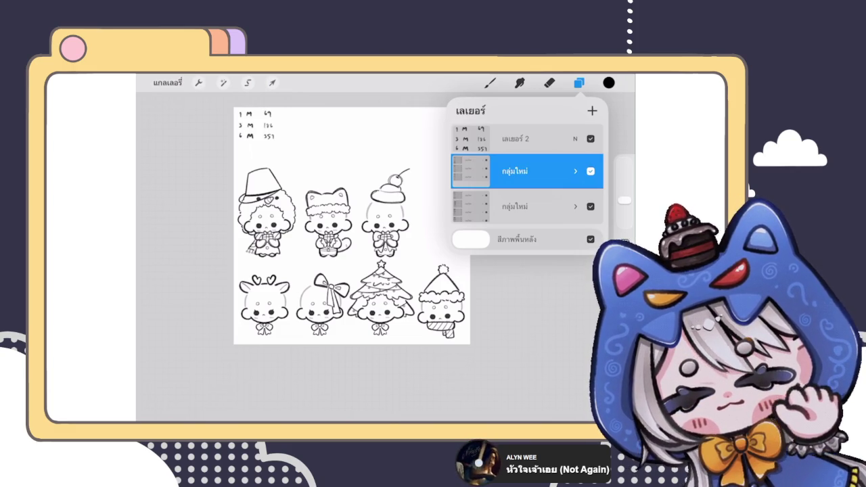
pyautogui.click(490, 83)
pyautogui.scroll(5, 328, 247)
# - Draw an arrow toward the cherry-topped chibi, then undo it
pyautogui.moveTo(424, 213)
pyautogui.mouseDown()
pyautogui.moveTo(433, 205)
pyautogui.moveTo(447, 210)
pyautogui.moveTo(416, 235)
pyautogui.moveTo(483, 211)
pyautogui.moveTo(473, 229)
pyautogui.moveTo(508, 207)
pyautogui.moveTo(520, 229)
pyautogui.mouseUp()
pyautogui.scroll(5, 328, 247)
pyautogui.hotkey('ctrl', 'z')
pyautogui.hotkey('ctrl', 'z')
pyautogui.scroll(-5, 355, 247)
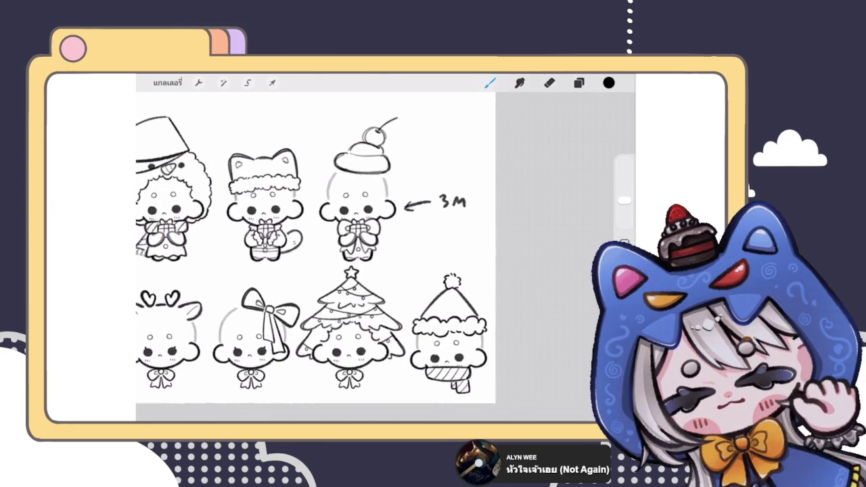
pyautogui.scroll(-2, 355, 246)
# - Draw a downward arrow labelled '1M' beside the Santa-hat chibi
pyautogui.moveTo(394, 283)
pyautogui.mouseDown()
pyautogui.moveTo(402, 296)
pyautogui.moveTo(409, 285)
pyautogui.mouseUp()
pyautogui.moveTo(403, 264)
pyautogui.mouseDown()
pyautogui.moveTo(402, 296)
pyautogui.moveTo(417, 259)
pyautogui.moveTo(443, 249)
pyautogui.moveTo(444, 258)
pyautogui.mouseUp()
pyautogui.scroll(-5, 328, 250)
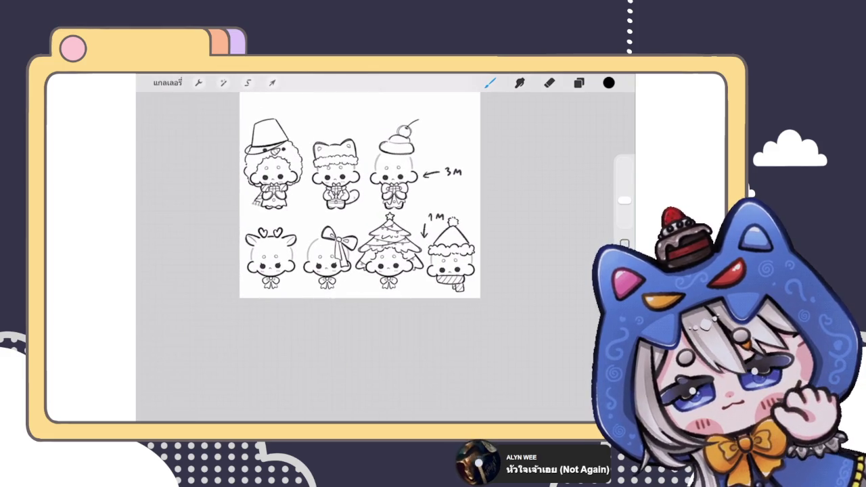
pyautogui.scroll(-3, 360, 197)
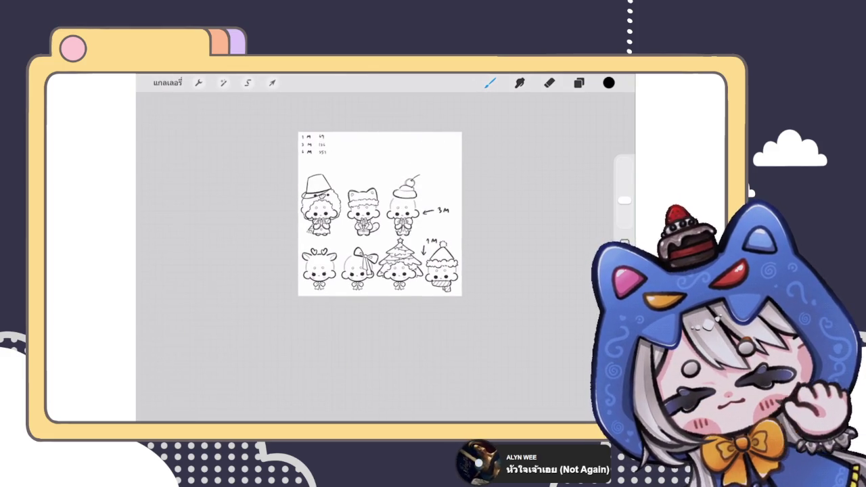
pyautogui.scroll(3, 379, 225)
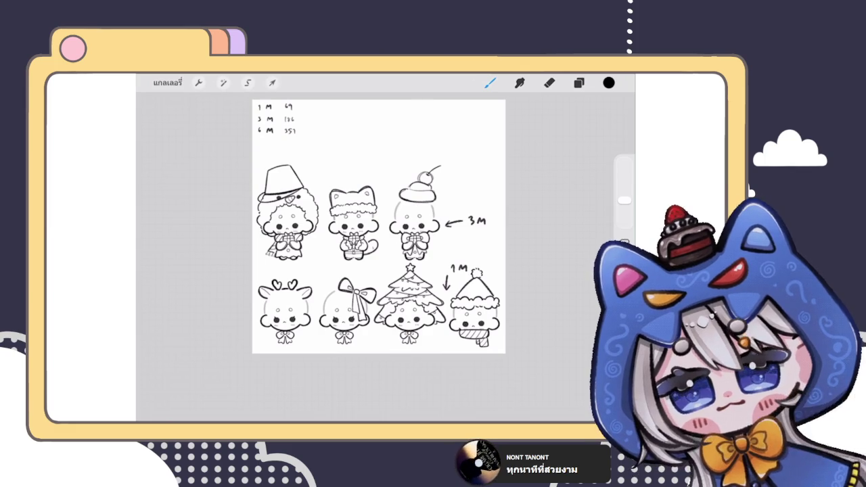
# - Add and then delete an empty layer, and switch to the Eraser
pyautogui.click(579, 82)
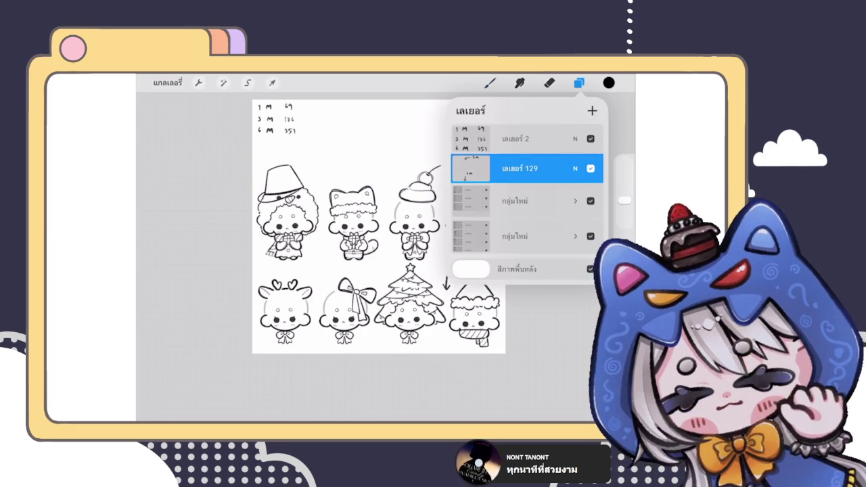
pyautogui.click(591, 110)
pyautogui.moveTo(575, 169); pyautogui.dragTo(487, 168)
pyautogui.click(551, 168)
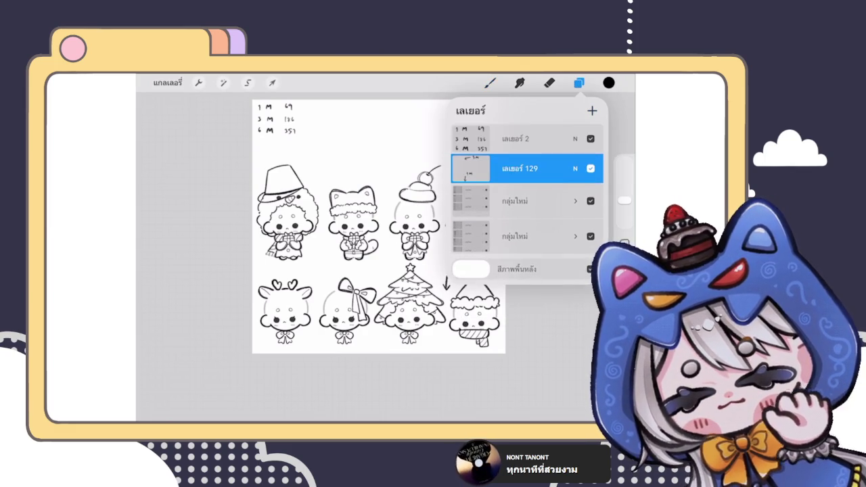
pyautogui.click(489, 82)
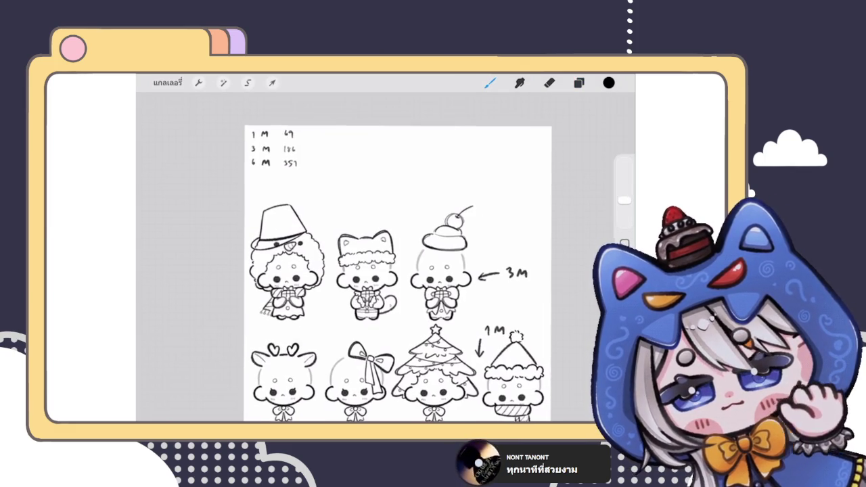
pyautogui.scroll(-3, 378, 244)
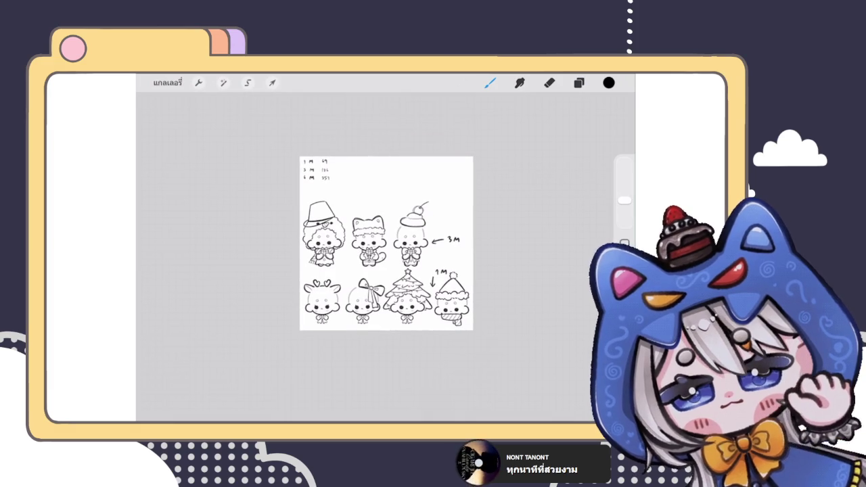
pyautogui.scroll(3, 406, 274)
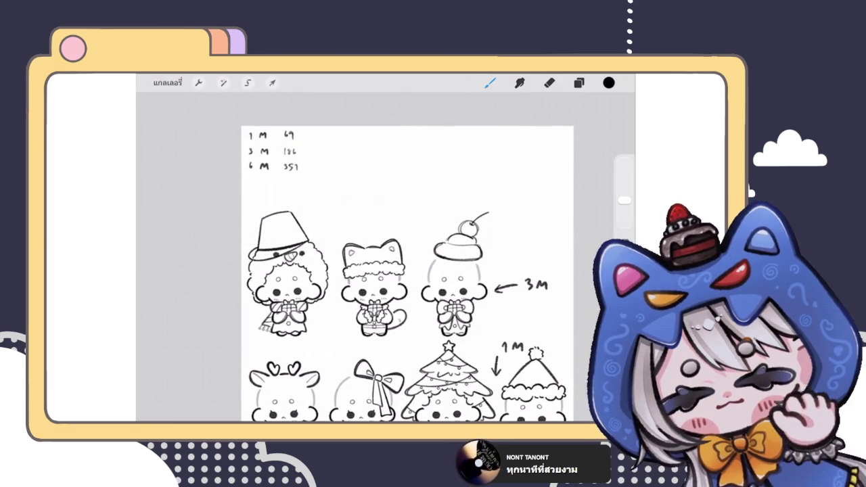
pyautogui.press('e')
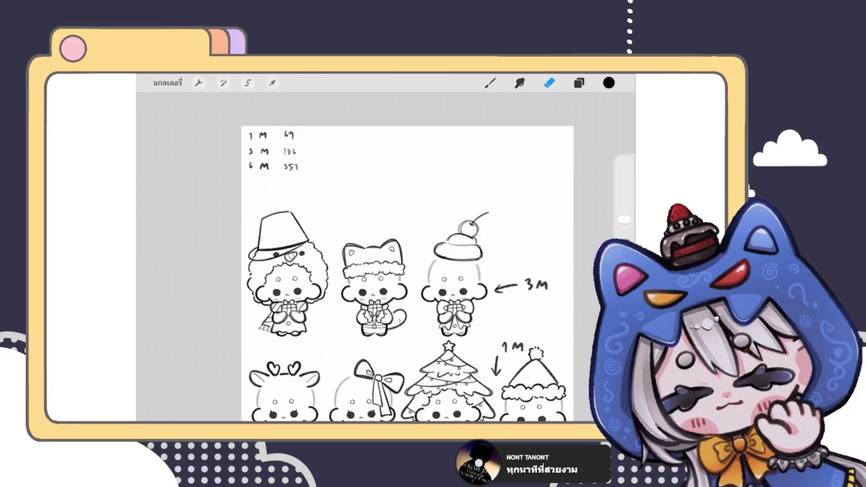
# - Delete the layer holding the 3M and 1M notes, then switch back to the Brush
pyautogui.scroll(-3, 405, 271)
pyautogui.click(578, 82)
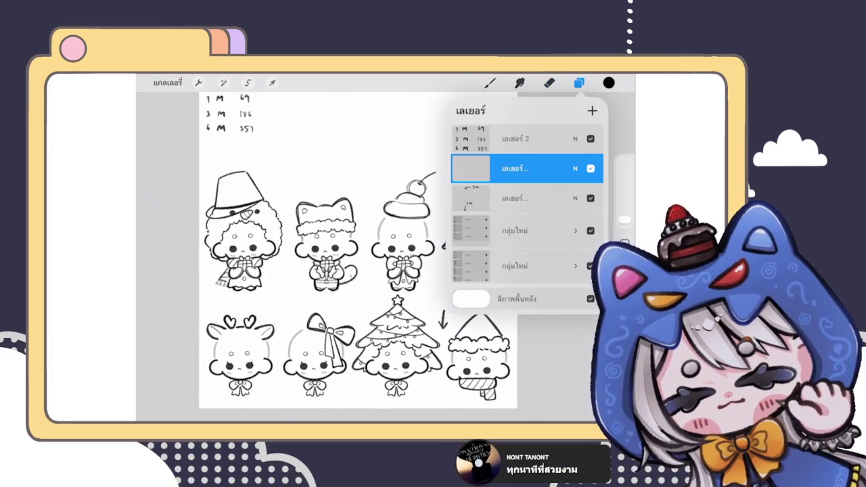
pyautogui.moveTo(555, 198); pyautogui.dragTo(487, 199)
pyautogui.click(583, 198)
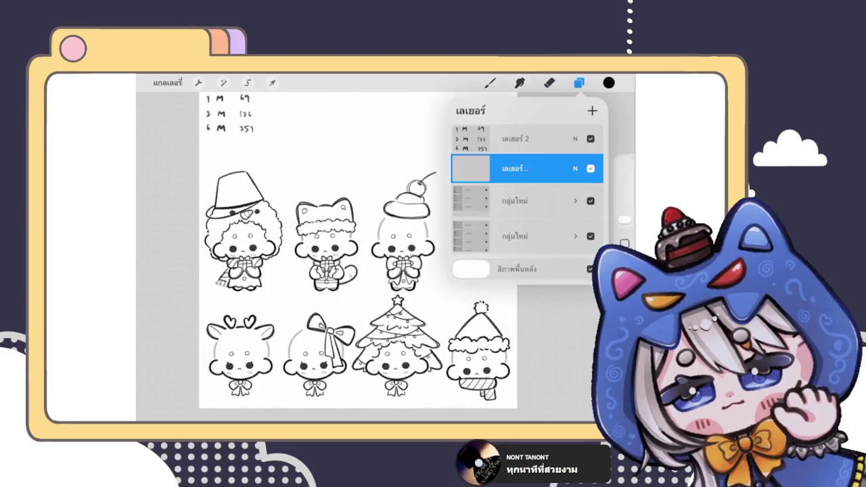
pyautogui.click(549, 83)
pyautogui.scroll(-3, 358, 251)
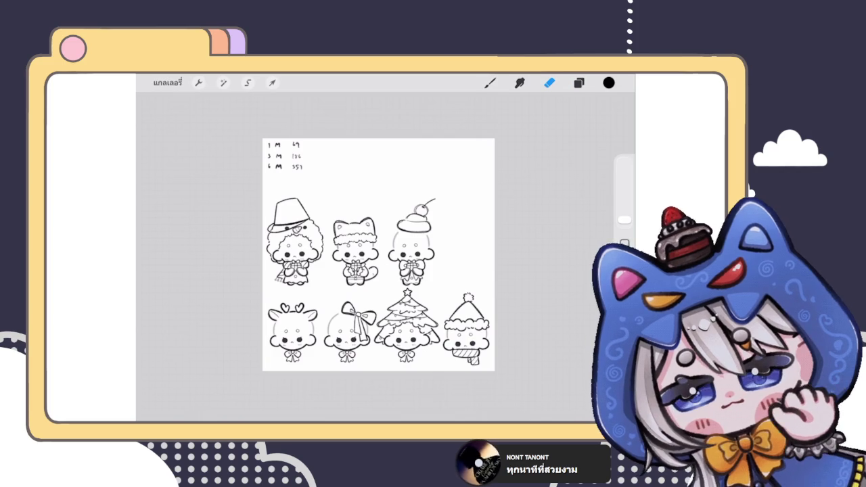
pyautogui.press('b')
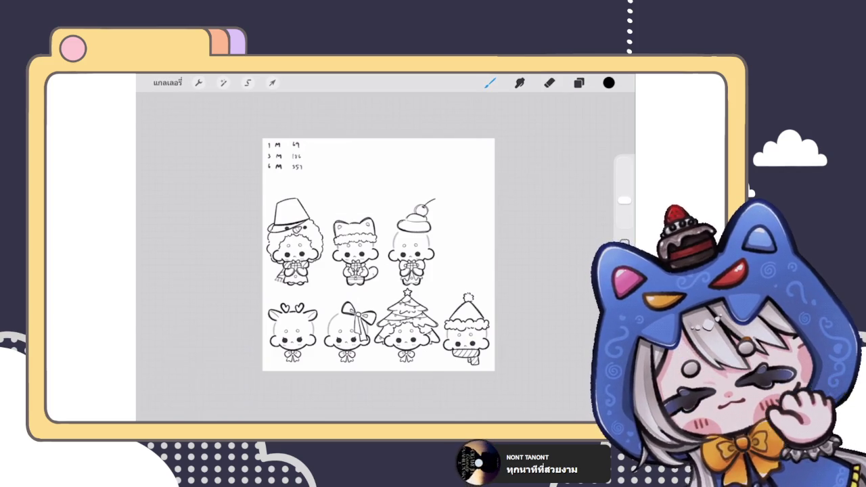
pyautogui.scroll(3, 379, 254)
pyautogui.scroll(-3, 378, 254)
pyautogui.scroll(3, 493, 197)
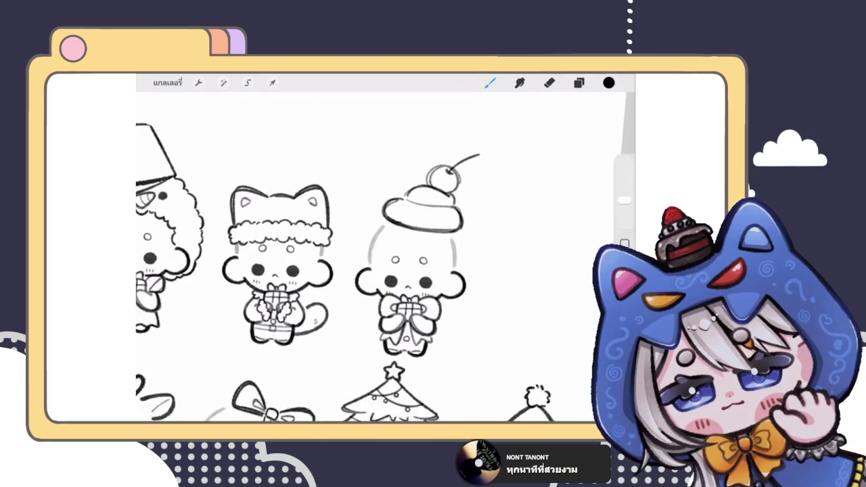
pyautogui.scroll(2, 493, 196)
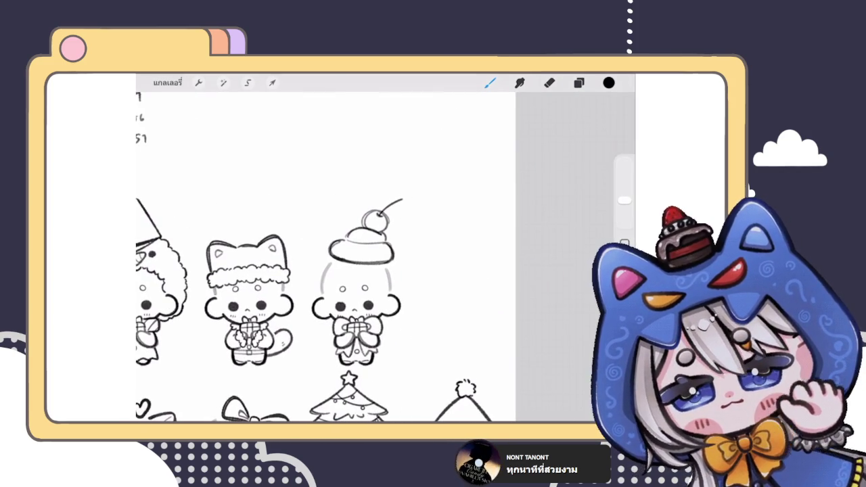
pyautogui.click(579, 83)
pyautogui.click(578, 83)
pyautogui.scroll(-5, 324, 257)
pyautogui.scroll(-3, 342, 266)
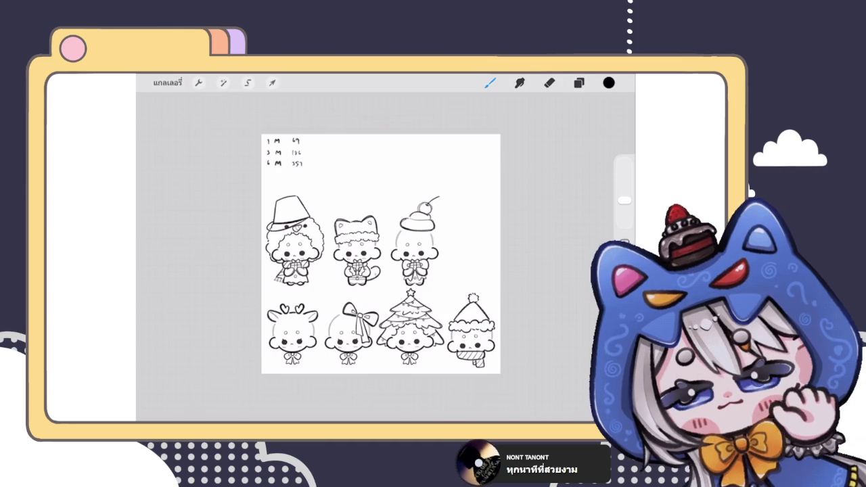
pyautogui.click(578, 82)
pyautogui.click(578, 82)
pyautogui.click(578, 82)
pyautogui.click(579, 82)
pyautogui.scroll(5, 310, 215)
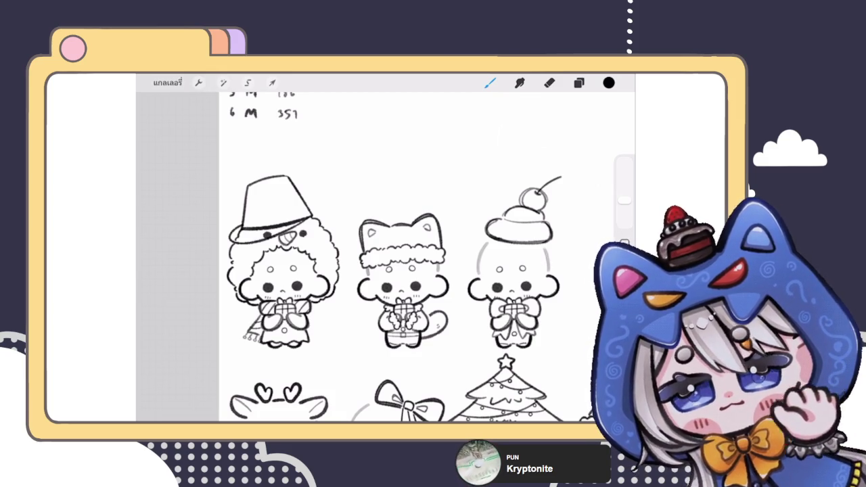
# - Open Layers to show the notes layer, an empty layer and two กลุ่มใหม่ groups
pyautogui.click(579, 82)
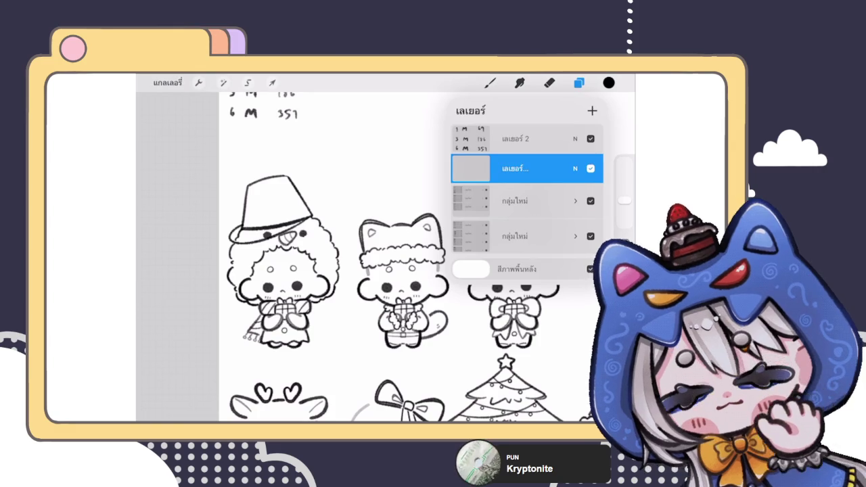
pyautogui.click(578, 82)
pyautogui.moveTo(338, 202); pyautogui.dragTo(291, 311)
pyautogui.scroll(-2, 392, 284)
pyautogui.scroll(-1, 392, 284)
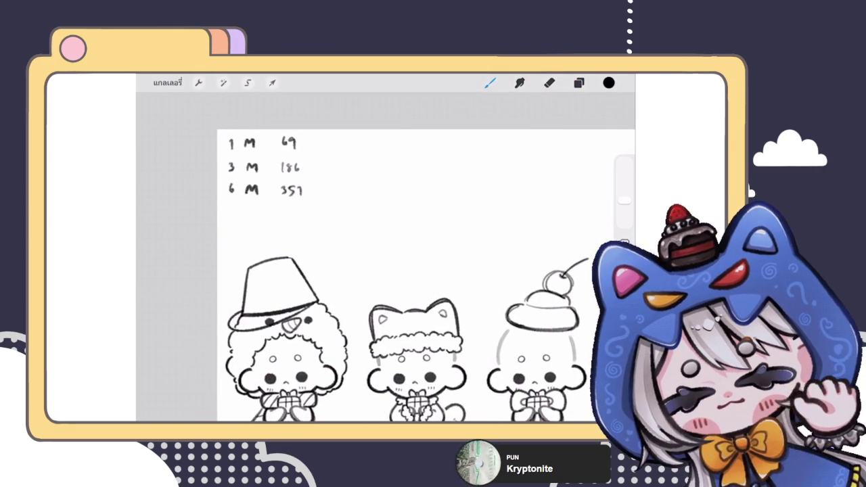
pyautogui.scroll(-5, 392, 284)
pyautogui.scroll(-1, 397, 282)
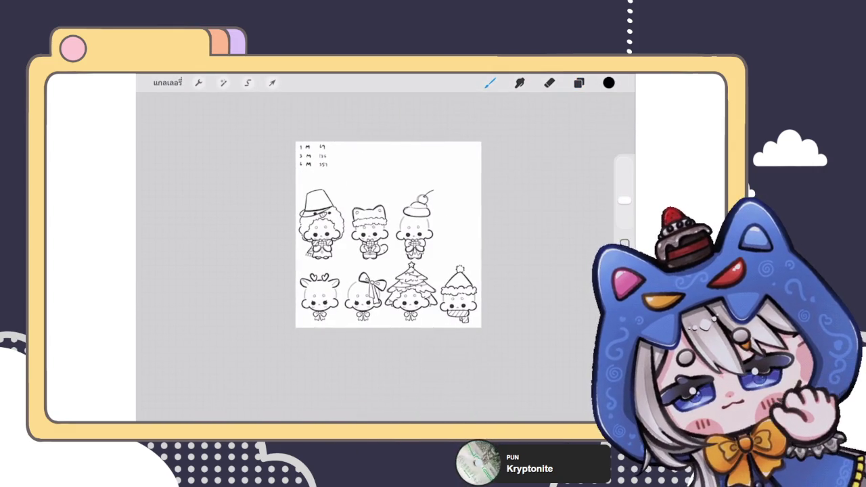
pyautogui.click(578, 83)
pyautogui.click(521, 201)
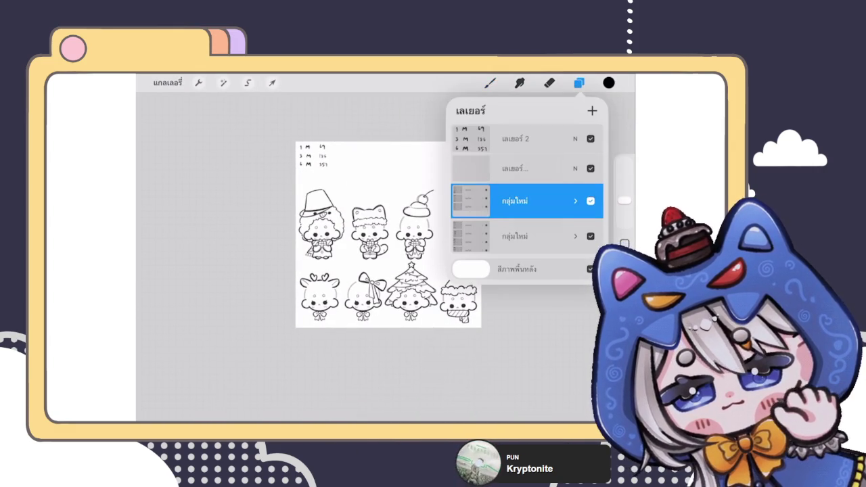
pyautogui.click(514, 169)
pyautogui.click(490, 83)
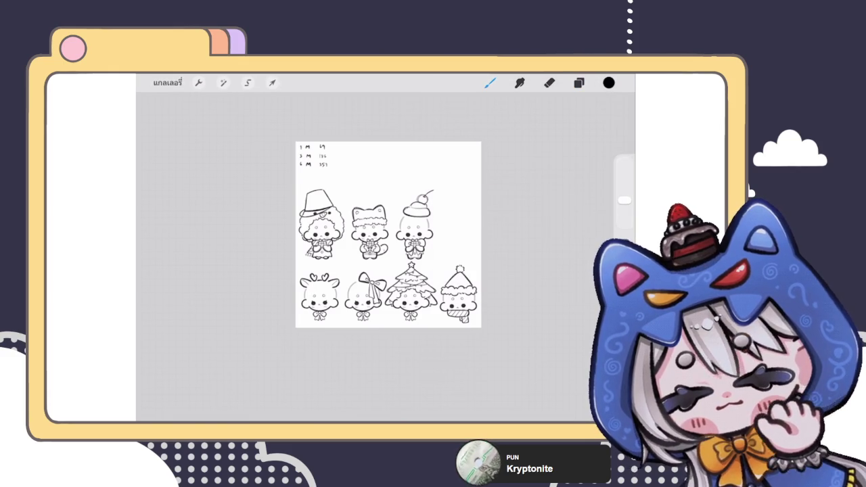
pyautogui.scroll(5, 329, 153)
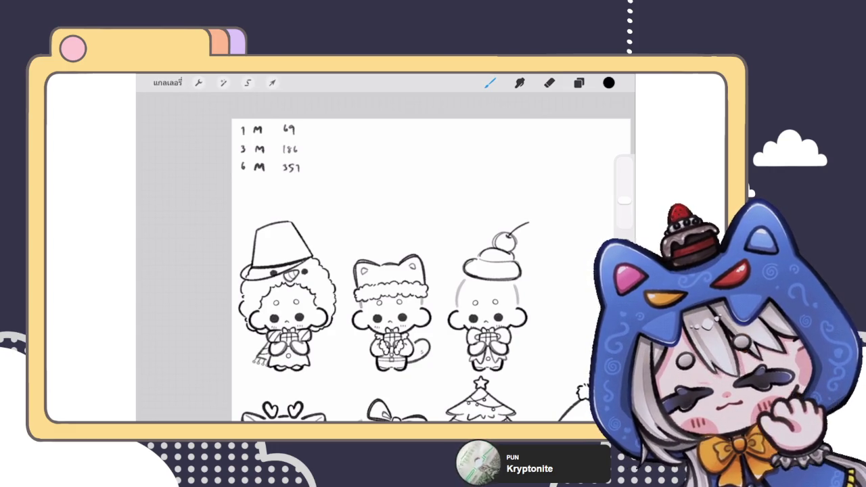
pyautogui.scroll(-5, 396, 257)
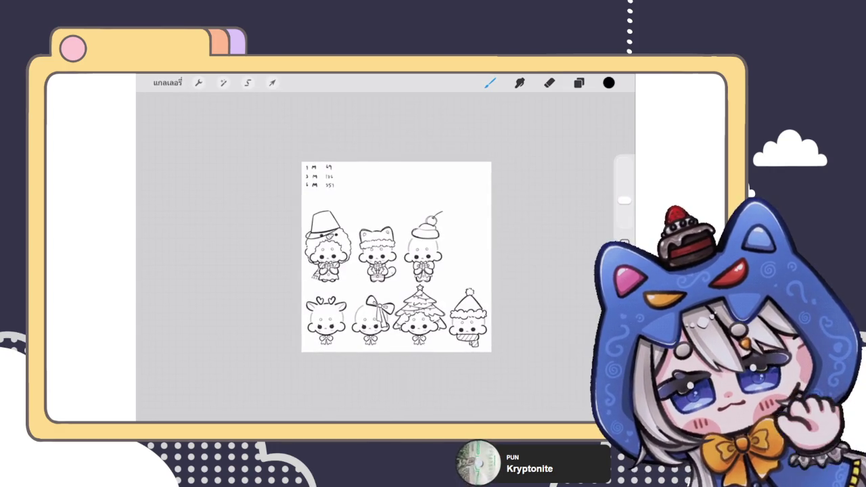
pyautogui.click(578, 83)
# - Hide both chibi row groups in the layer list
pyautogui.click(578, 82)
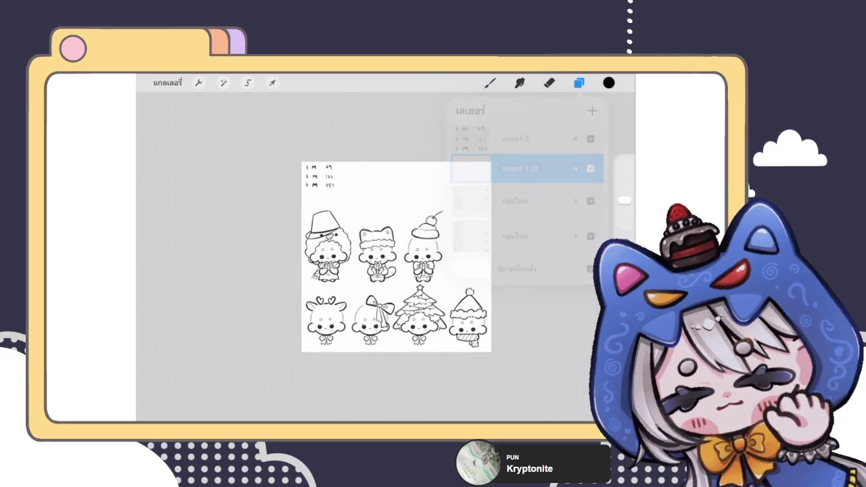
pyautogui.click(578, 82)
pyautogui.click(590, 201)
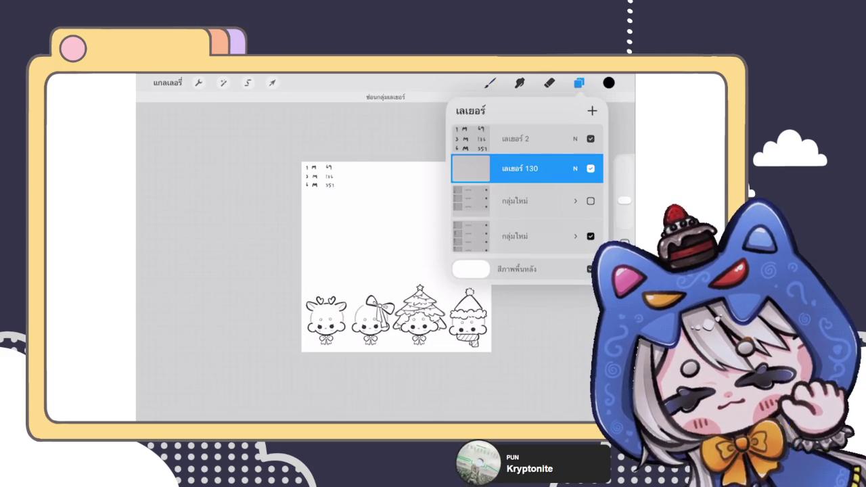
pyautogui.click(590, 236)
pyautogui.click(578, 83)
pyautogui.scroll(3, 396, 257)
# - Sketch a large snow-globe circle and fade its layer to 37% opacity
pyautogui.moveTo(348, 293)
pyautogui.mouseDown()
pyautogui.moveTo(300, 236)
pyautogui.moveTo(463, 271)
pyautogui.moveTo(368, 148)
pyautogui.moveTo(412, 311)
pyautogui.moveTo(393, 147)
pyautogui.mouseUp()
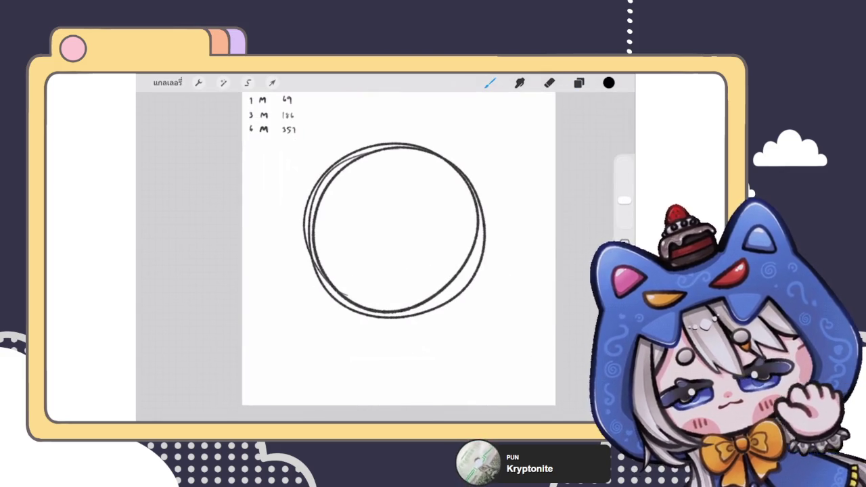
pyautogui.click(578, 82)
pyautogui.click(519, 169)
pyautogui.moveTo(594, 205); pyautogui.dragTo(508, 205)
pyautogui.click(519, 168)
pyautogui.click(489, 83)
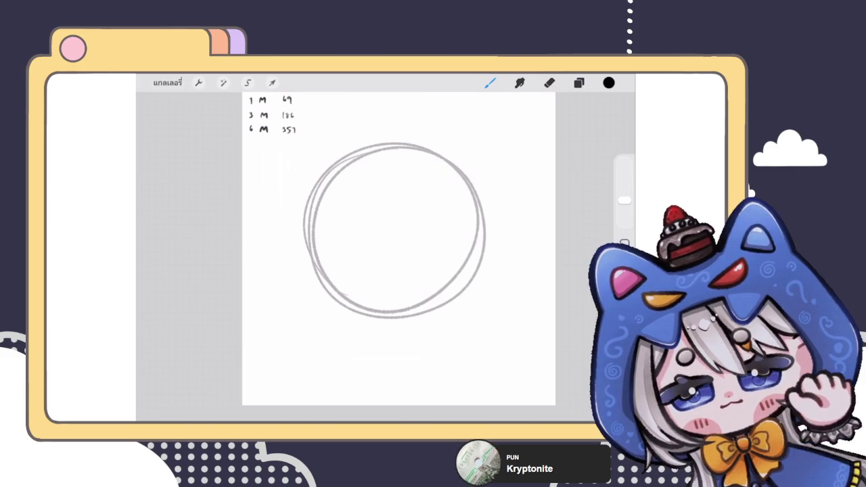
pyautogui.scroll(-2, 387, 249)
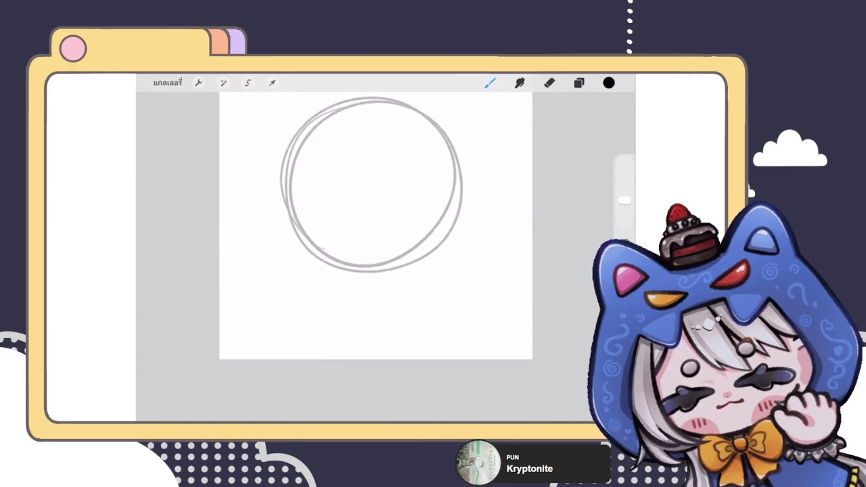
# - Draw the base's left side, bottom curve and right side beneath the circle
pyautogui.moveTo(317, 261)
pyautogui.mouseDown()
pyautogui.moveTo(319, 288)
pyautogui.moveTo(409, 293)
pyautogui.mouseUp()
pyautogui.moveTo(327, 289); pyautogui.dragTo(419, 292)
pyautogui.moveTo(426, 261); pyautogui.dragTo(427, 287)
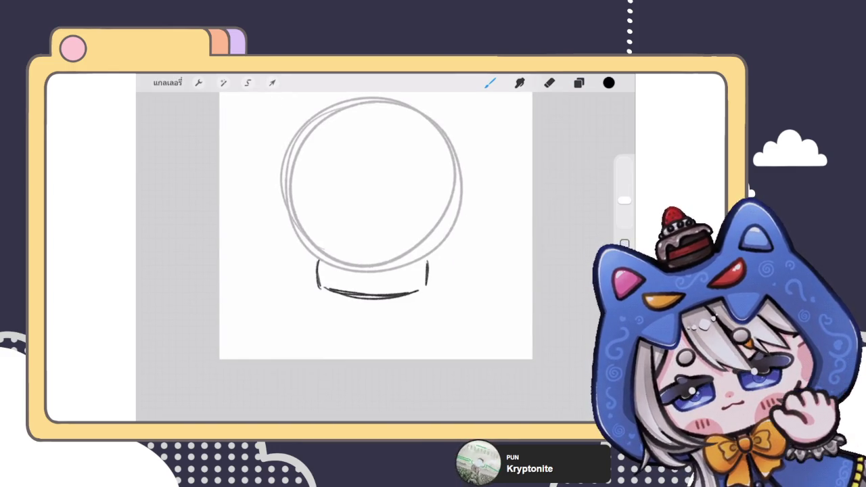
pyautogui.scroll(2, 378, 230)
pyautogui.moveTo(329, 292); pyautogui.dragTo(400, 303)
pyautogui.moveTo(309, 253)
pyautogui.mouseDown()
pyautogui.moveTo(307, 286)
pyautogui.moveTo(324, 292)
pyautogui.mouseUp()
pyautogui.moveTo(449, 249); pyautogui.dragTo(442, 292)
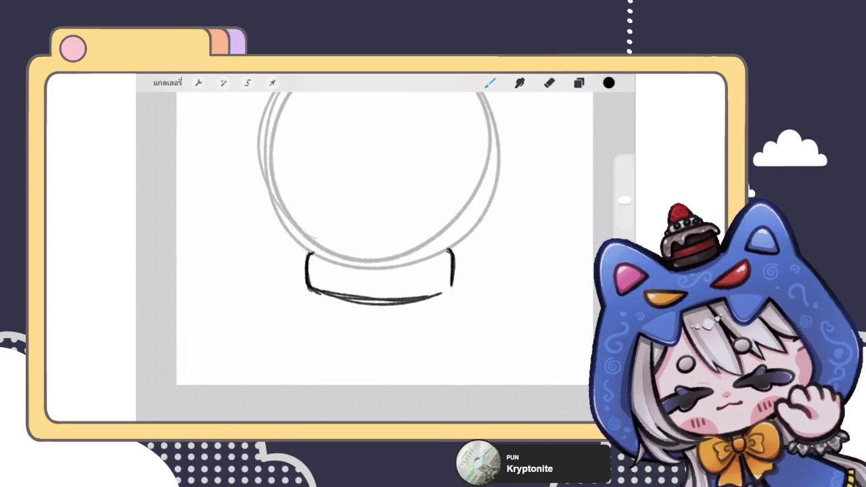
# - Use Liquify to push the base's right side into shape
pyautogui.click(223, 83)
pyautogui.click(257, 318)
pyautogui.moveTo(471, 267); pyautogui.dragTo(446, 250)
pyautogui.click(490, 82)
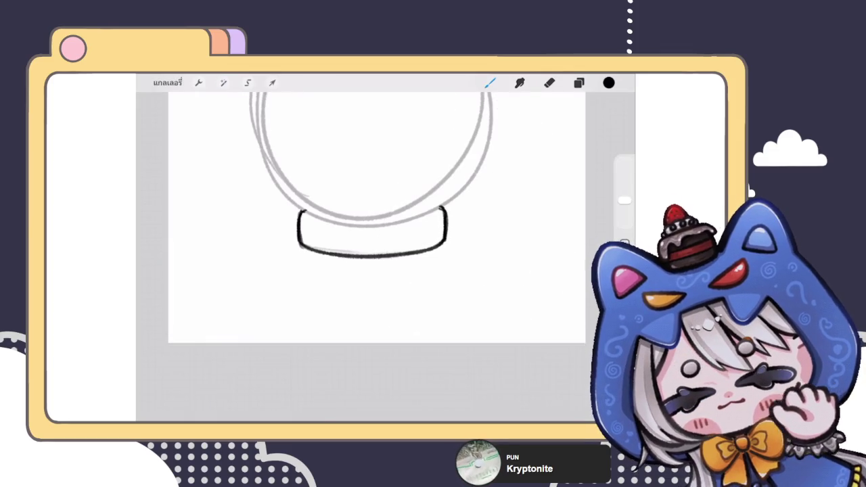
pyautogui.scroll(2, 372, 223)
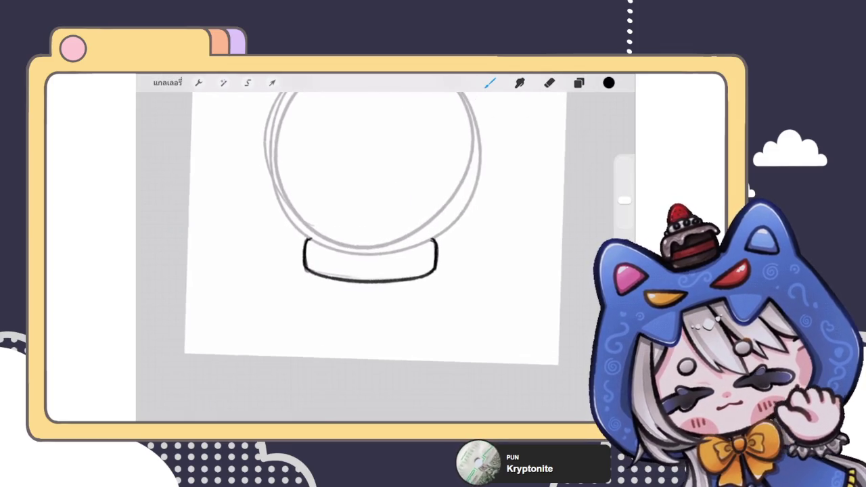
pyautogui.scroll(1, 372, 223)
pyautogui.scroll(1, 372, 223)
pyautogui.scroll(1, 372, 223)
pyautogui.scroll(1, 372, 223)
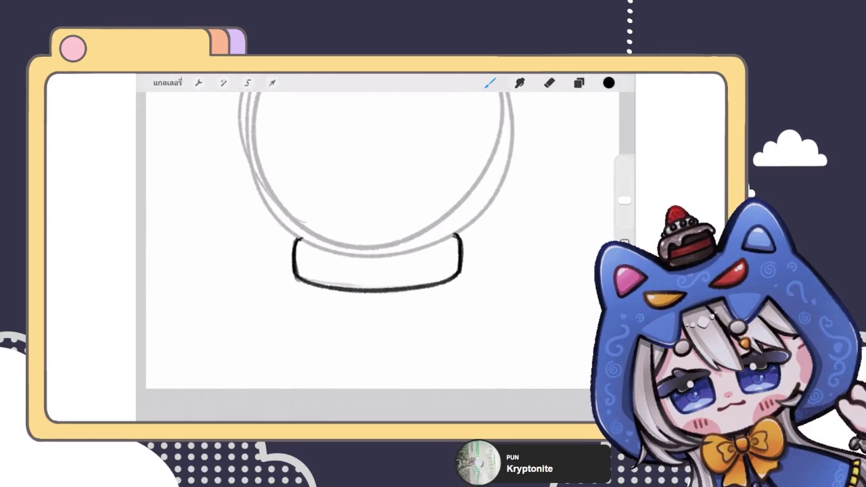
pyautogui.scroll(-2, 372, 224)
pyautogui.click(578, 83)
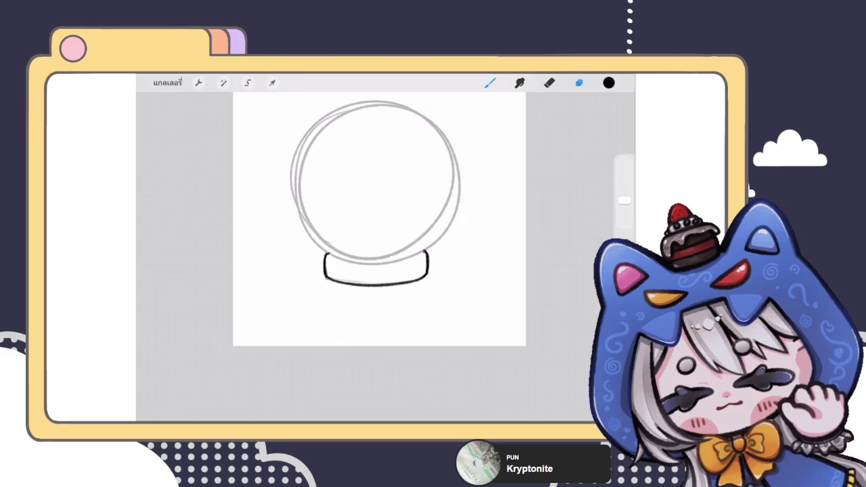
# - Lower the base layer's opacity and reselect the globe circle layer
pyautogui.click(527, 198)
pyautogui.click(517, 168)
pyautogui.click(575, 168)
pyautogui.moveTo(581, 199); pyautogui.dragTo(520, 199)
pyautogui.click(575, 169)
pyautogui.click(527, 198)
pyautogui.click(528, 199)
pyautogui.click(527, 198)
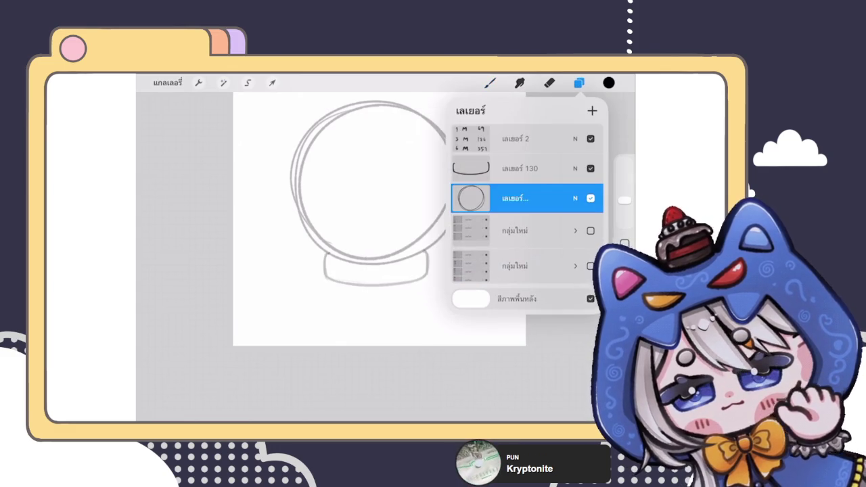
# - Liquify the circle sketch with a 75% brush to round its left outline
pyautogui.click(223, 83)
pyautogui.click(186, 392)
pyautogui.moveTo(214, 399); pyautogui.dragTo(232, 399)
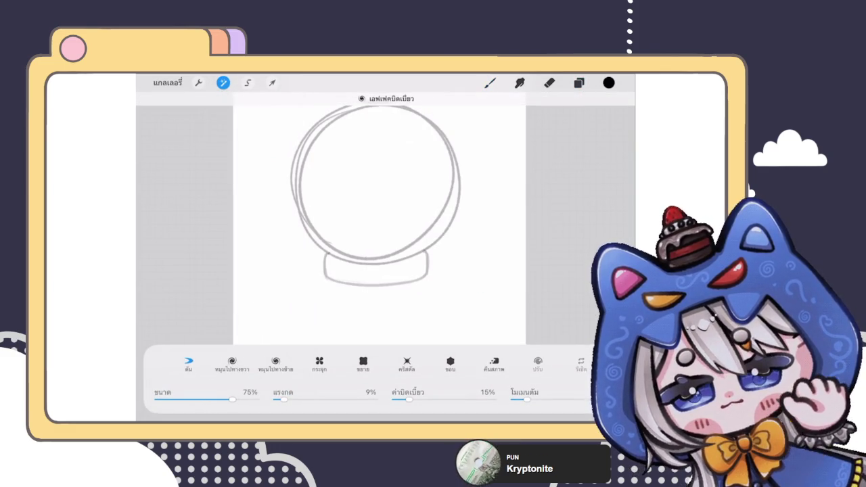
pyautogui.scroll(-2, 379, 216)
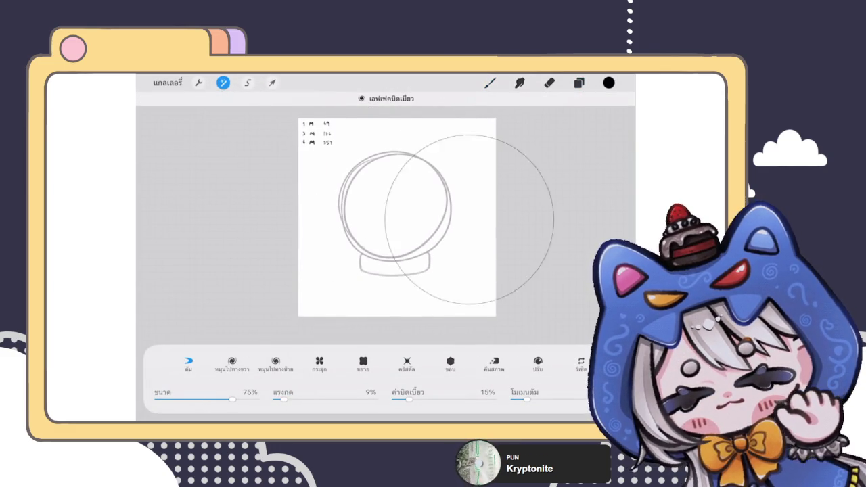
pyautogui.moveTo(391, 268); pyautogui.dragTo(378, 255)
pyautogui.moveTo(338, 230); pyautogui.dragTo(352, 223)
# - Trace a dark outline over the sketch and snap it to a perfect circle
pyautogui.click(578, 83)
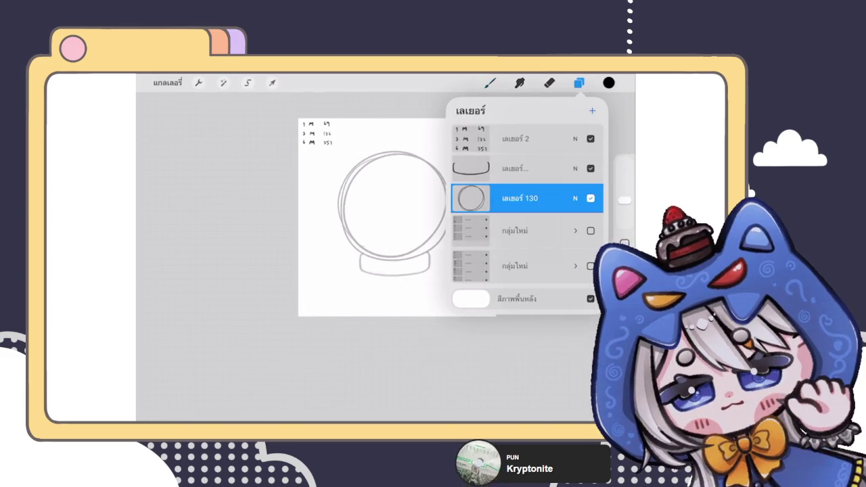
pyautogui.click(579, 83)
pyautogui.scroll(3, 392, 237)
pyautogui.moveTo(312, 264)
pyautogui.mouseDown()
pyautogui.moveTo(351, 146)
pyautogui.moveTo(406, 139)
pyautogui.mouseUp()
pyautogui.click(384, 98)
pyautogui.moveTo(395, 306); pyautogui.dragTo(390, 299)
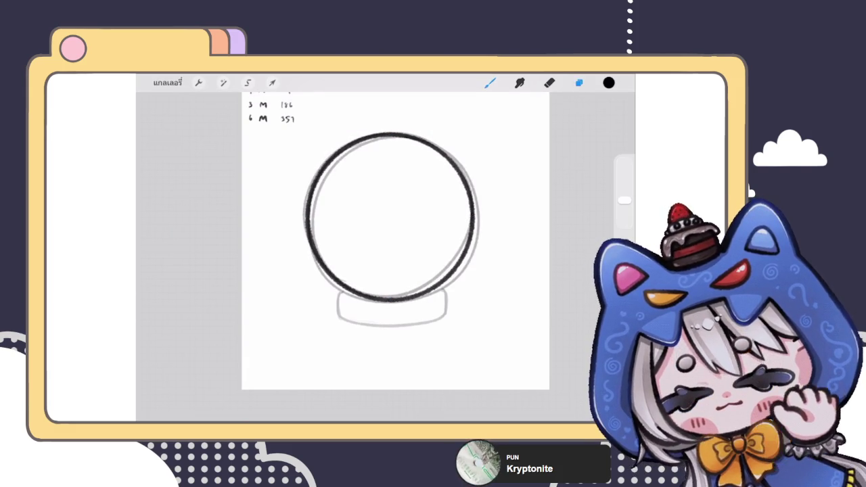
# - Delete the faint sketch circle layer
pyautogui.click(578, 82)
pyautogui.moveTo(562, 230); pyautogui.dragTo(486, 230)
pyautogui.click(580, 228)
# - Shrink the base slightly and centre it under the circle with Transform
pyautogui.click(517, 168)
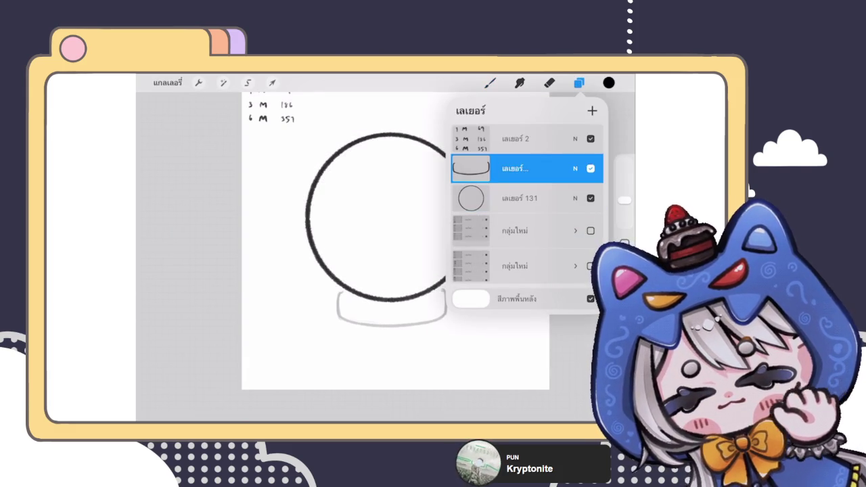
pyautogui.click(271, 82)
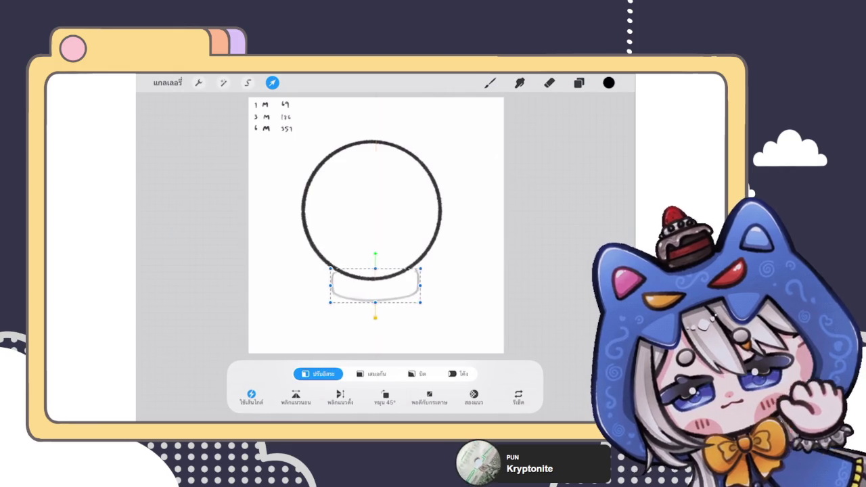
pyautogui.moveTo(373, 285); pyautogui.dragTo(371, 284)
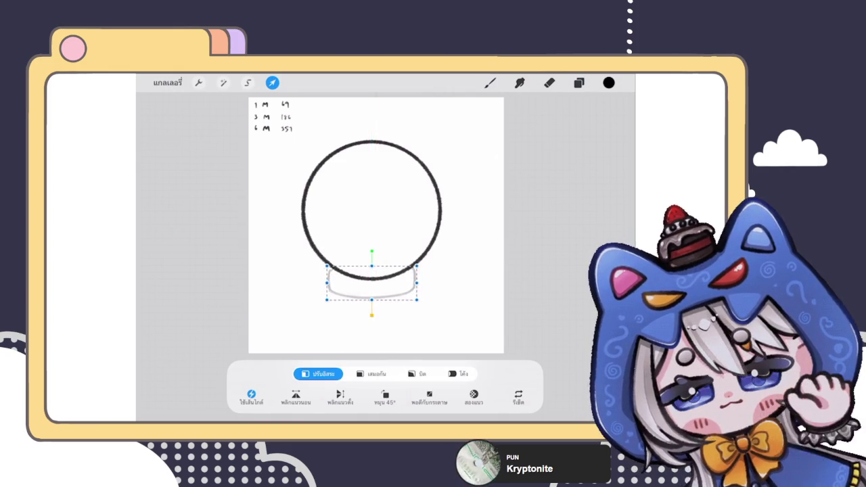
pyautogui.click(578, 83)
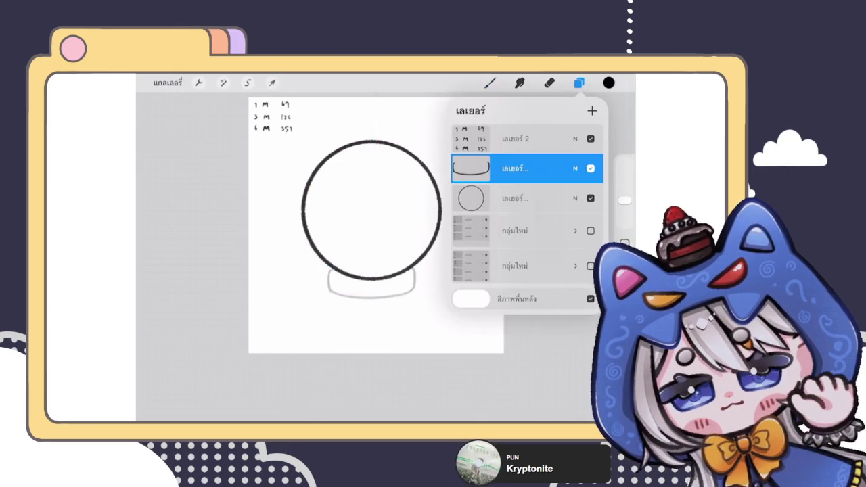
# - Lower the circle outline layer's opacity so it turns light grey
pyautogui.click(575, 169)
pyautogui.moveTo(595, 235); pyautogui.dragTo(512, 235)
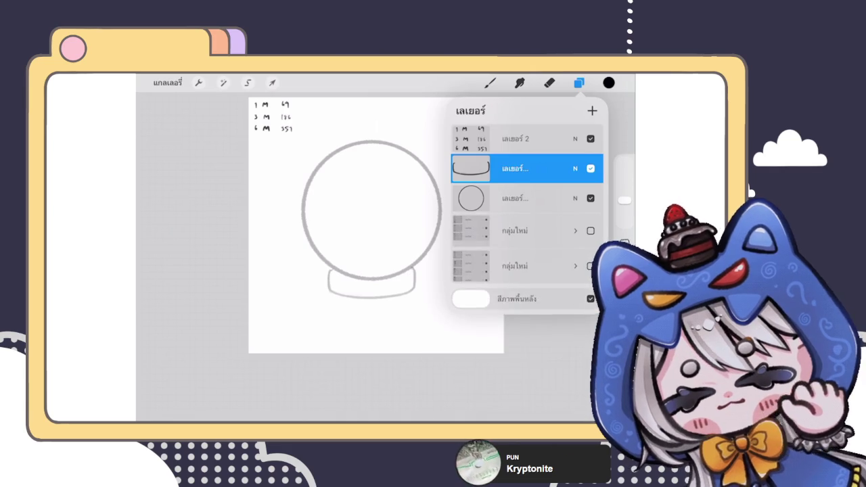
pyautogui.click(490, 82)
pyautogui.scroll(5, 318, 274)
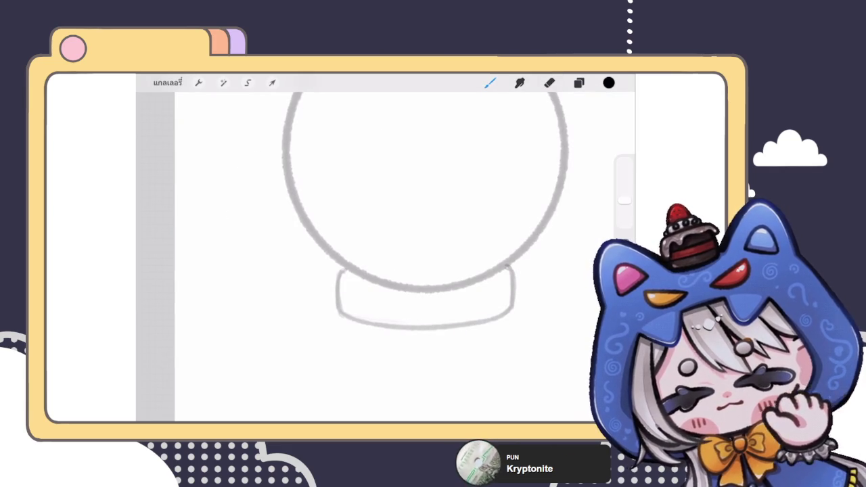
# - Tilt the canvas and draw a curved grey collar line across the base's top
pyautogui.moveTo(426, 203); pyautogui.dragTo(365, 203)
pyautogui.moveTo(338, 281)
pyautogui.mouseDown()
pyautogui.moveTo(490, 192)
pyautogui.moveTo(397, 261)
pyautogui.mouseUp()
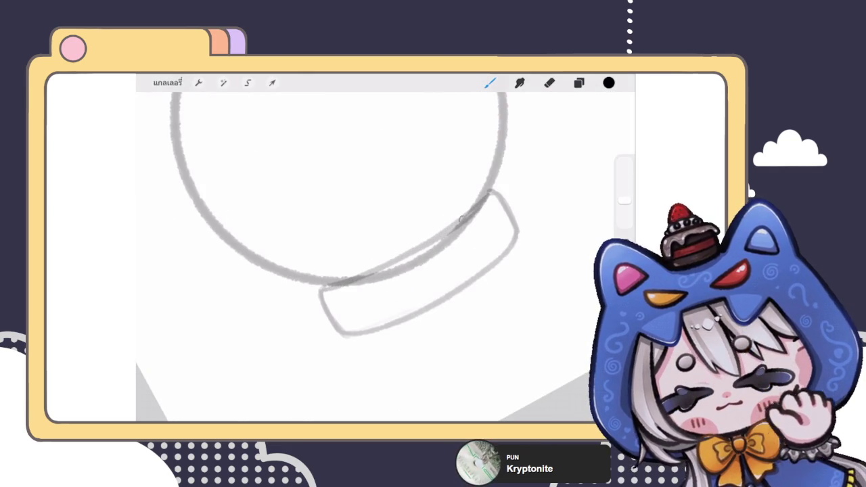
pyautogui.scroll(-5, 365, 236)
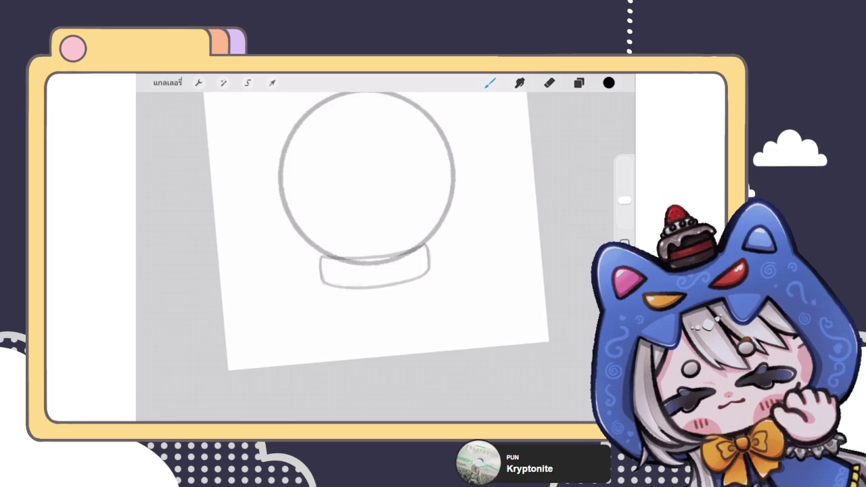
pyautogui.scroll(2, 375, 233)
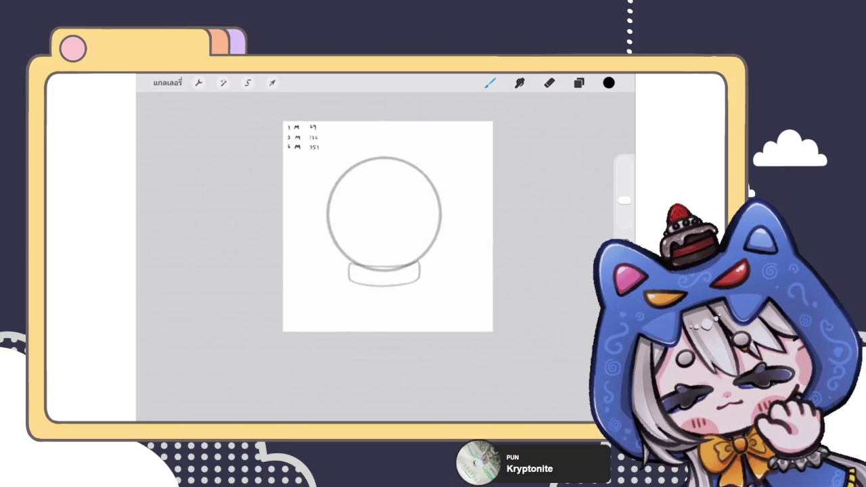
# - Liquify the base's left edge slightly inward using a 58% brush size
pyautogui.click(578, 82)
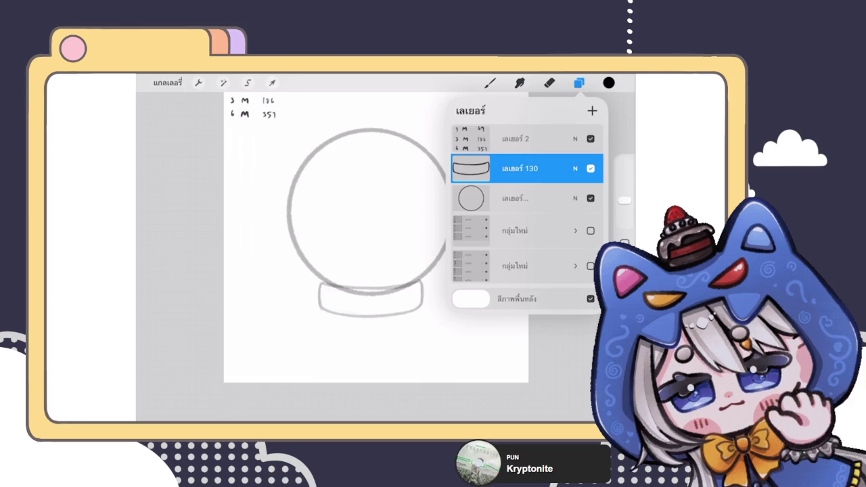
pyautogui.click(222, 82)
pyautogui.click(197, 392)
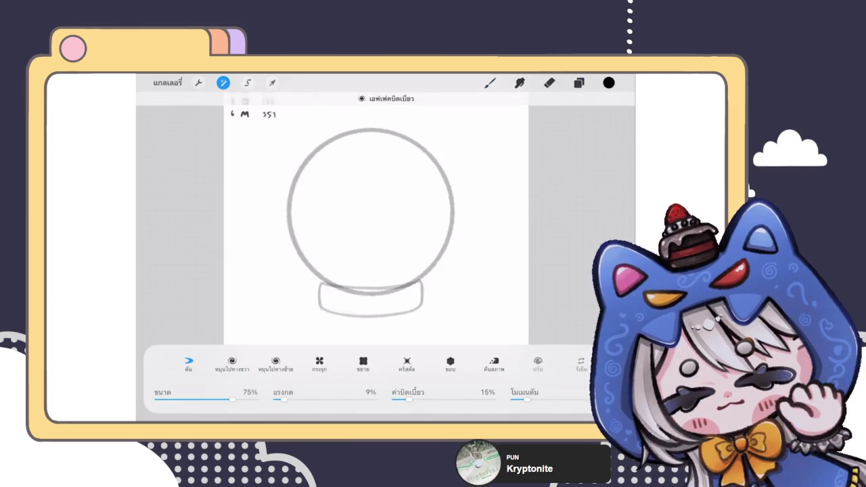
pyautogui.moveTo(232, 399); pyautogui.dragTo(215, 399)
pyautogui.moveTo(318, 284); pyautogui.dragTo(322, 306)
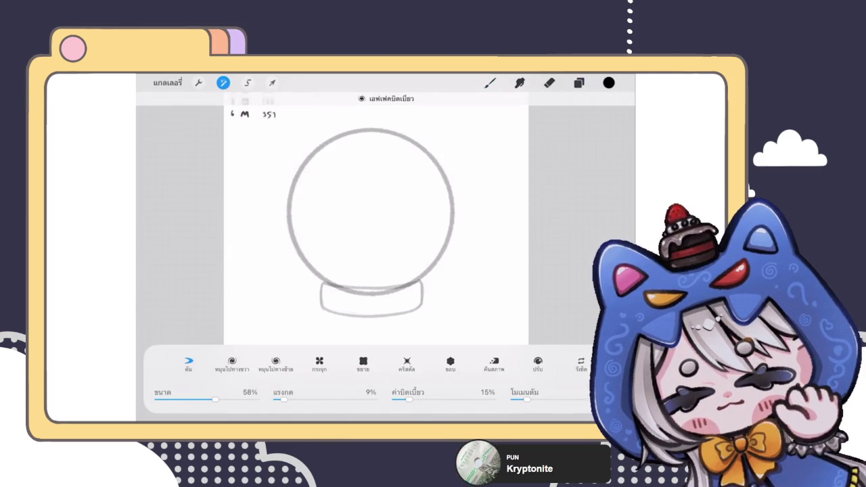
pyautogui.click(489, 83)
# - Show both character sticker groups to compare with the globe, then hide them again
pyautogui.click(579, 83)
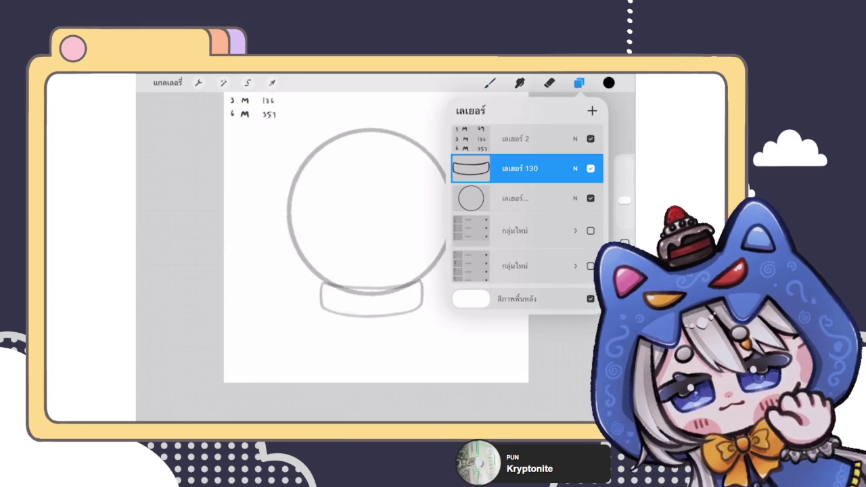
pyautogui.click(591, 231)
pyautogui.click(591, 265)
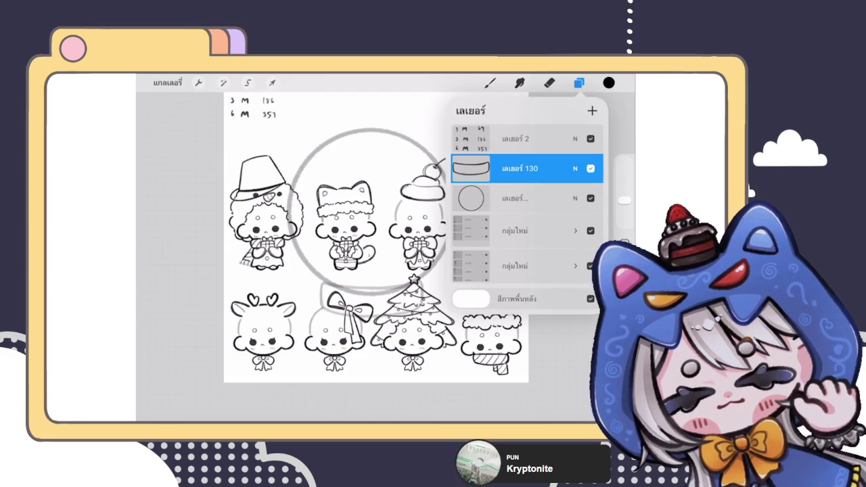
pyautogui.moveTo(376, 254); pyautogui.dragTo(332, 238)
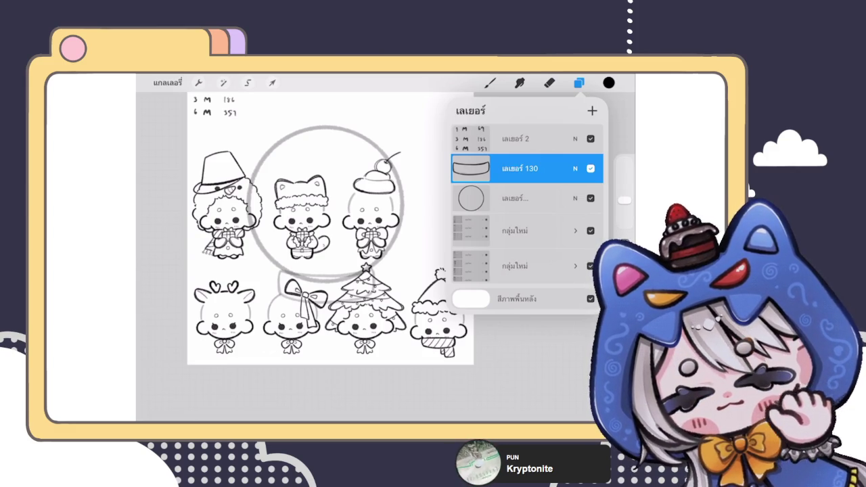
pyautogui.click(590, 230)
pyautogui.click(590, 265)
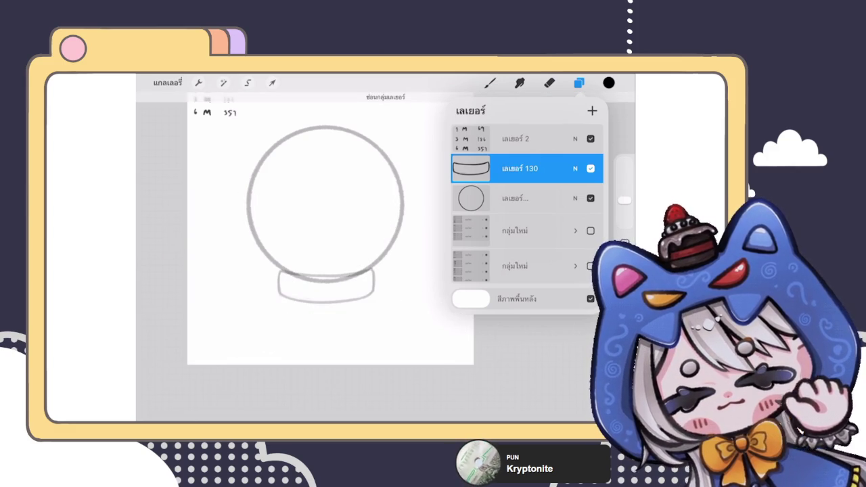
# - Add a new empty layer above the base
pyautogui.click(578, 82)
pyautogui.click(579, 82)
pyautogui.click(489, 82)
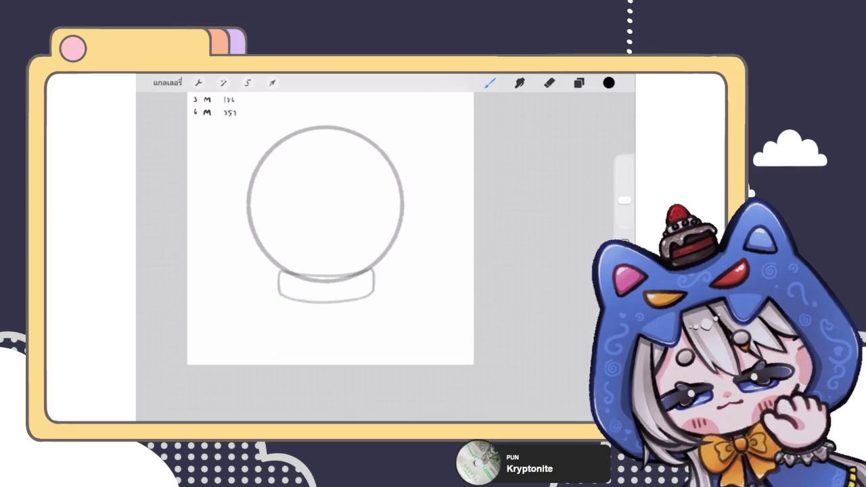
pyautogui.scroll(3, 358, 243)
# - Duplicate the globe circle layer and select the lower copy
pyautogui.click(579, 82)
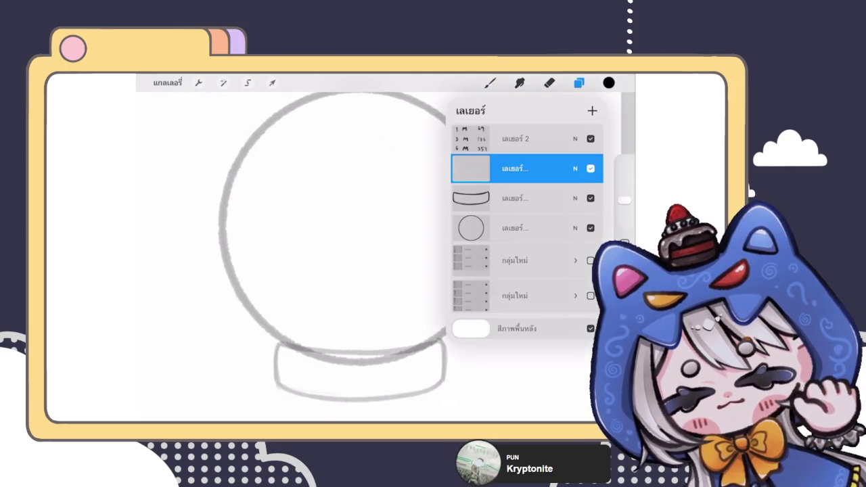
pyautogui.click(514, 228)
pyautogui.moveTo(568, 227); pyautogui.dragTo(487, 228)
pyautogui.click(548, 227)
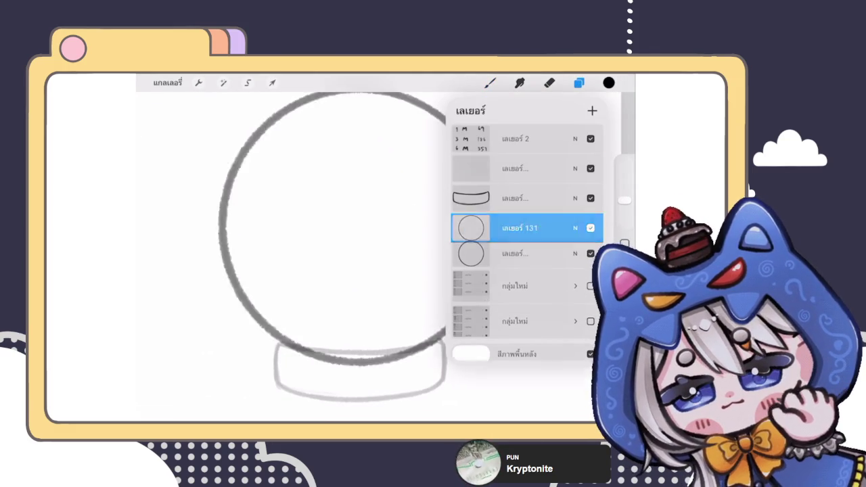
pyautogui.click(514, 255)
# - Erase the circle's lower arc where it overlaps the base collar
pyautogui.click(549, 82)
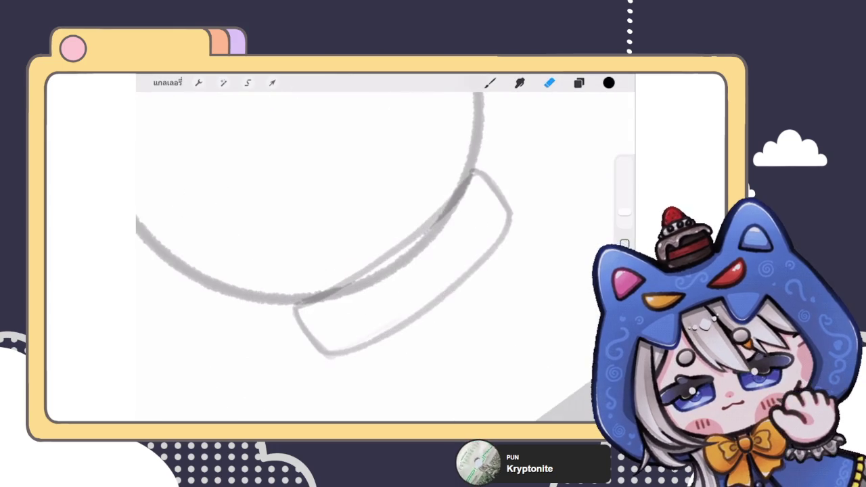
pyautogui.moveTo(425, 272)
pyautogui.mouseDown()
pyautogui.moveTo(381, 280)
pyautogui.moveTo(293, 331)
pyautogui.moveTo(442, 243)
pyautogui.moveTo(398, 259)
pyautogui.moveTo(477, 197)
pyautogui.mouseUp()
pyautogui.scroll(-5, 385, 223)
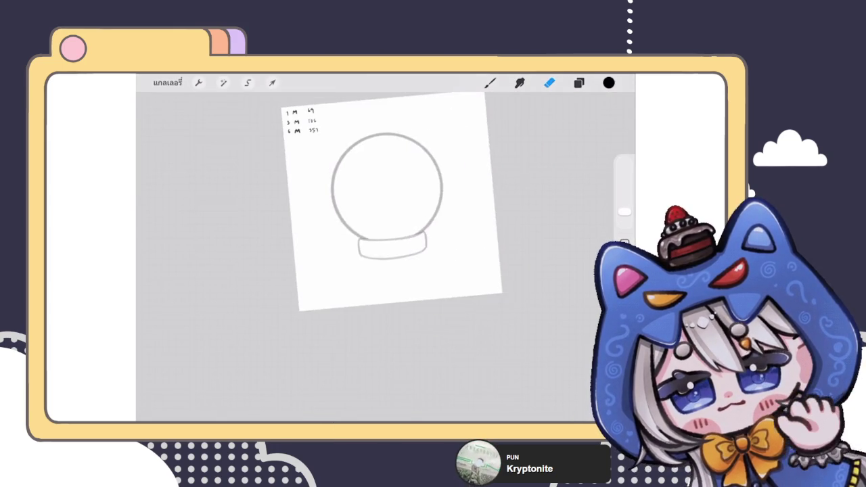
pyautogui.scroll(5, 352, 250)
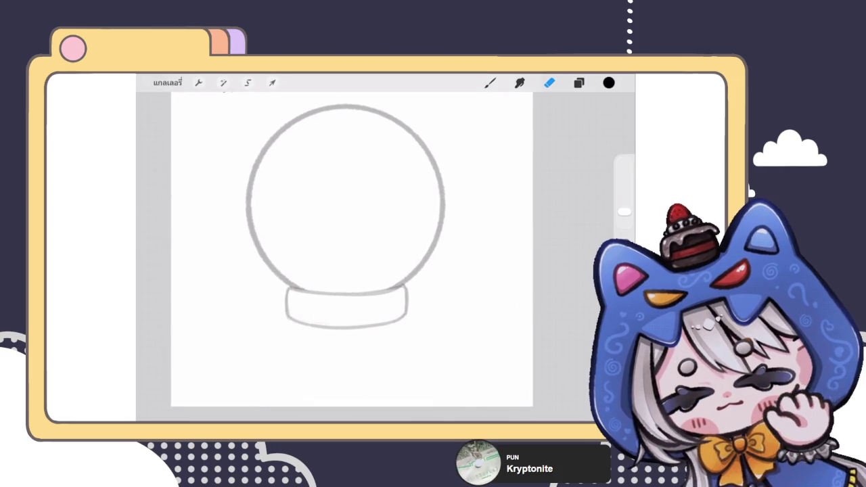
# - Liquify the base layer's rim with a 38% brush, then select the empty layer above it
pyautogui.click(578, 83)
pyautogui.click(514, 197)
pyautogui.click(223, 83)
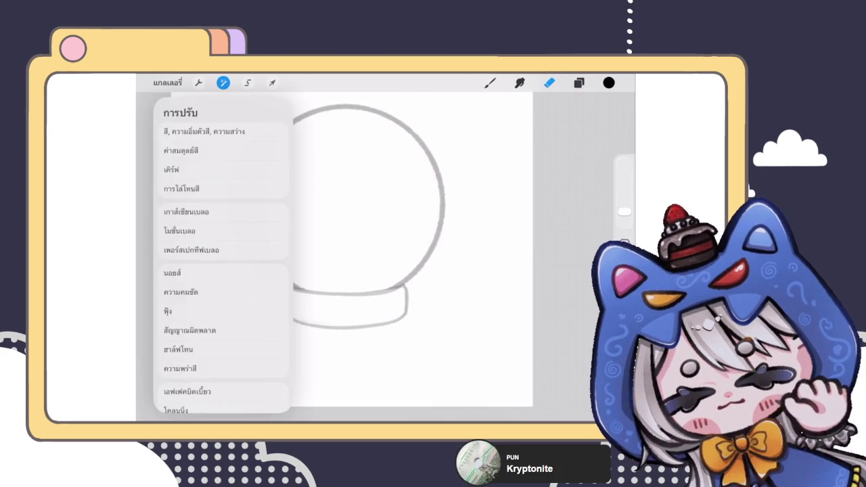
pyautogui.click(196, 388)
pyautogui.moveTo(214, 399); pyautogui.dragTo(194, 399)
pyautogui.moveTo(326, 284); pyautogui.dragTo(325, 286)
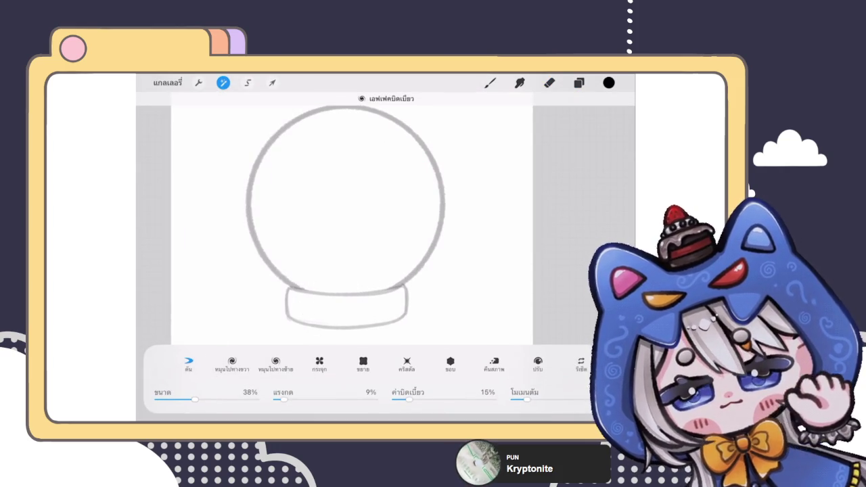
pyautogui.click(490, 83)
pyautogui.click(578, 83)
pyautogui.click(514, 168)
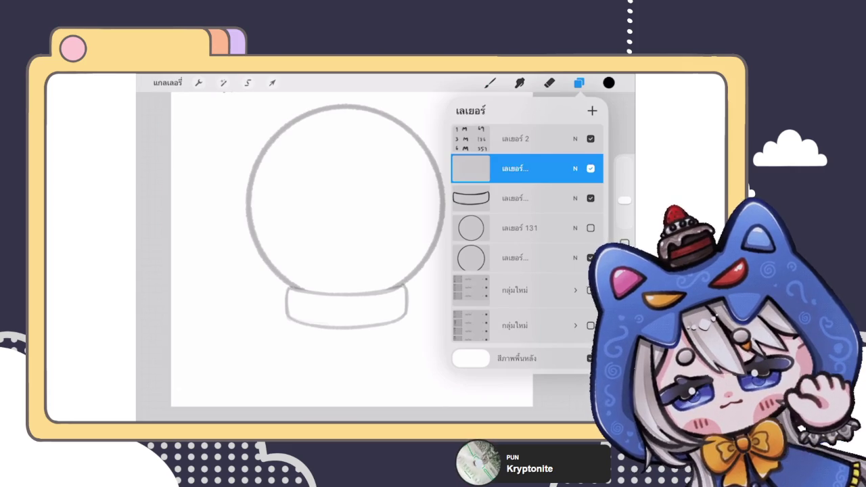
pyautogui.click(549, 83)
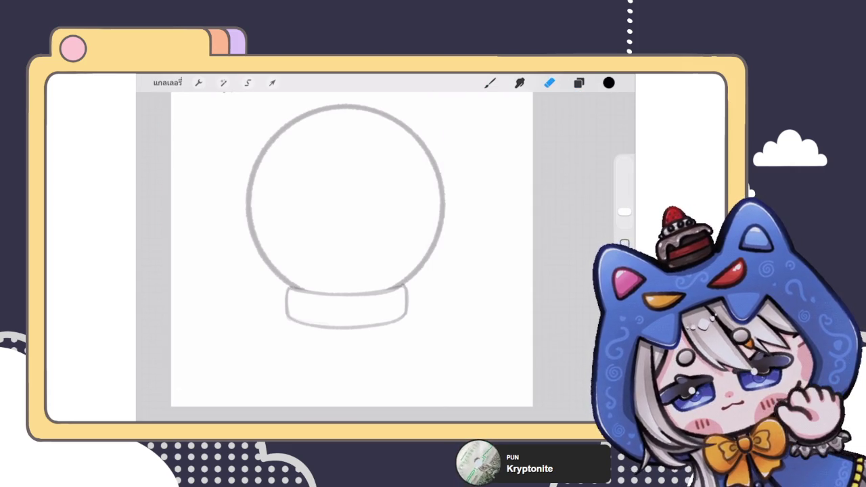
pyautogui.scroll(3, 359, 243)
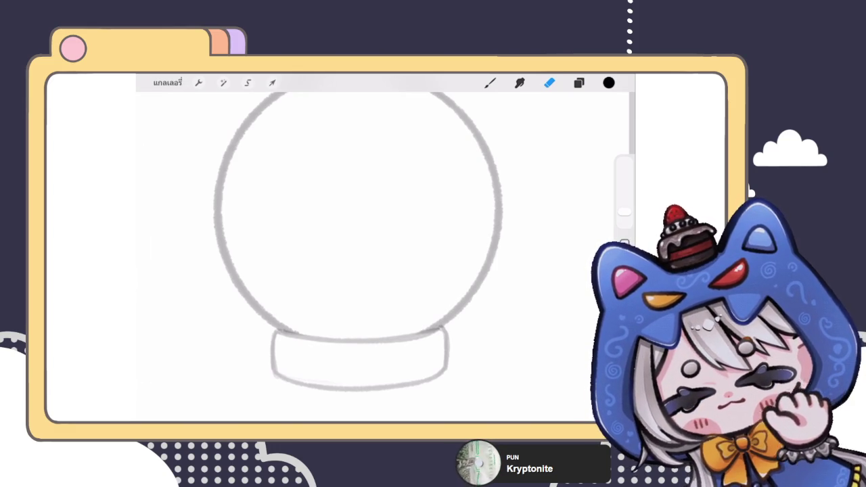
pyautogui.click(490, 83)
# - Draw a leaf-shaped highlight at the globe's upper right plus a small round dot
pyautogui.scroll(2, 376, 257)
pyautogui.moveTo(334, 159)
pyautogui.mouseDown()
pyautogui.moveTo(364, 163)
pyautogui.moveTo(265, 226)
pyautogui.mouseUp()
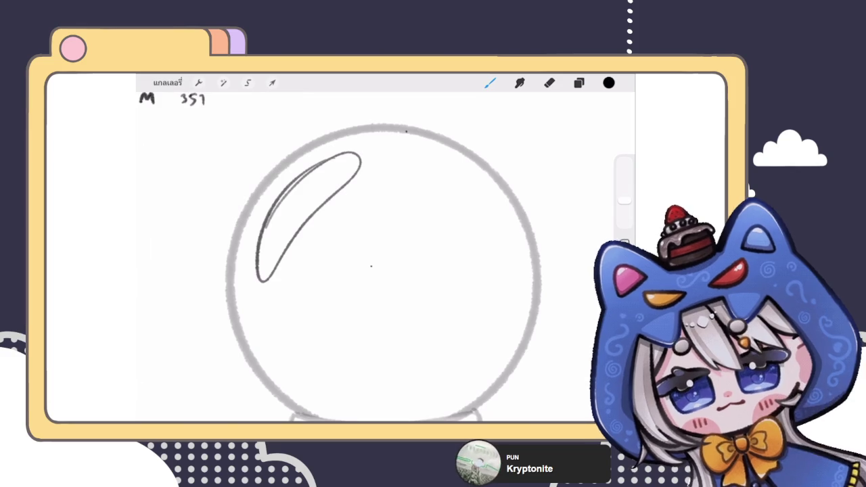
pyautogui.hotkey('ctrl', 'z')
pyautogui.moveTo(383, 147)
pyautogui.mouseDown()
pyautogui.moveTo(483, 218)
pyautogui.moveTo(375, 155)
pyautogui.mouseUp()
pyautogui.moveTo(484, 223); pyautogui.dragTo(489, 238)
pyautogui.scroll(-3, 377, 257)
pyautogui.scroll(2, 377, 257)
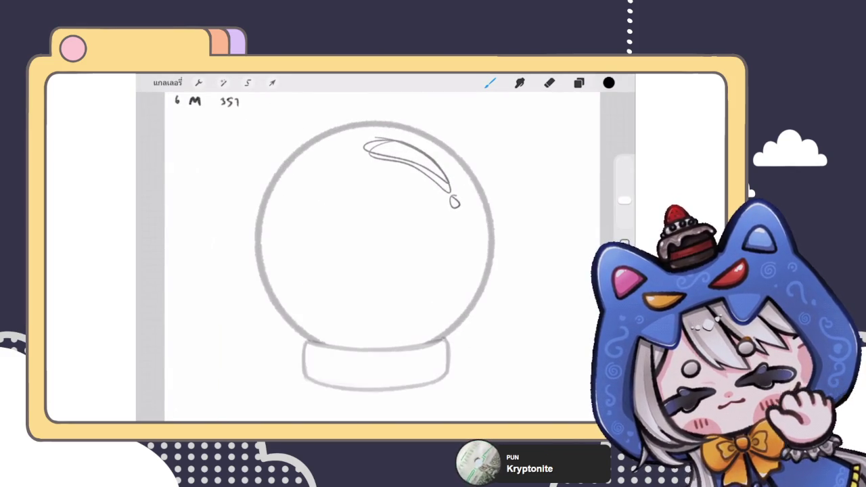
pyautogui.hotkey('ctrl', 'z')
pyautogui.moveTo(454, 197); pyautogui.dragTo(454, 197)
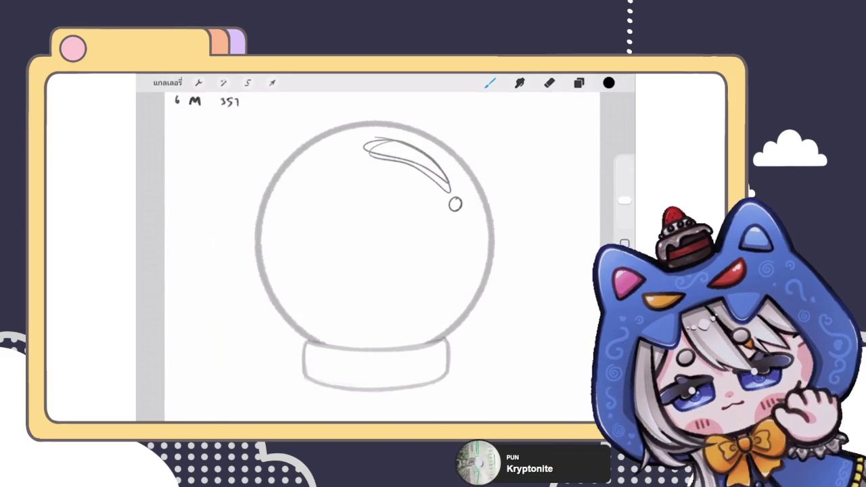
# - Fade layer 131 to 21% opacity and add a new layer beneath it for the globe contents
pyautogui.click(578, 82)
pyautogui.click(574, 169)
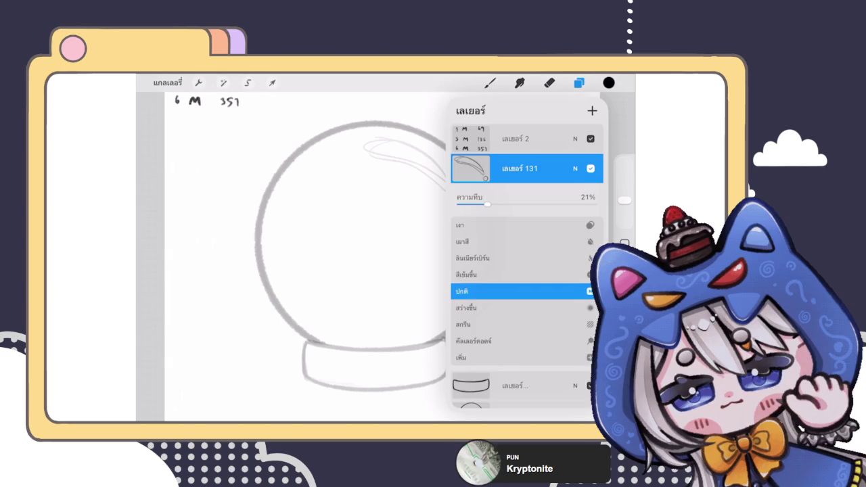
pyautogui.click(575, 168)
pyautogui.click(514, 197)
pyautogui.click(592, 111)
pyautogui.click(578, 82)
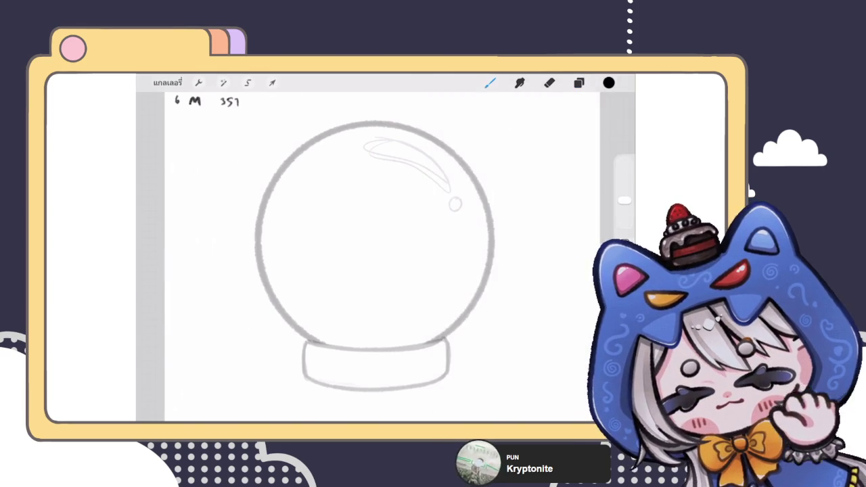
pyautogui.scroll(3, 389, 257)
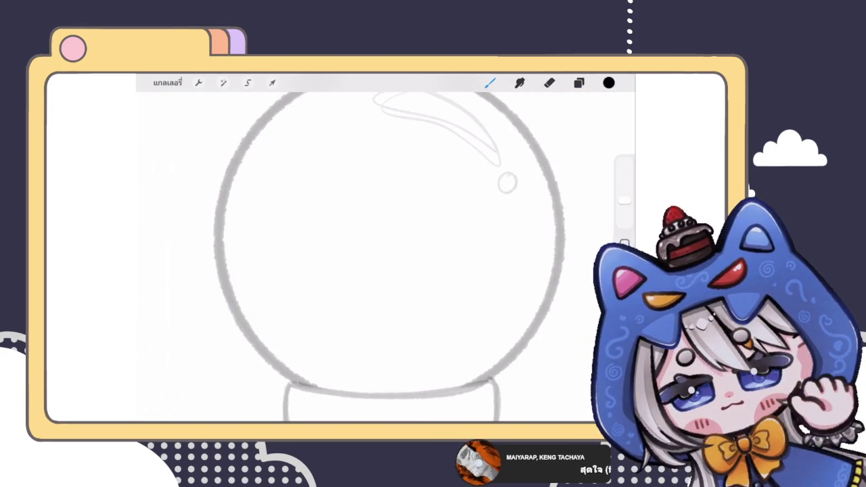
# - Sketch the round chibi head and filled dot eyes inside the globe
pyautogui.scroll(2, 383, 256)
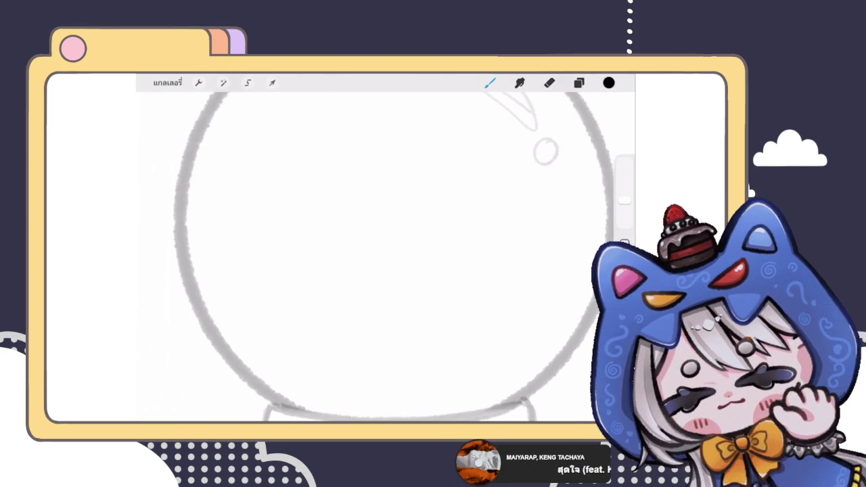
pyautogui.moveTo(370, 198)
pyautogui.mouseDown()
pyautogui.moveTo(338, 300)
pyautogui.moveTo(305, 271)
pyautogui.moveTo(429, 216)
pyautogui.mouseUp()
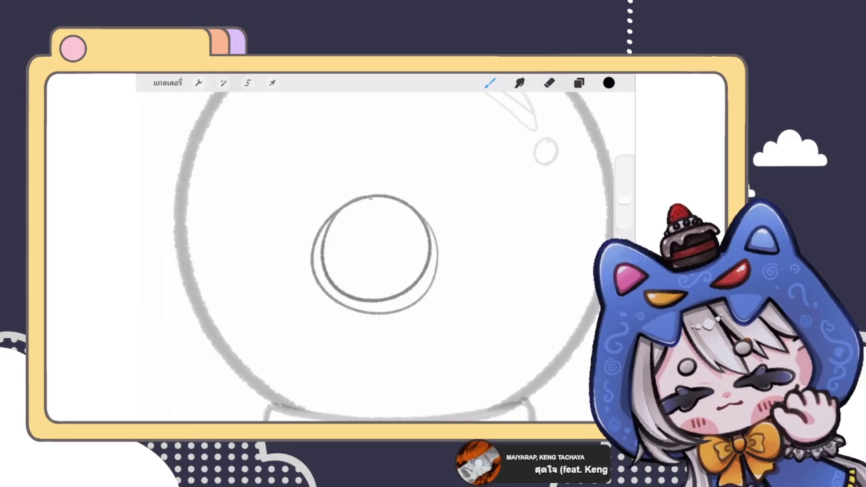
pyautogui.scroll(2, 383, 257)
pyautogui.hotkey('ctrl', 'z')
pyautogui.moveTo(357, 154)
pyautogui.mouseDown()
pyautogui.moveTo(301, 219)
pyautogui.moveTo(352, 154)
pyautogui.moveTo(449, 230)
pyautogui.moveTo(443, 188)
pyautogui.mouseUp()
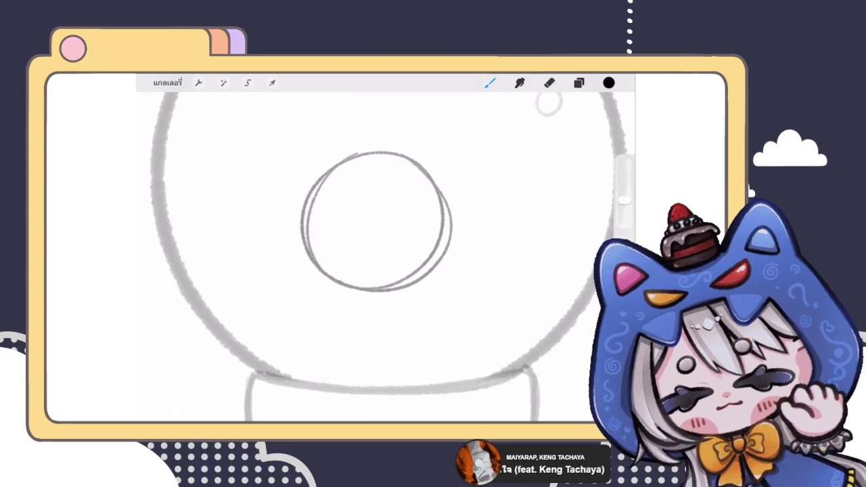
pyautogui.moveTo(339, 245); pyautogui.dragTo(344, 252)
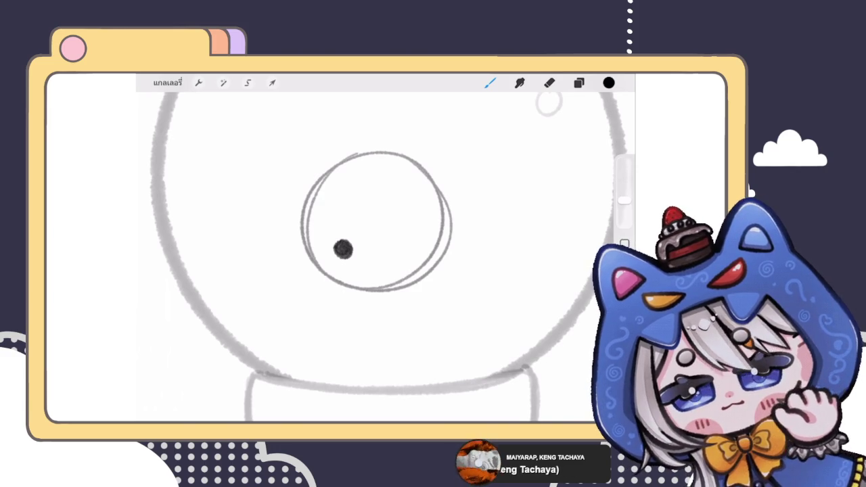
pyautogui.hotkey('ctrl', 'z')
pyautogui.moveTo(338, 245)
pyautogui.mouseDown()
pyautogui.moveTo(345, 262)
pyautogui.moveTo(401, 258)
pyautogui.moveTo(370, 265)
pyautogui.moveTo(377, 261)
pyautogui.mouseUp()
# - Draw a small flat smile below the eyes
pyautogui.scroll(2, 376, 223)
pyautogui.hotkey('ctrl', 'z')
pyautogui.hotkey('ctrl', 'shift', 'z')
pyautogui.hotkey('ctrl', 'z')
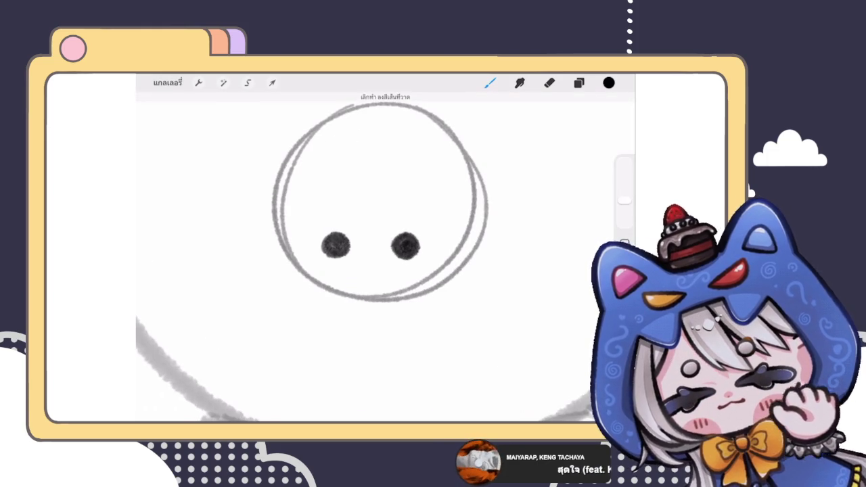
pyautogui.moveTo(362, 257); pyautogui.dragTo(377, 257)
pyautogui.scroll(-1, 379, 257)
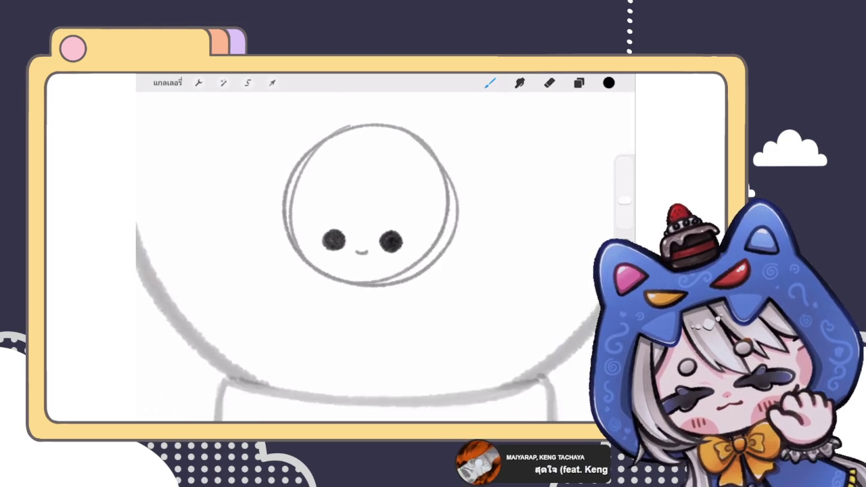
pyautogui.moveTo(290, 238); pyautogui.dragTo(443, 290)
pyautogui.hotkey('ctrl', 'z')
pyautogui.scroll(-3, 378, 237)
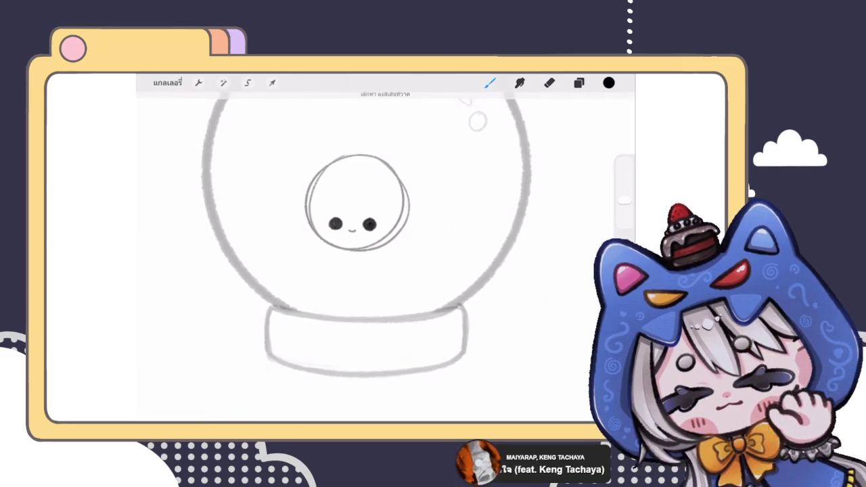
pyautogui.scroll(2, 359, 203)
# - Add a small left ear beside the head
pyautogui.moveTo(278, 234)
pyautogui.mouseDown()
pyautogui.moveTo(296, 228)
pyautogui.moveTo(305, 252)
pyautogui.mouseUp()
pyautogui.moveTo(423, 222); pyautogui.dragTo(418, 254)
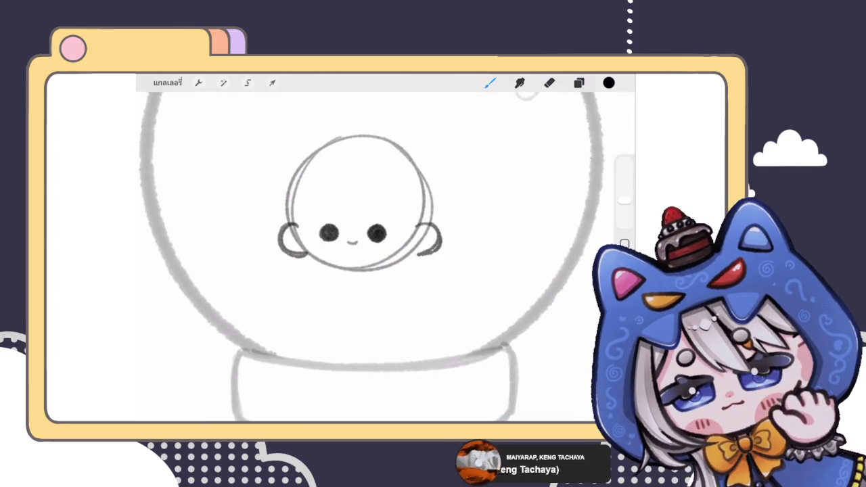
pyautogui.hotkey('ctrl', 'z')
pyautogui.hotkey('ctrl', 'z')
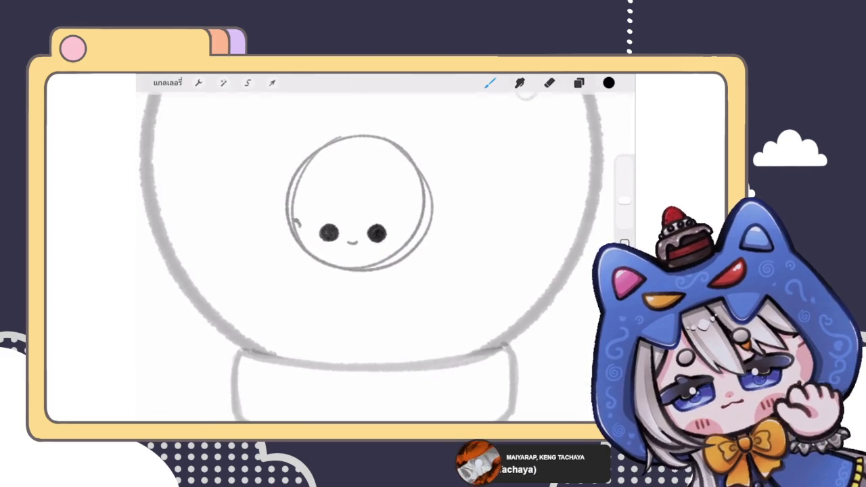
pyautogui.moveTo(297, 223); pyautogui.dragTo(305, 252)
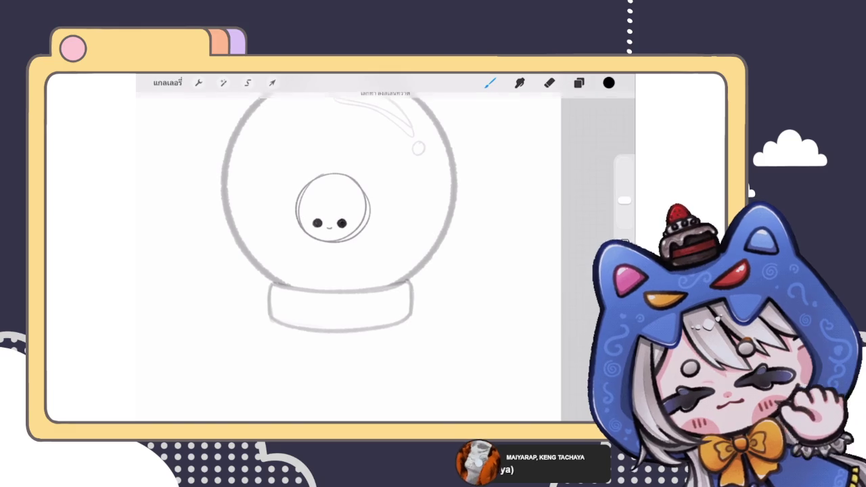
pyautogui.click(578, 83)
pyautogui.scroll(1, 527, 257)
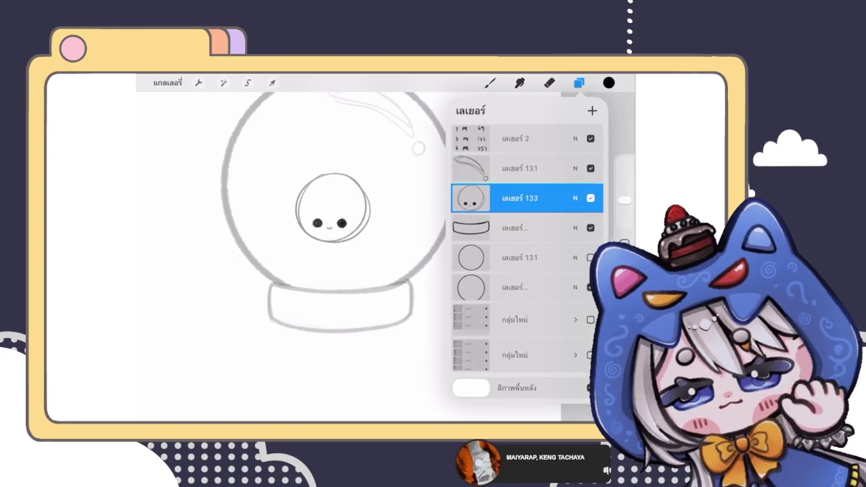
# - Make the character sketch group visible and expand a character's subgroup
pyautogui.click(514, 318)
pyautogui.click(575, 312)
pyautogui.scroll(-3, 528, 271)
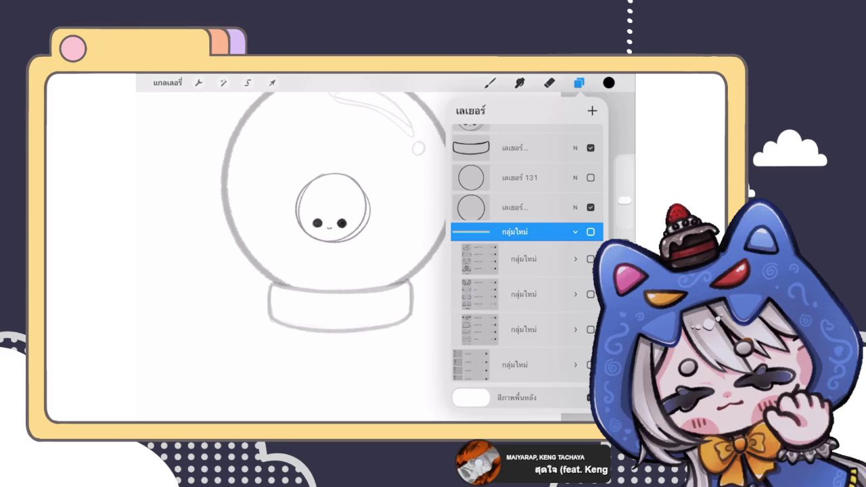
pyautogui.click(591, 231)
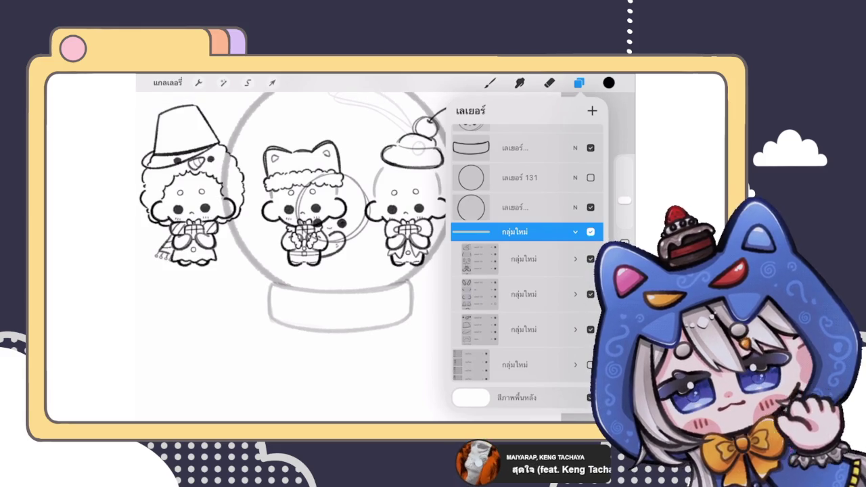
pyautogui.click(575, 258)
pyautogui.scroll(-3, 527, 270)
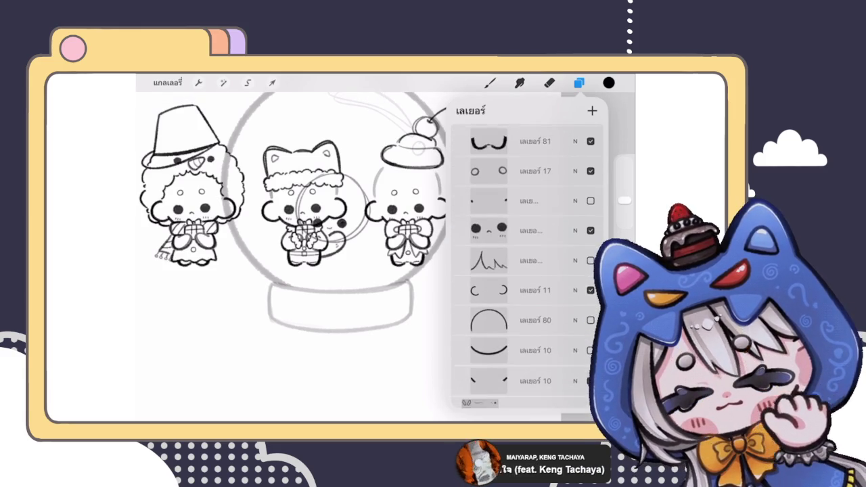
pyautogui.click(513, 234)
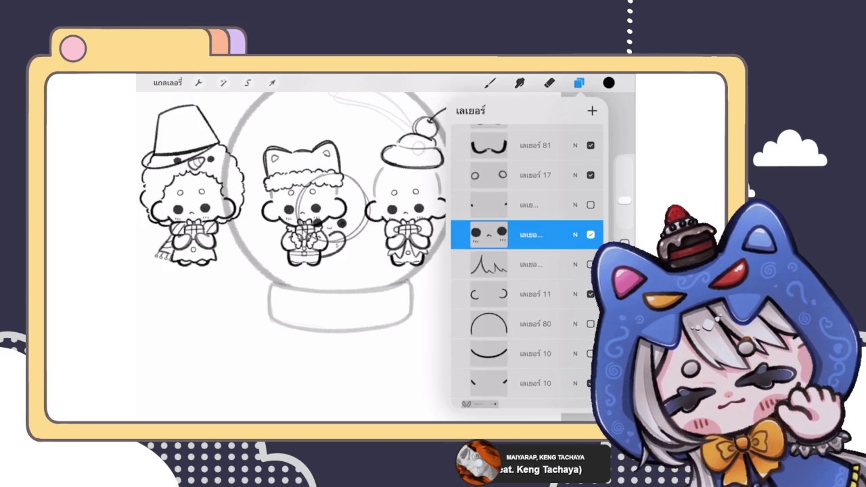
pyautogui.moveTo(568, 234)
pyautogui.mouseDown()
pyautogui.moveTo(487, 234)
pyautogui.moveTo(568, 234)
pyautogui.mouseUp()
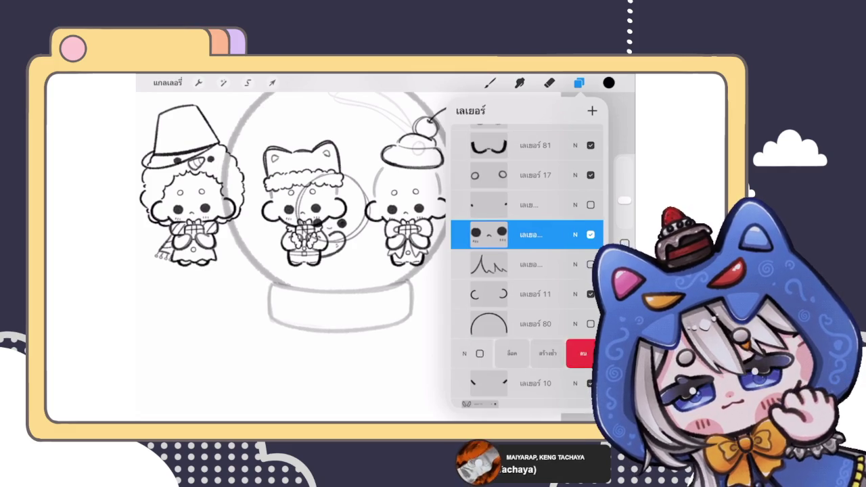
# - Move layer 10 up among the snow globe layers
pyautogui.click(527, 353)
pyautogui.scroll(-3, 527, 304)
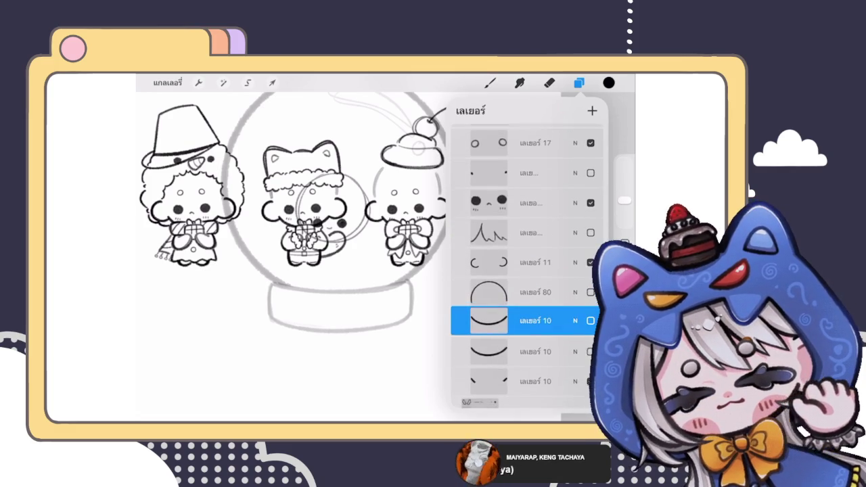
pyautogui.moveTo(527, 315); pyautogui.dragTo(534, 129)
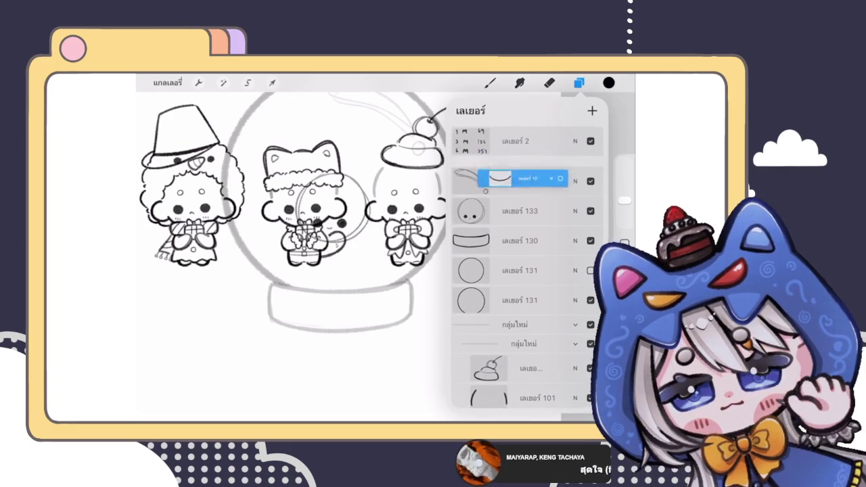
pyautogui.moveTo(533, 129); pyautogui.dragTo(522, 226)
pyautogui.scroll(3, 528, 271)
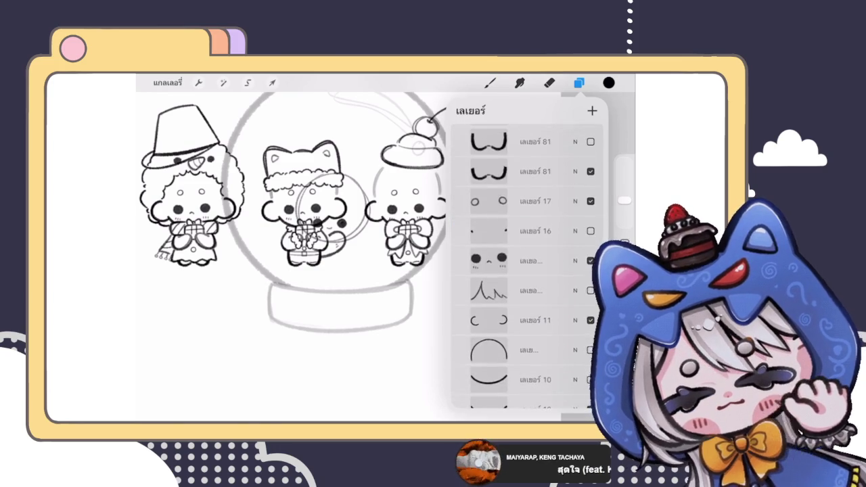
pyautogui.scroll(-2, 528, 271)
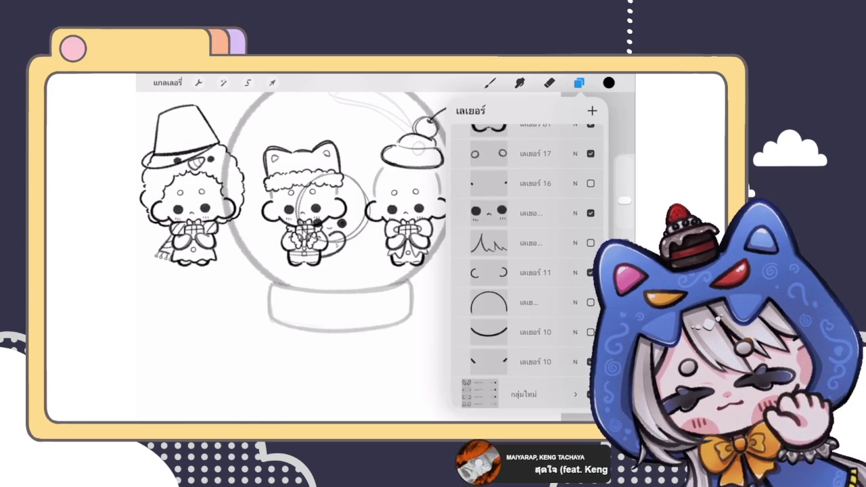
# - Move layers 11 and 3 up to sit just below the head layer
pyautogui.moveTo(535, 275)
pyautogui.mouseDown()
pyautogui.moveTo(487, 271)
pyautogui.moveTo(541, 128)
pyautogui.moveTo(527, 228)
pyautogui.mouseUp()
pyautogui.click(541, 272)
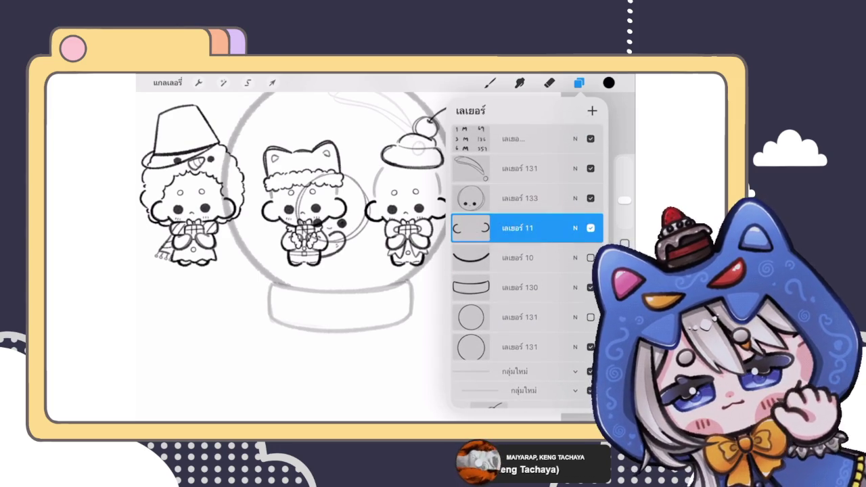
pyautogui.scroll(-5, 527, 270)
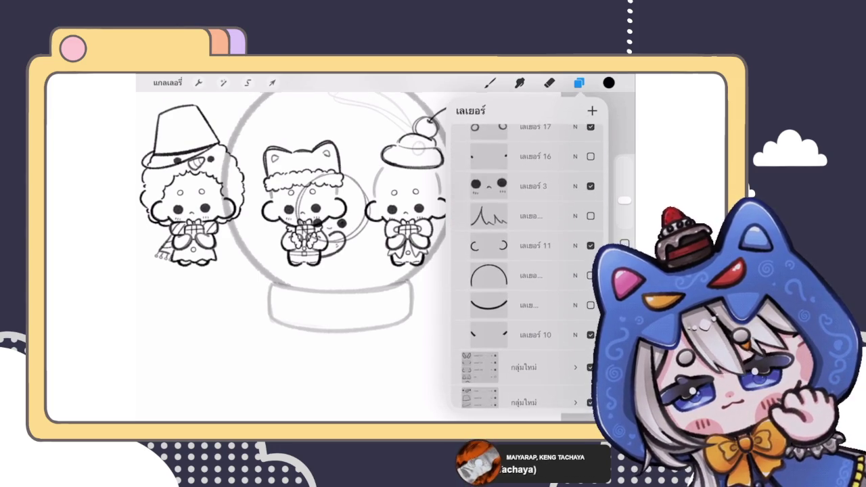
pyautogui.moveTo(534, 185)
pyautogui.mouseDown()
pyautogui.moveTo(546, 129)
pyautogui.moveTo(534, 185)
pyautogui.mouseUp()
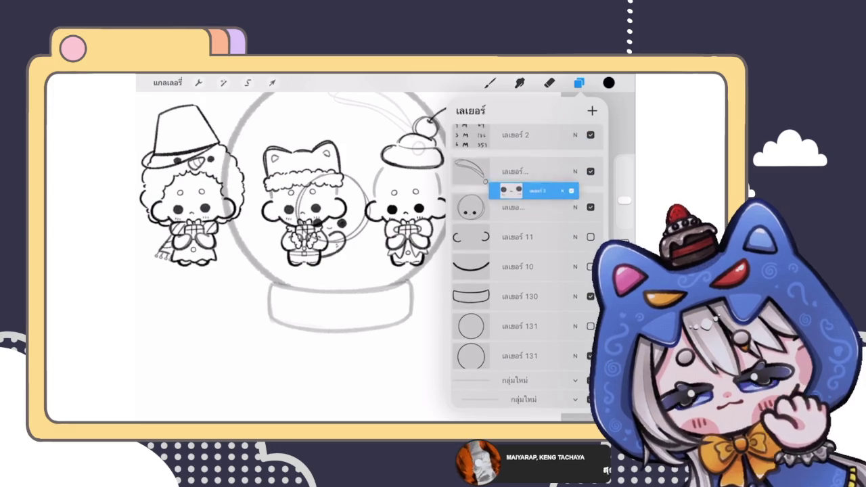
pyautogui.moveTo(534, 185); pyautogui.dragTo(527, 224)
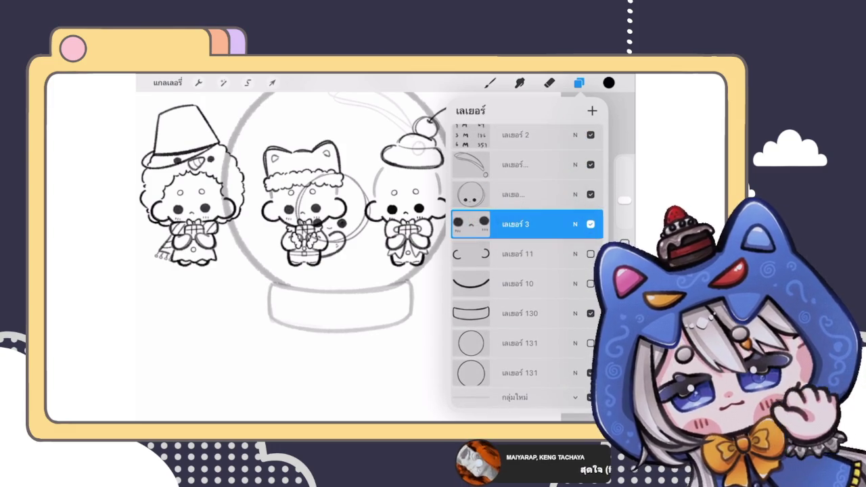
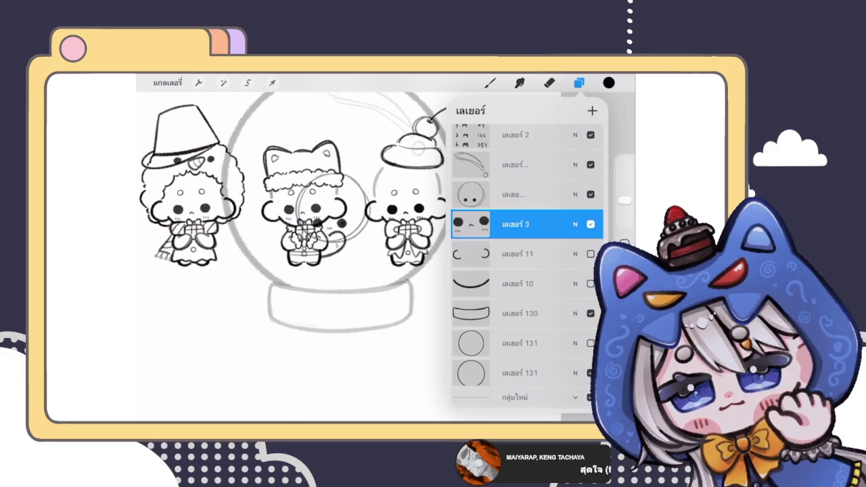
# - Hide the reference chibi character group and collapse the layer groups
pyautogui.scroll(2, 290, 223)
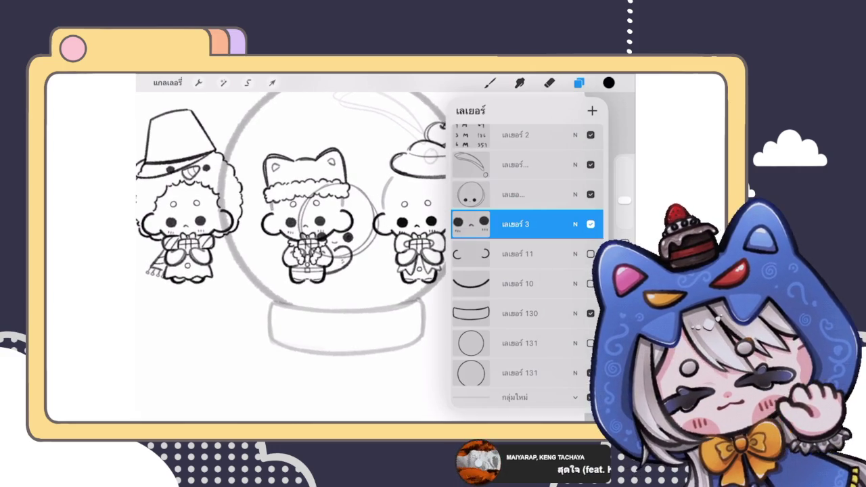
pyautogui.scroll(-10, 527, 264)
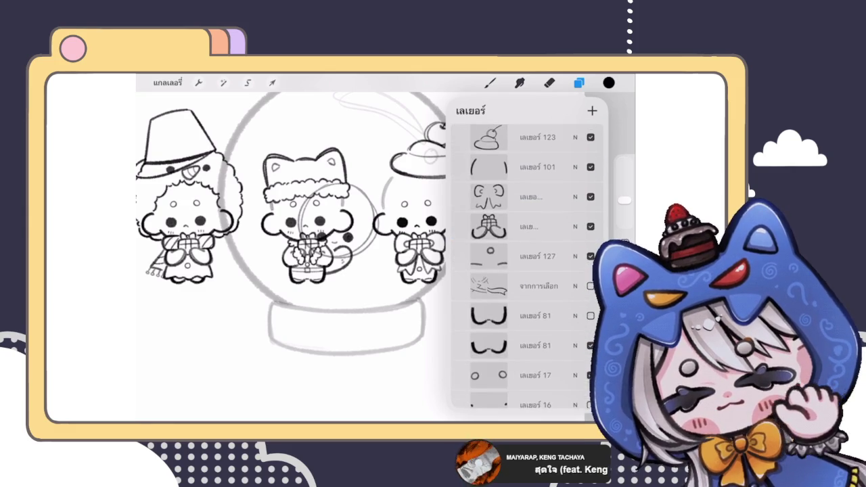
pyautogui.scroll(4, 527, 264)
pyautogui.click(575, 199)
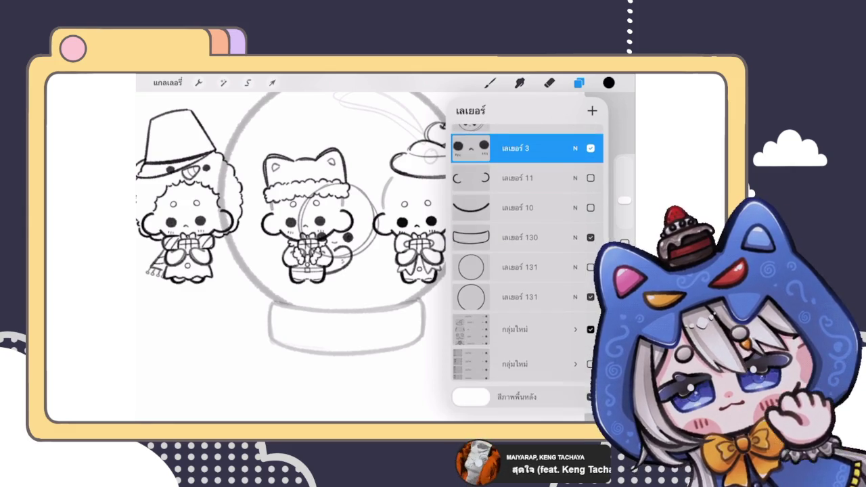
pyautogui.click(590, 329)
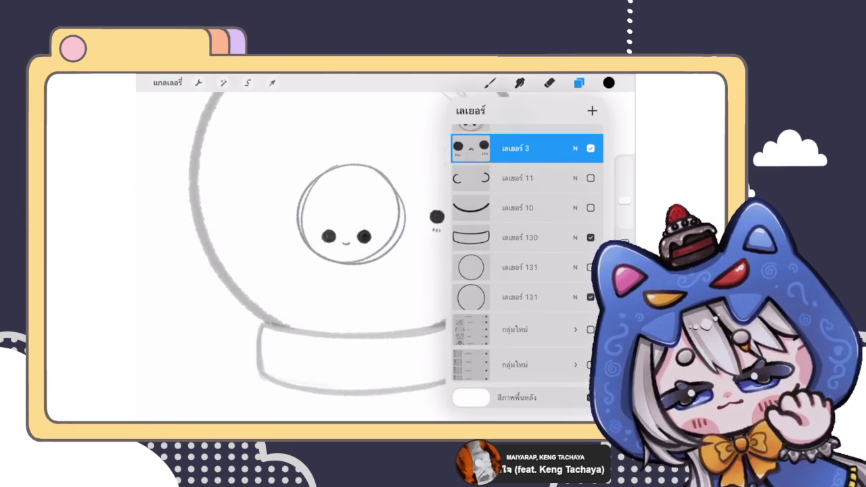
pyautogui.scroll(2, 311, 257)
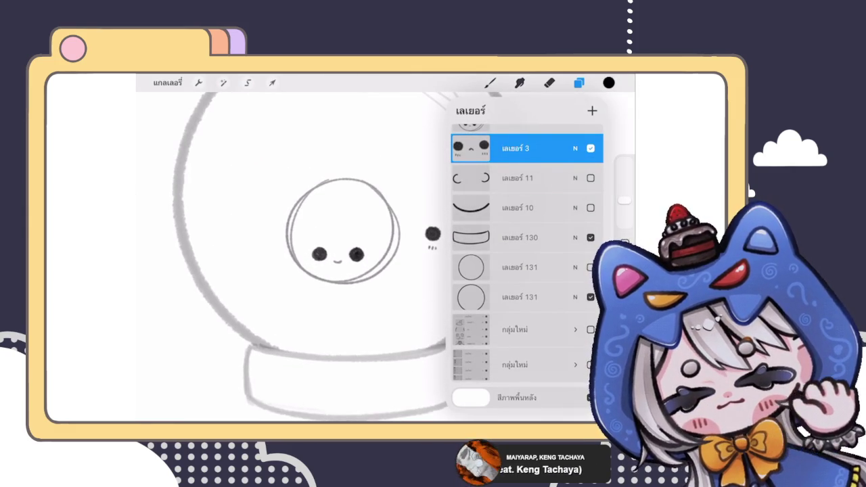
pyautogui.scroll(2, 528, 203)
# - Select layer 133 with the round face and view it on the canvas
pyautogui.click(514, 158)
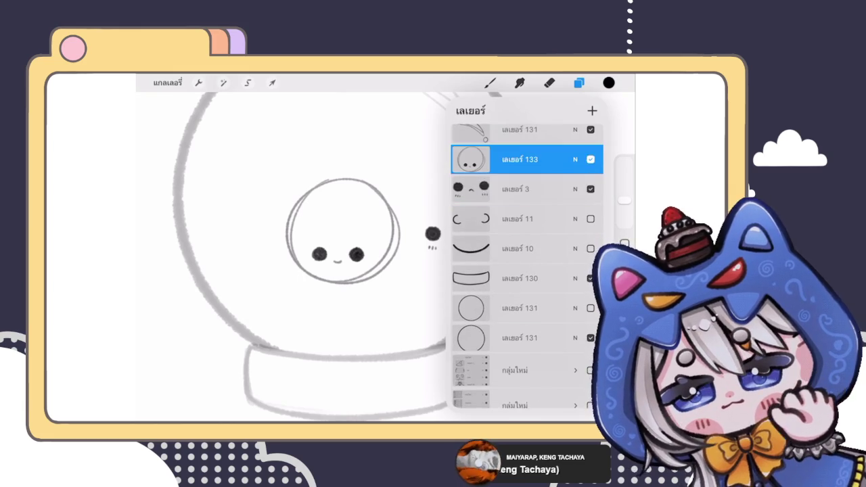
pyautogui.click(579, 83)
pyautogui.scroll(3, 295, 262)
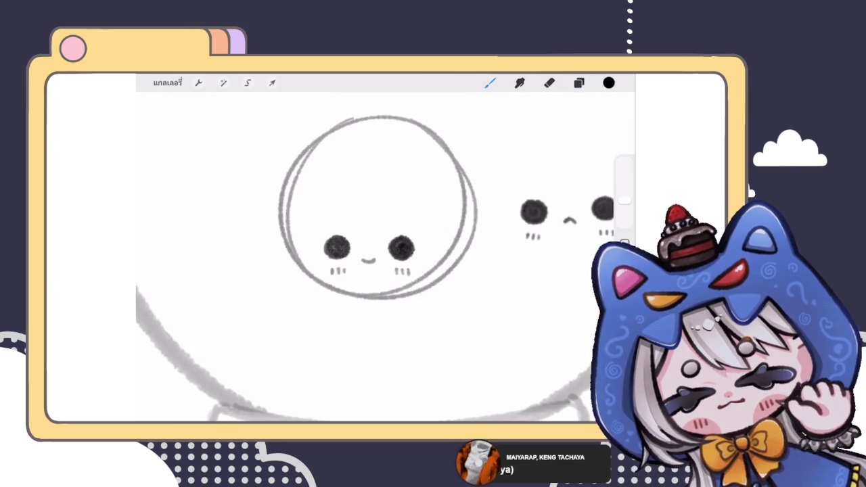
pyautogui.scroll(1, 377, 196)
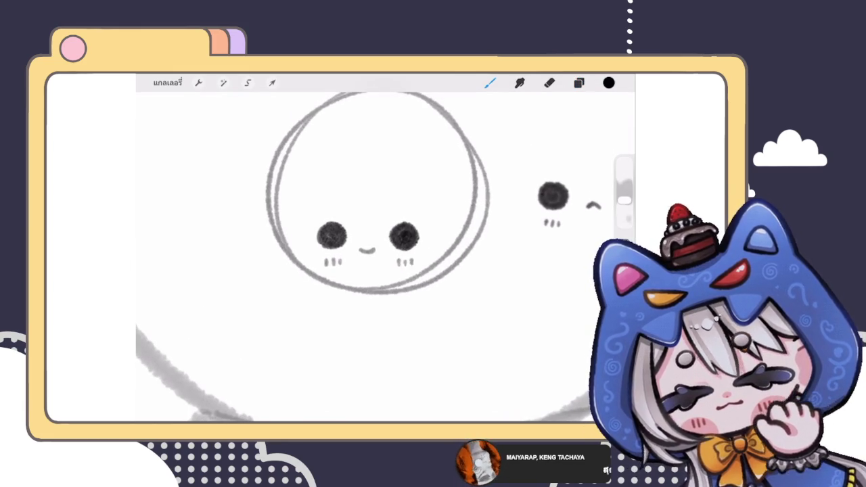
pyautogui.scroll(-3, 378, 196)
pyautogui.click(578, 82)
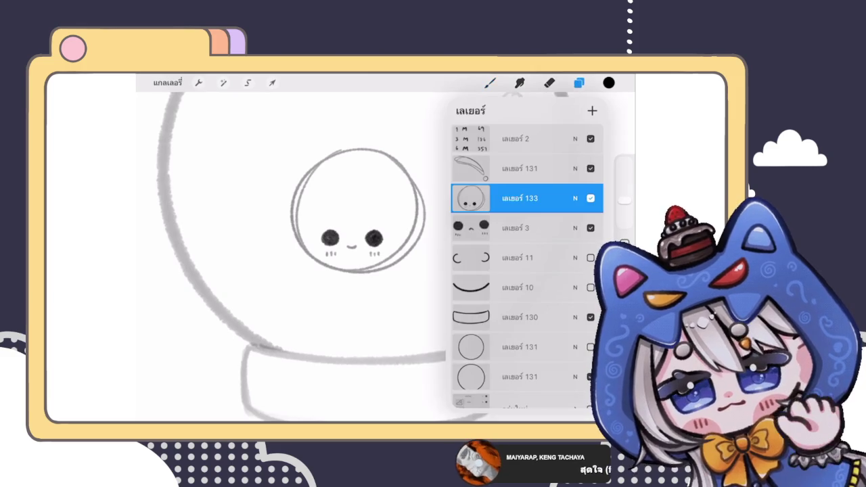
# - Erase the sketch circle outline around the face with the Eraser
pyautogui.click(549, 83)
pyautogui.moveTo(392, 154)
pyautogui.mouseDown()
pyautogui.moveTo(399, 257)
pyautogui.moveTo(350, 274)
pyautogui.mouseUp()
pyautogui.hotkey('ctrl', 'z')
pyautogui.moveTo(410, 274)
pyautogui.mouseDown()
pyautogui.moveTo(332, 278)
pyautogui.moveTo(284, 230)
pyautogui.moveTo(399, 160)
pyautogui.moveTo(395, 282)
pyautogui.mouseUp()
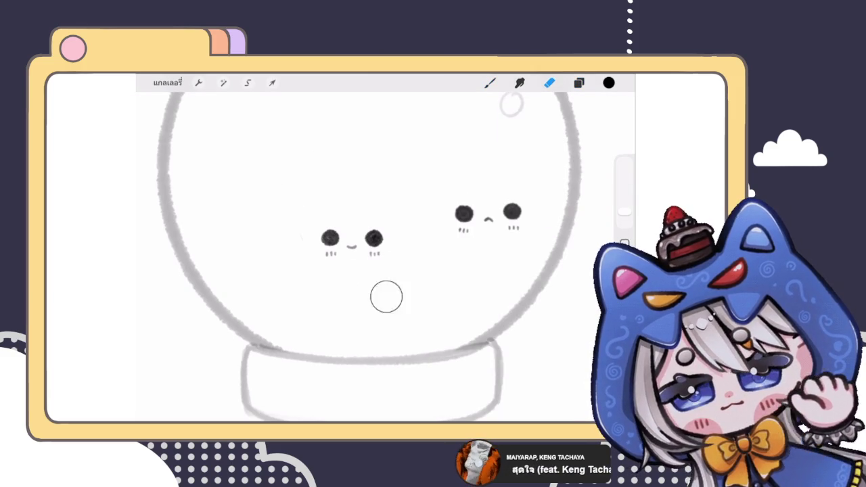
# - Hide the second face layer, show layer 11, and move its cheek arcs around the eyes
pyautogui.click(578, 83)
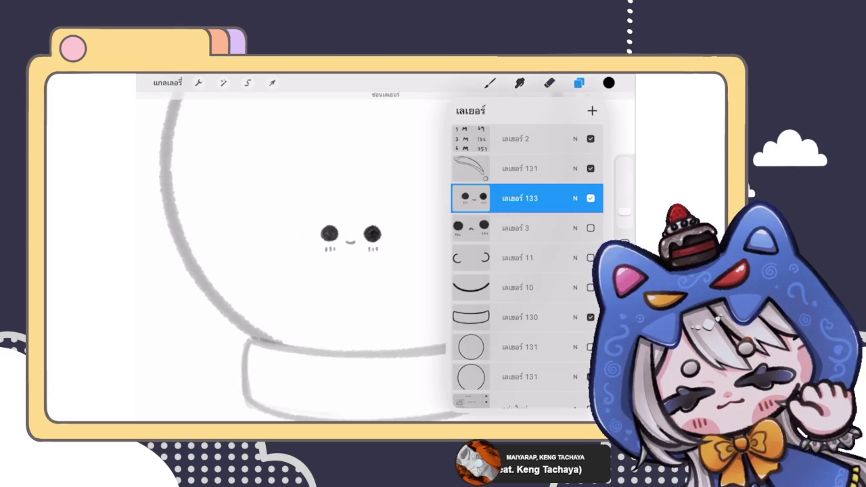
pyautogui.click(518, 257)
pyautogui.click(591, 228)
pyautogui.click(590, 258)
pyautogui.click(517, 258)
pyautogui.click(517, 257)
pyautogui.click(272, 83)
pyautogui.moveTo(487, 217); pyautogui.dragTo(357, 237)
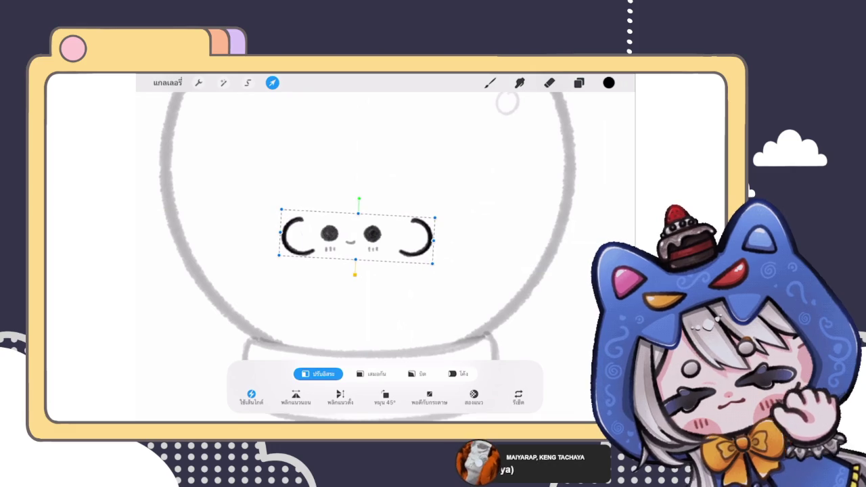
# - Nudge the cheek arcs, then move layer 10's smile curve beneath the eyes
pyautogui.moveTo(357, 237); pyautogui.dragTo(355, 235)
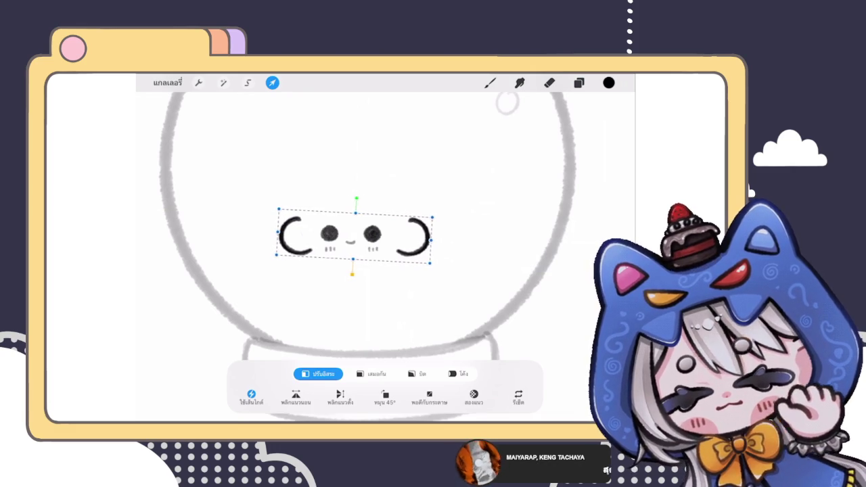
pyautogui.click(578, 82)
pyautogui.click(518, 288)
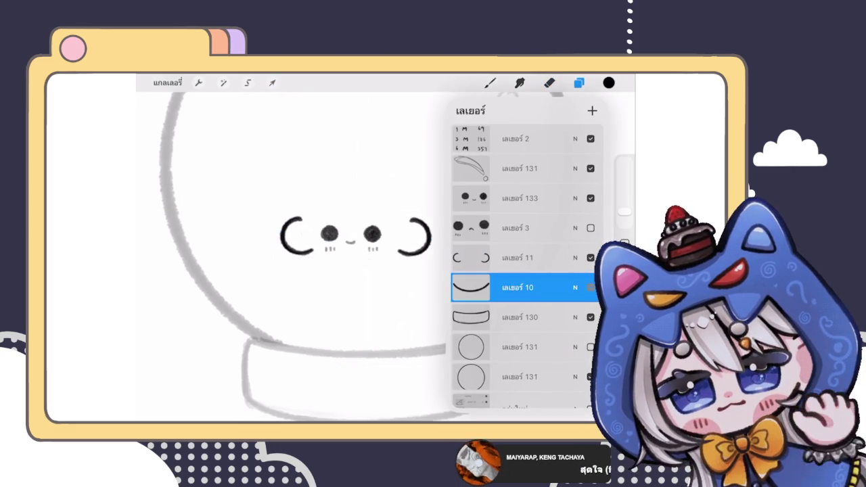
pyautogui.click(518, 287)
pyautogui.click(271, 83)
pyautogui.moveTo(485, 244); pyautogui.dragTo(354, 257)
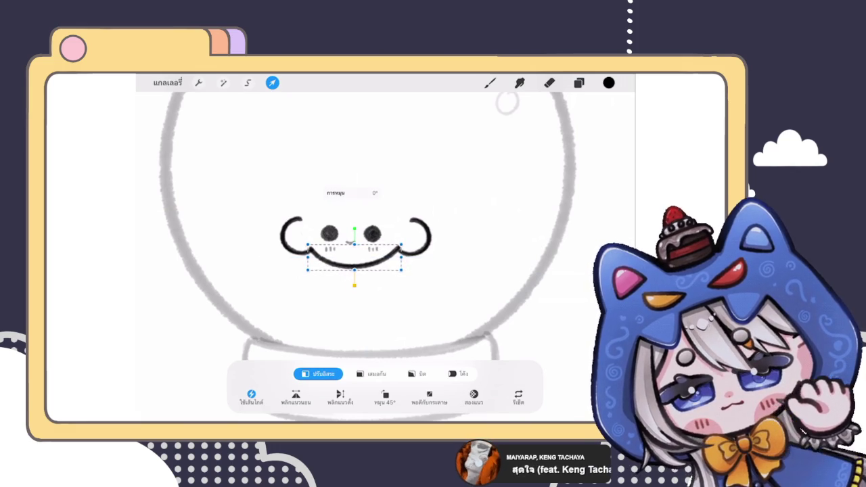
pyautogui.click(489, 82)
# - Hide the second face layer again, toggling the eyes layer to check the outline
pyautogui.scroll(-3, 378, 230)
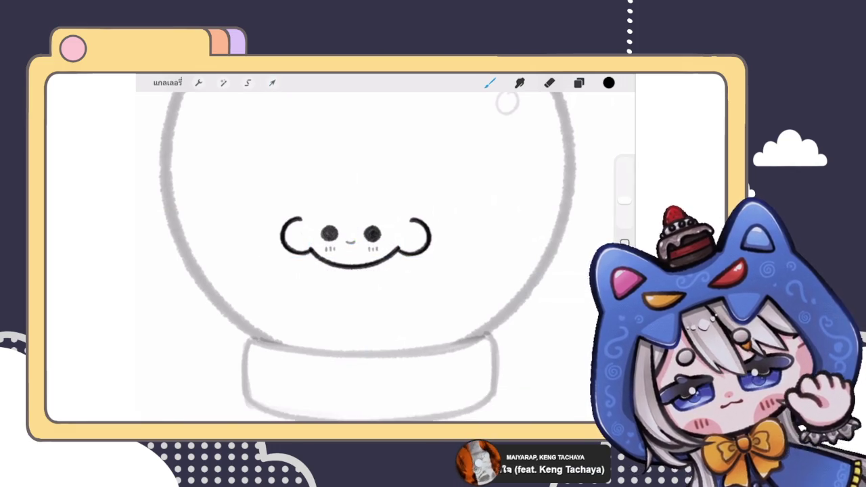
pyautogui.scroll(3, 372, 233)
pyautogui.click(579, 82)
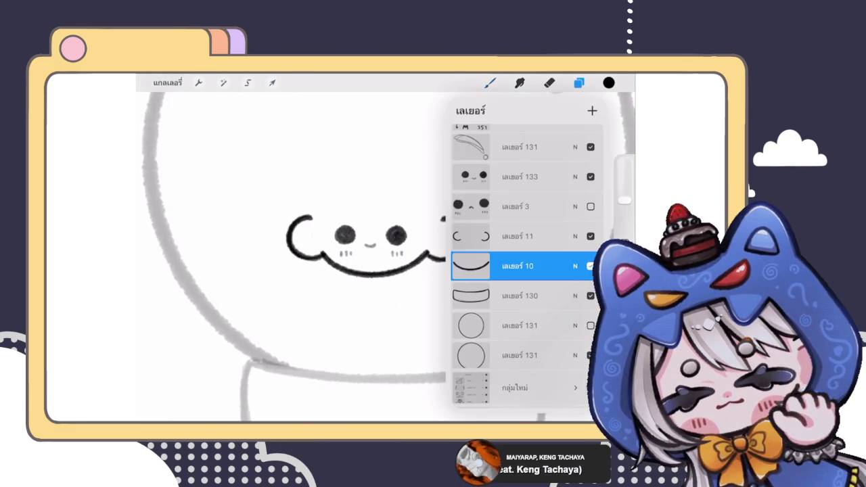
pyautogui.click(590, 177)
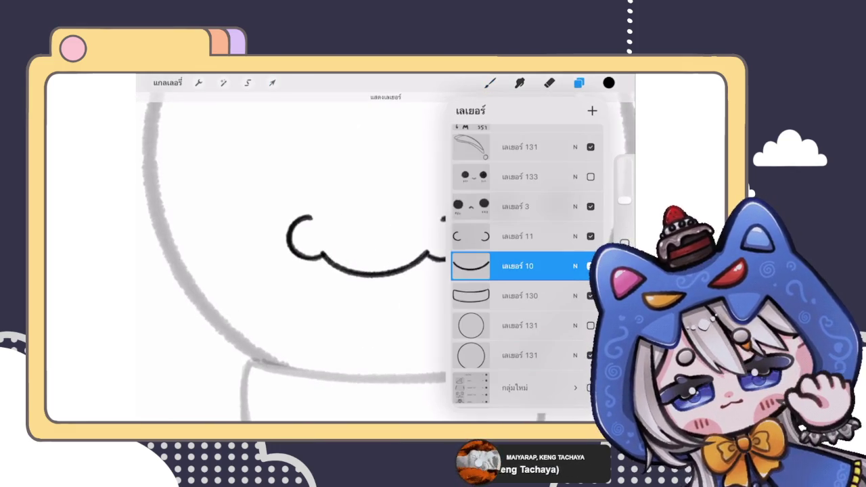
pyautogui.click(590, 207)
pyautogui.click(589, 176)
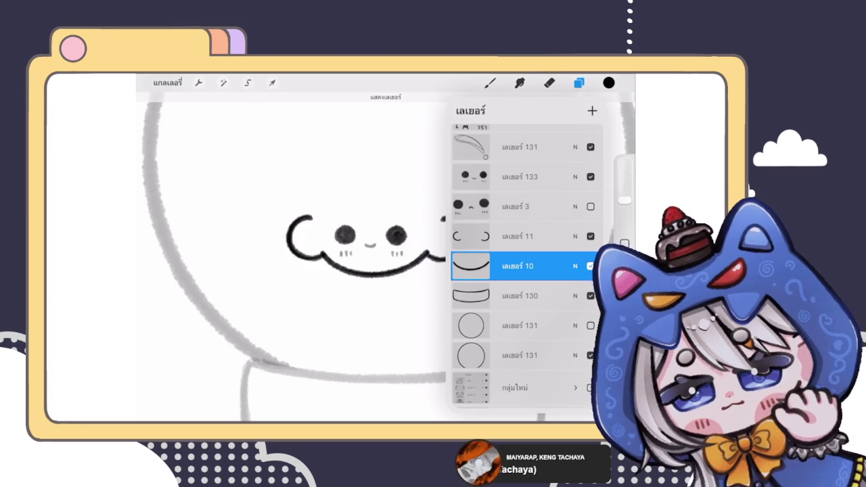
pyautogui.click(272, 82)
# - Resize layer 133's eyes proportionally and shift them slightly left
pyautogui.click(578, 82)
pyautogui.click(519, 177)
pyautogui.click(271, 83)
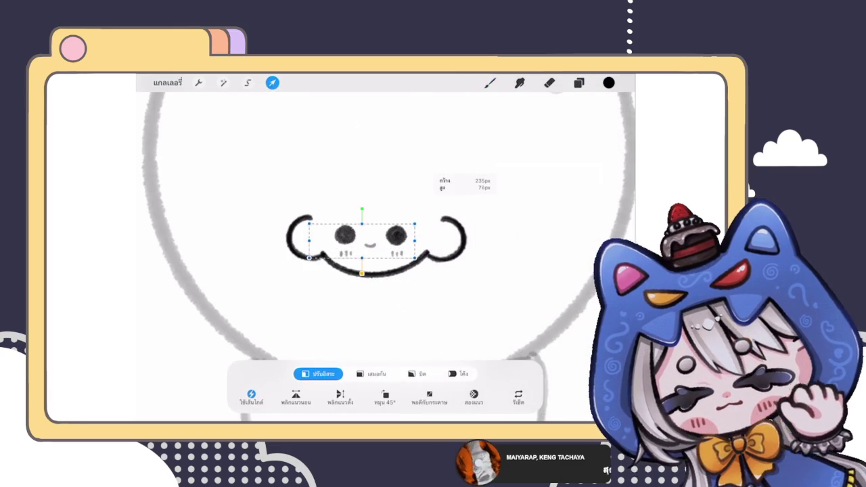
pyautogui.moveTo(414, 257); pyautogui.dragTo(416, 257)
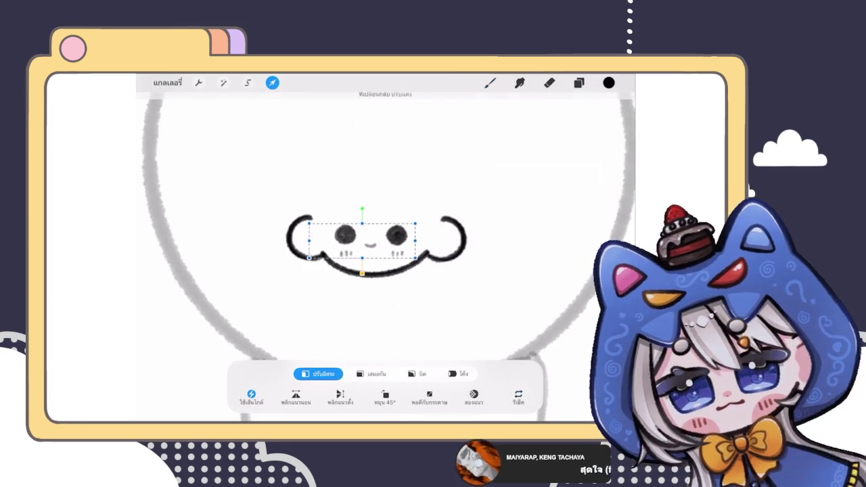
pyautogui.click(549, 82)
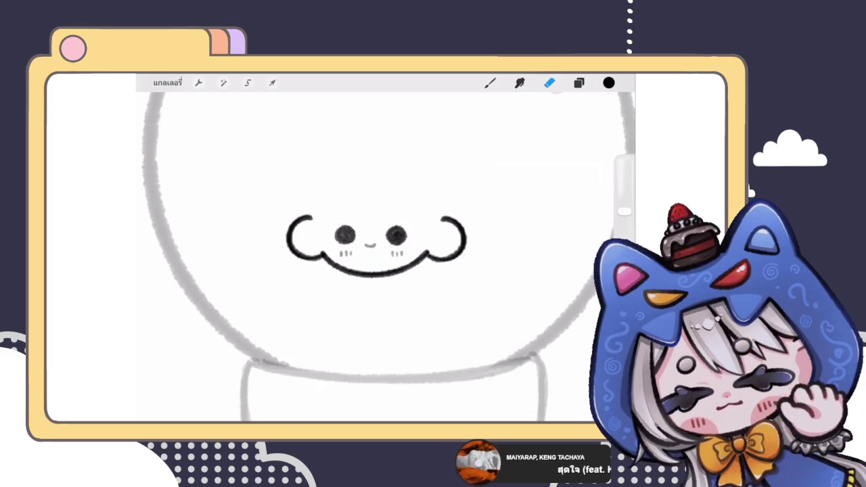
pyautogui.click(272, 83)
pyautogui.click(371, 373)
pyautogui.moveTo(374, 240); pyautogui.dragTo(372, 240)
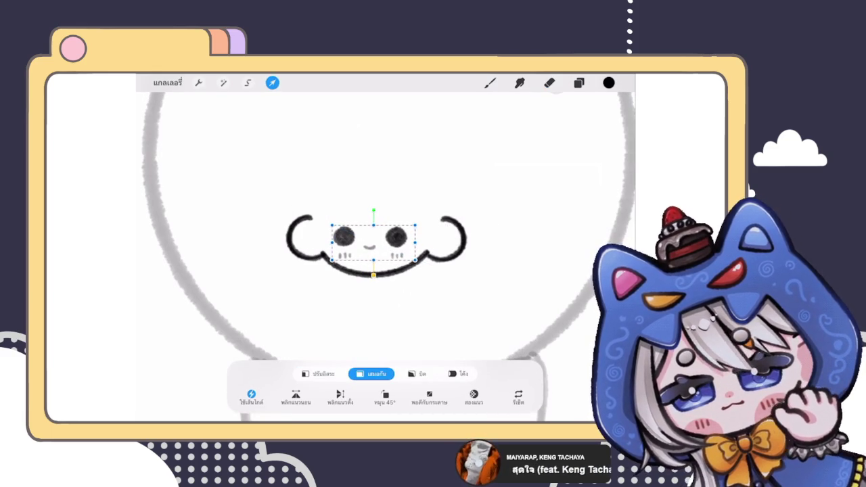
pyautogui.click(490, 82)
# - Nudge the eyes slightly right to recentre them within the cloud-shaped face
pyautogui.scroll(-3, 377, 250)
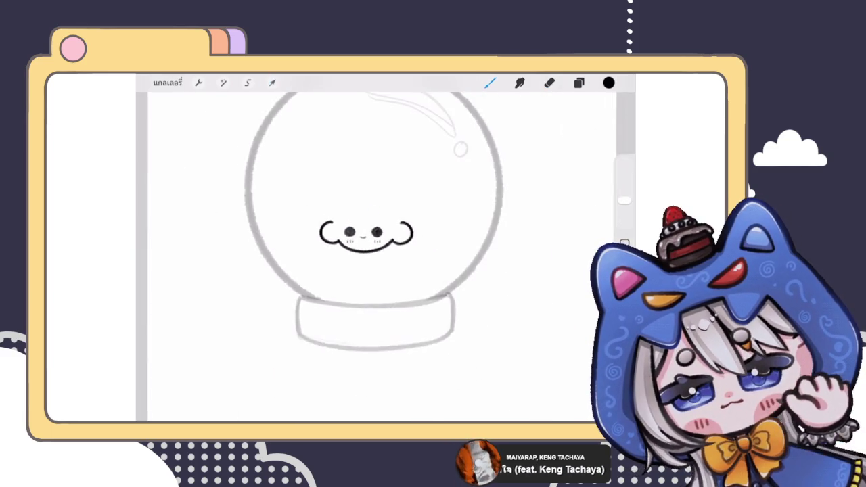
pyautogui.scroll(-2, 376, 250)
pyautogui.scroll(2, 372, 236)
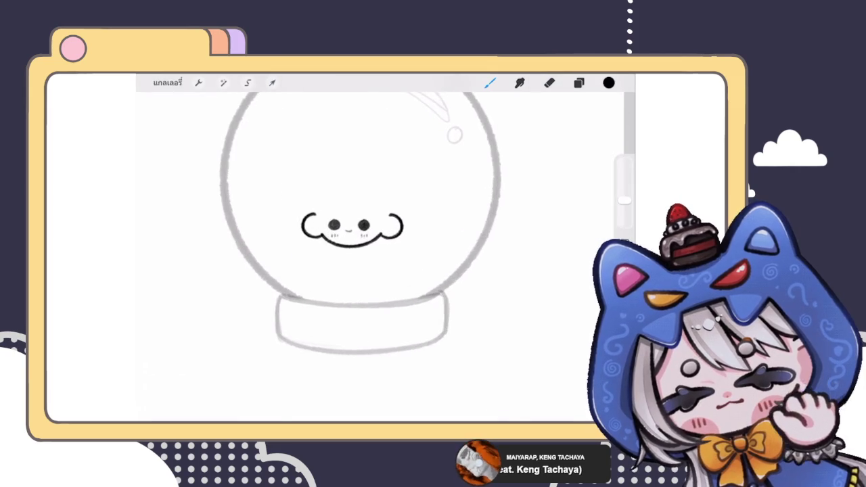
pyautogui.scroll(2, 372, 237)
pyautogui.scroll(2, 372, 237)
pyautogui.click(272, 82)
pyautogui.moveTo(369, 244); pyautogui.dragTo(370, 243)
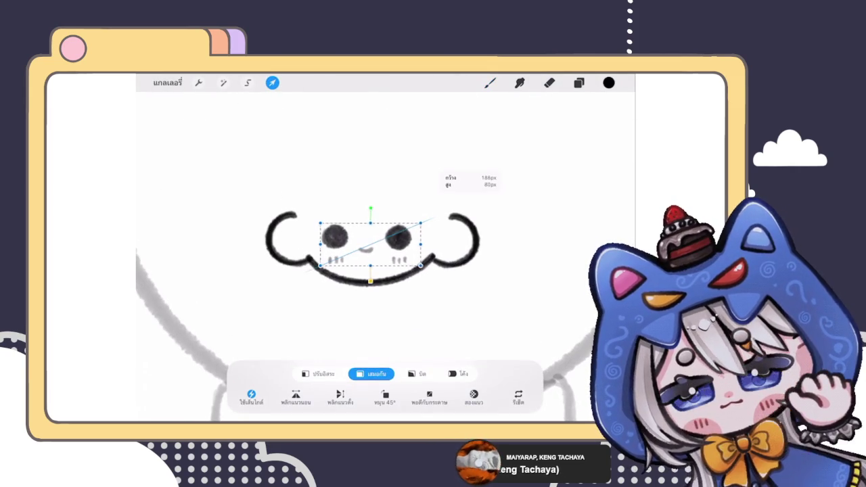
pyautogui.click(490, 82)
pyautogui.scroll(-3, 372, 251)
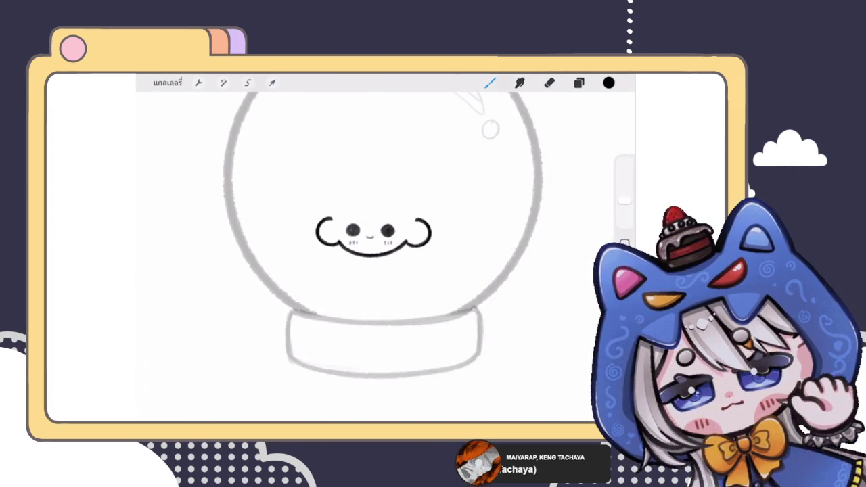
pyautogui.scroll(2, 372, 236)
pyautogui.click(578, 82)
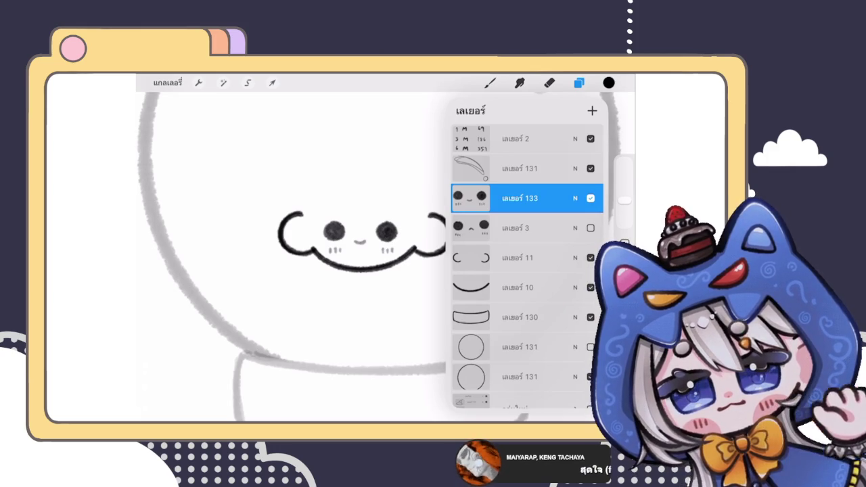
# - Delete the unused second face layer
pyautogui.moveTo(554, 228); pyautogui.dragTo(474, 228)
pyautogui.click(585, 228)
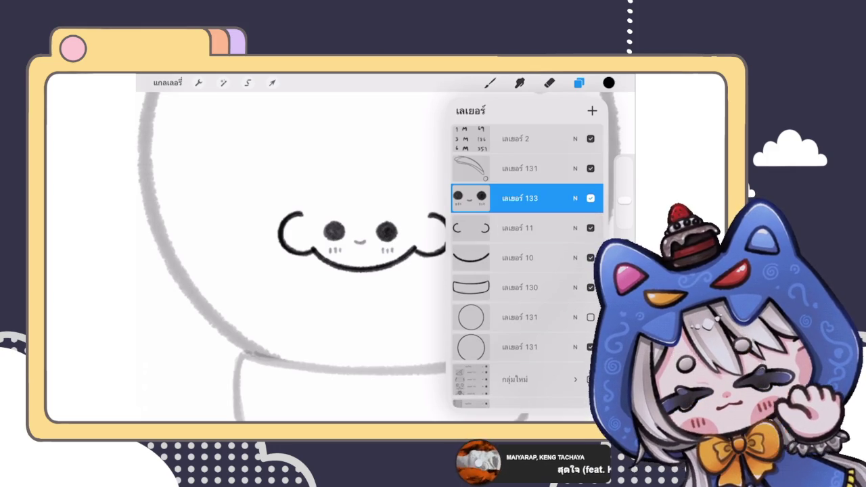
pyautogui.click(579, 82)
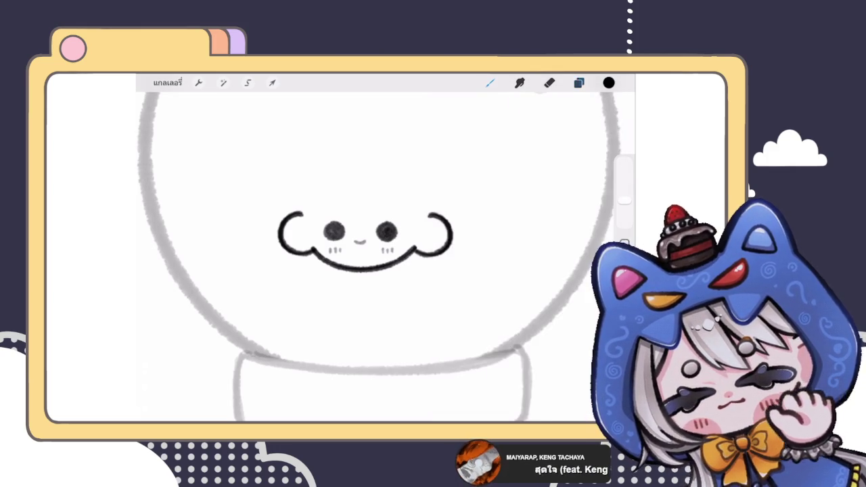
pyautogui.scroll(2, 372, 250)
# - Sketch two thin hair strands above the face
pyautogui.moveTo(348, 181); pyautogui.dragTo(380, 234)
pyautogui.hotkey('ctrl', 'z')
pyautogui.moveTo(345, 182)
pyautogui.mouseDown()
pyautogui.moveTo(387, 245)
pyautogui.moveTo(425, 235)
pyautogui.mouseUp()
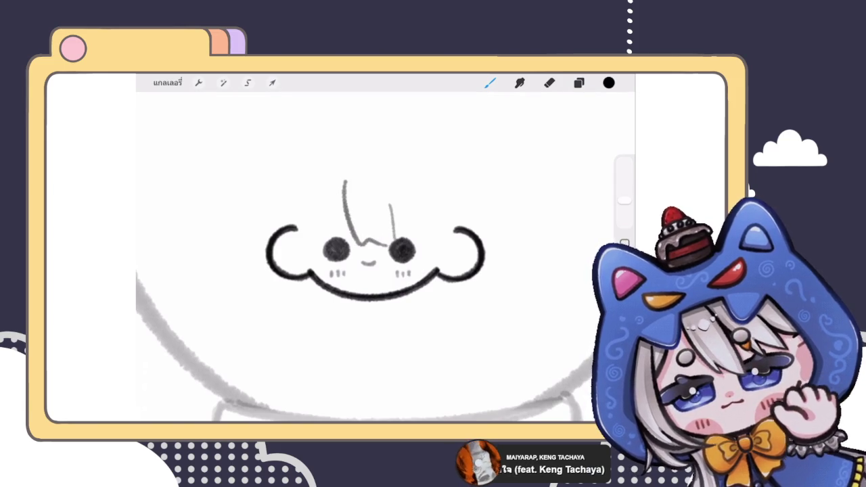
pyautogui.moveTo(338, 234); pyautogui.dragTo(317, 228)
pyautogui.scroll(-3, 378, 257)
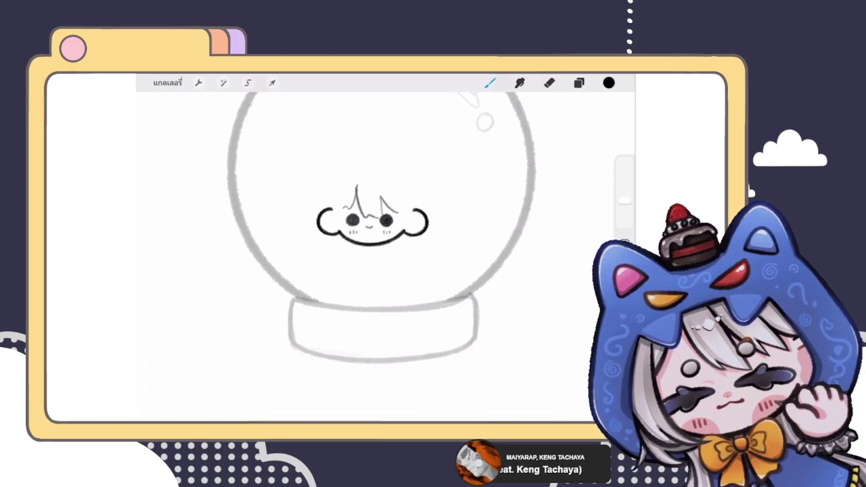
pyautogui.scroll(1, 379, 257)
pyautogui.scroll(1, 379, 257)
pyautogui.scroll(-3, 379, 243)
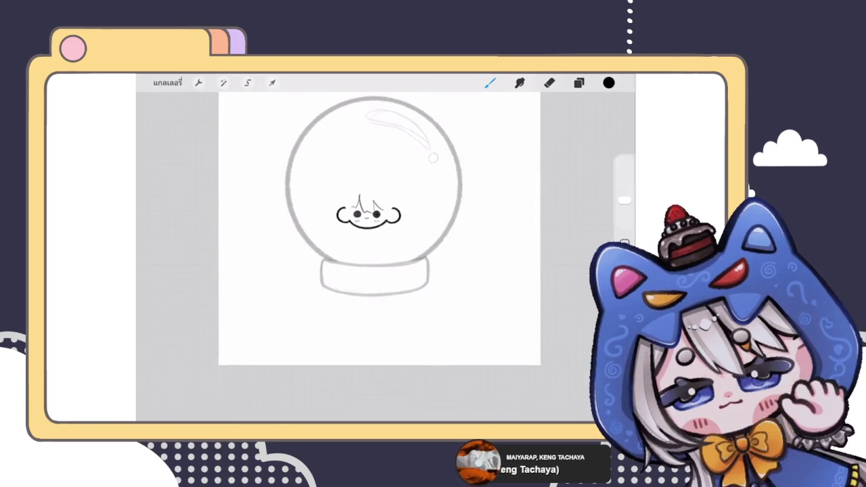
pyautogui.scroll(2, 369, 224)
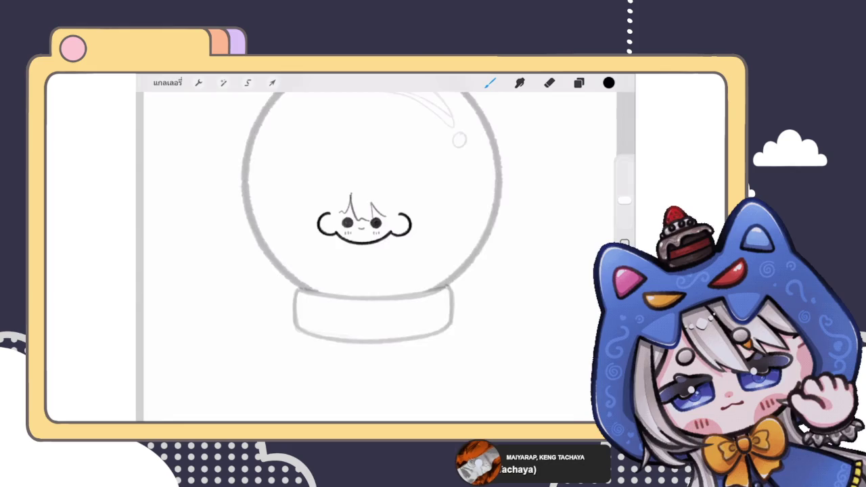
pyautogui.scroll(2, 369, 223)
pyautogui.scroll(-3, 369, 243)
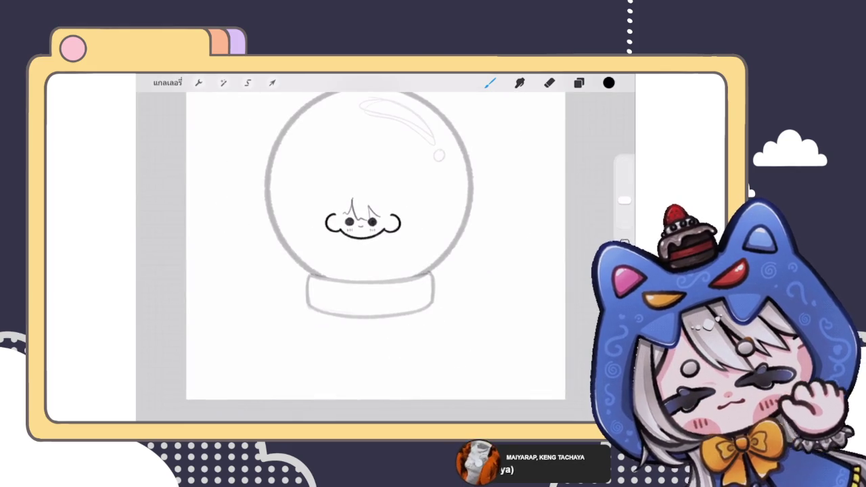
# - Delete the hair-strand layer and add a new empty layer 136 above the face
pyautogui.click(578, 83)
pyautogui.moveTo(555, 199); pyautogui.dragTo(487, 198)
pyautogui.click(581, 197)
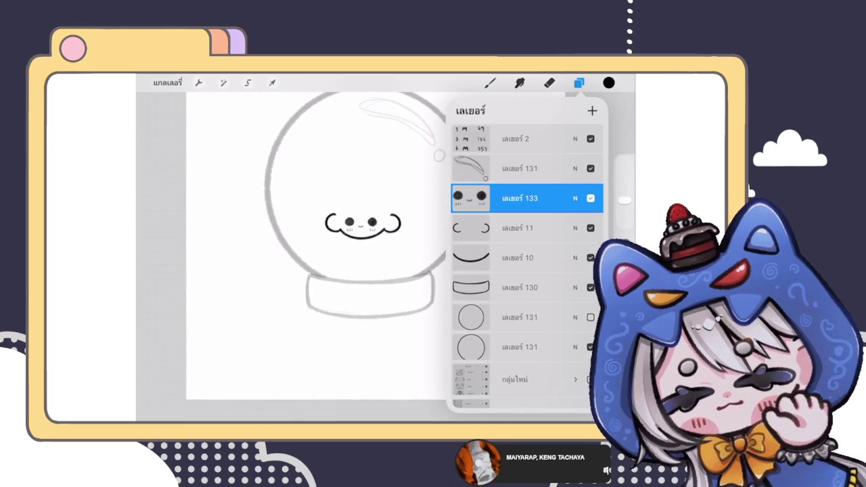
pyautogui.click(592, 110)
pyautogui.click(578, 83)
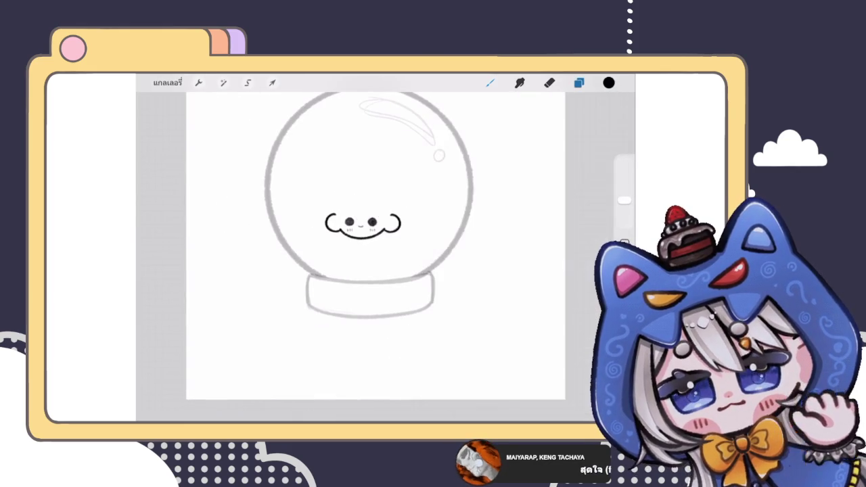
pyautogui.click(490, 82)
pyautogui.scroll(3, 383, 243)
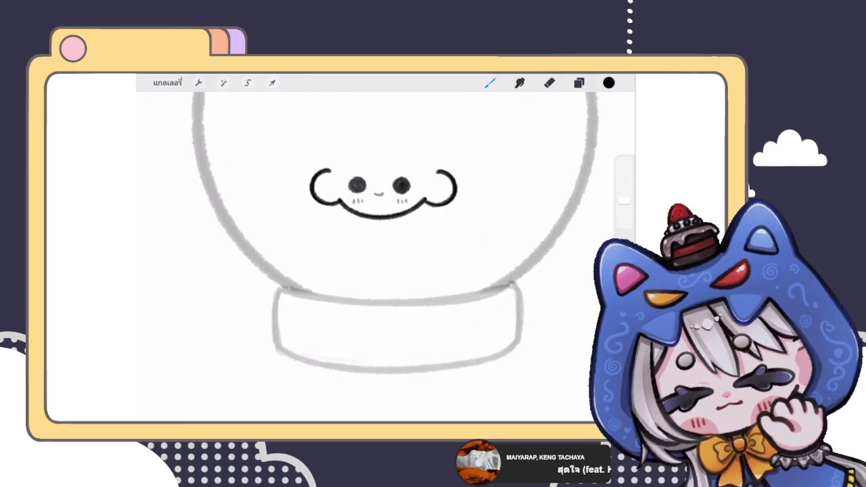
pyautogui.scroll(2, 372, 203)
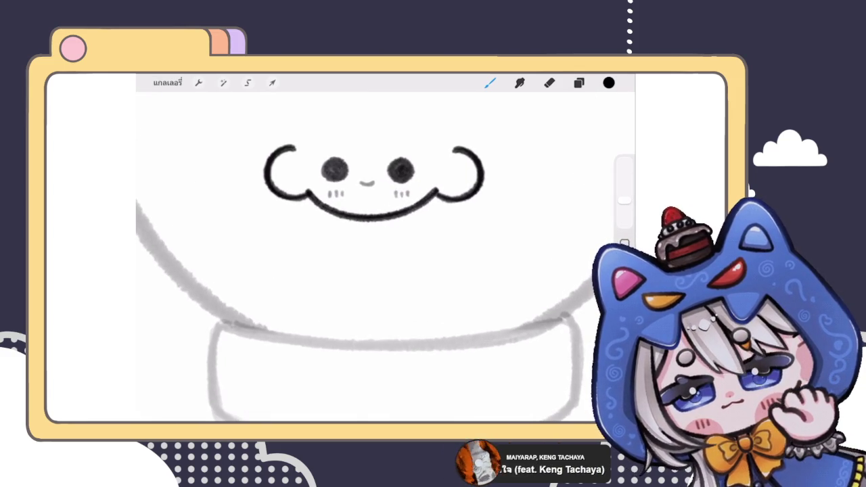
# - Select cheek-curve layer 11 and smile layer 10, and reshape them with Liquify
pyautogui.scroll(-2, 372, 236)
pyautogui.scroll(-2, 372, 237)
pyautogui.click(578, 82)
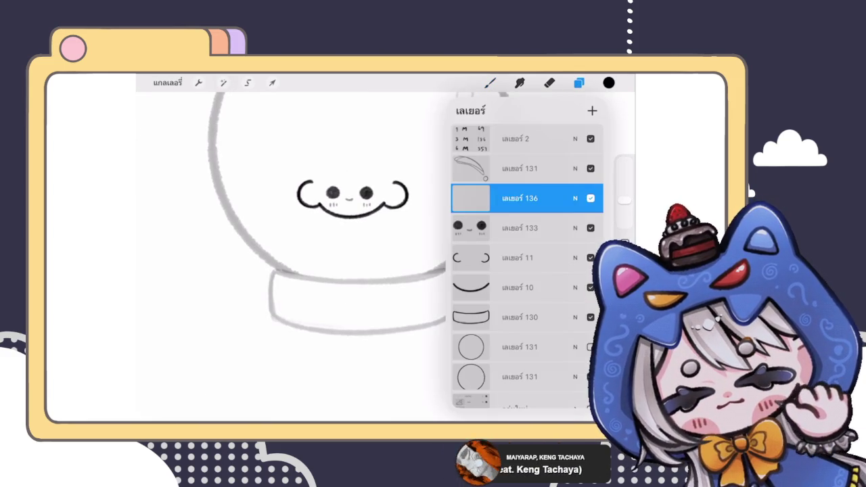
pyautogui.click(521, 258)
pyautogui.click(521, 287)
pyautogui.scroll(2, 298, 244)
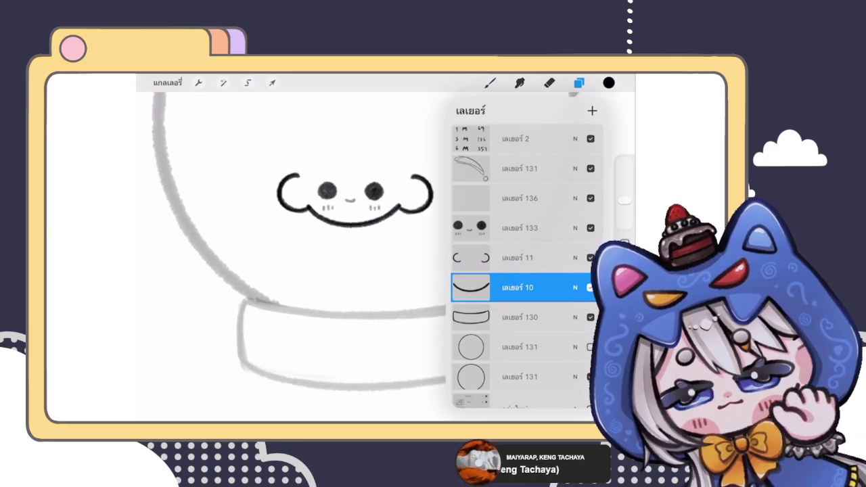
pyautogui.click(272, 83)
pyautogui.click(222, 83)
pyautogui.click(189, 392)
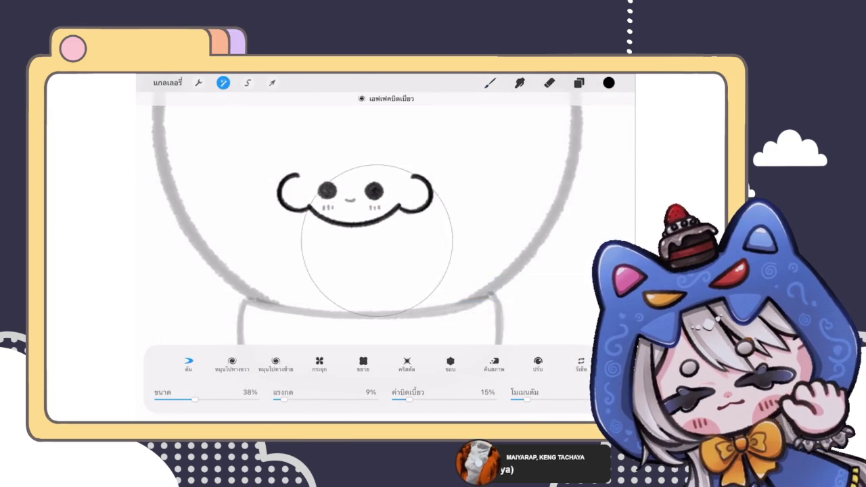
pyautogui.click(579, 83)
# - Select eyes layer 133 and check it with Transform, leaving it unchanged
pyautogui.click(521, 236)
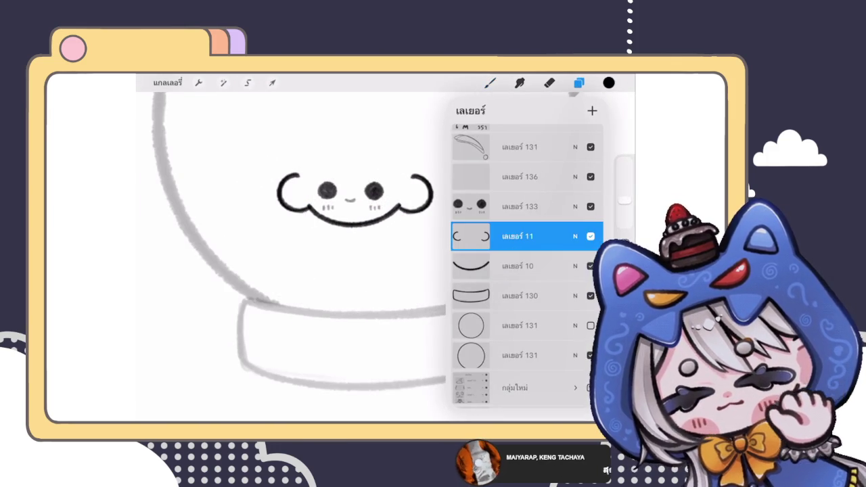
pyautogui.scroll(-3, 291, 257)
pyautogui.click(519, 207)
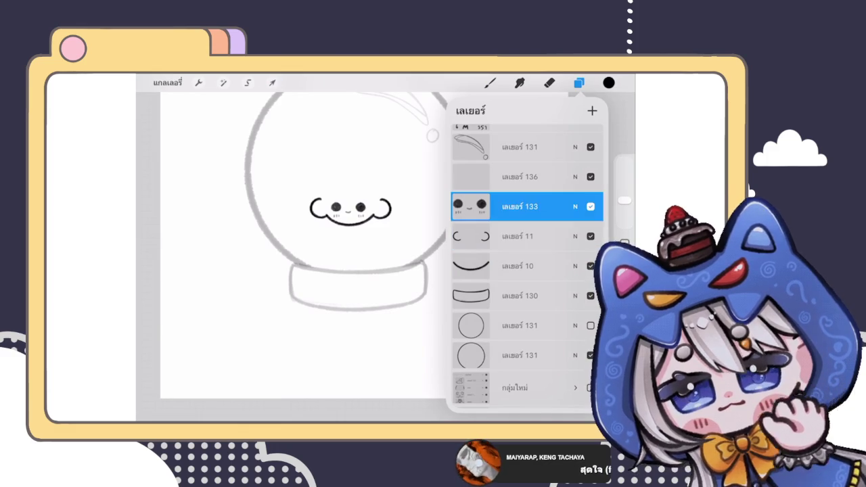
pyautogui.click(272, 82)
pyautogui.click(272, 83)
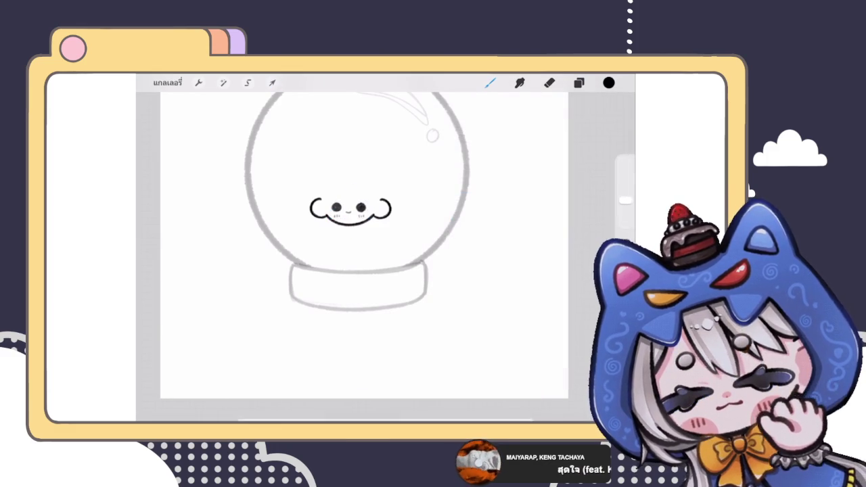
pyautogui.scroll(3, 359, 223)
# - Make globe-base layer 130 the active layer
pyautogui.click(579, 83)
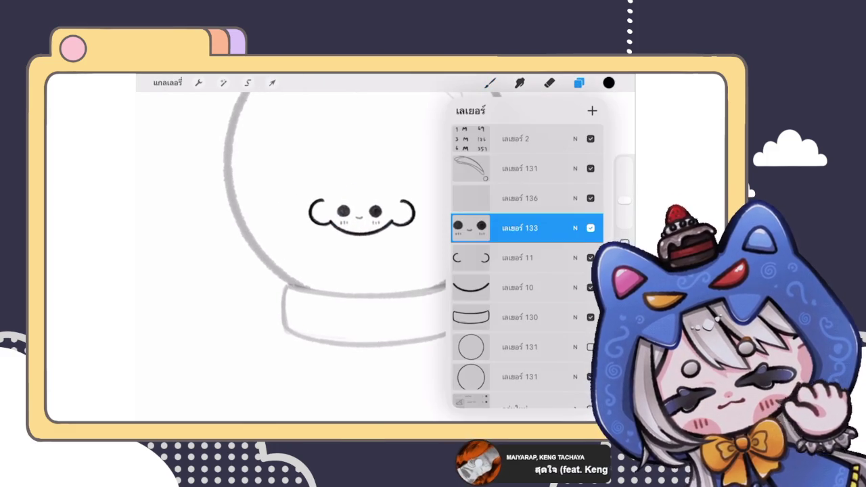
pyautogui.click(519, 317)
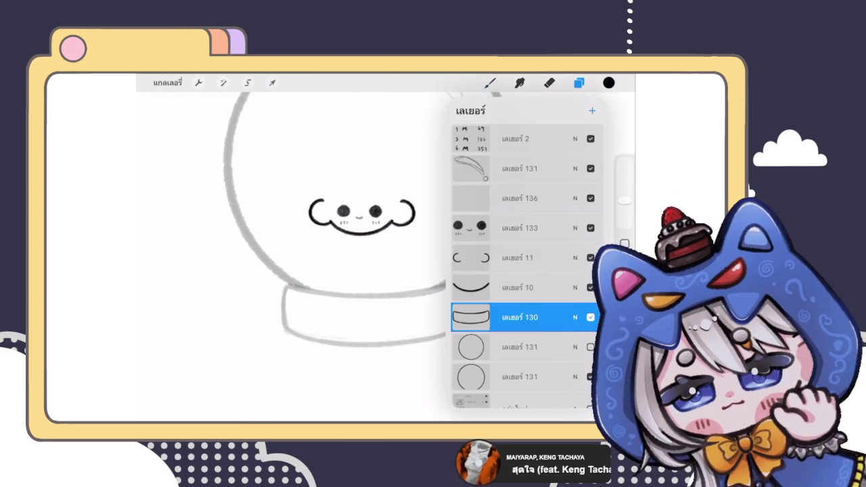
pyautogui.click(579, 83)
pyautogui.scroll(3, 379, 257)
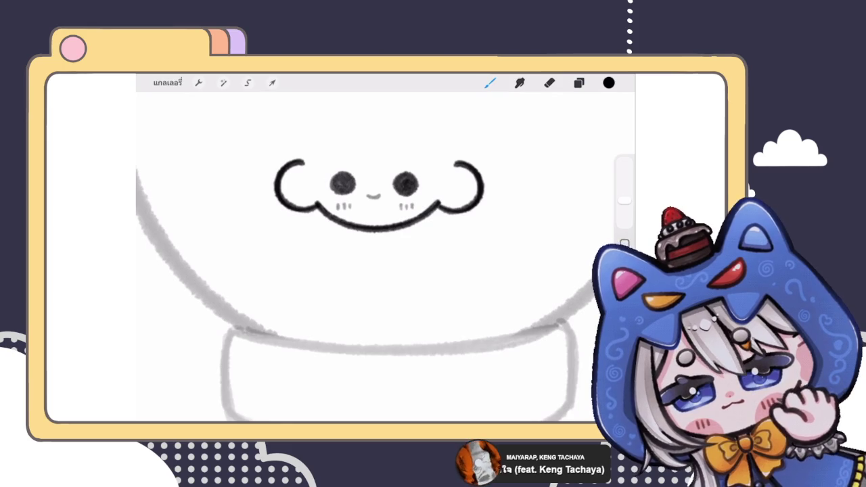
pyautogui.scroll(-3, 378, 250)
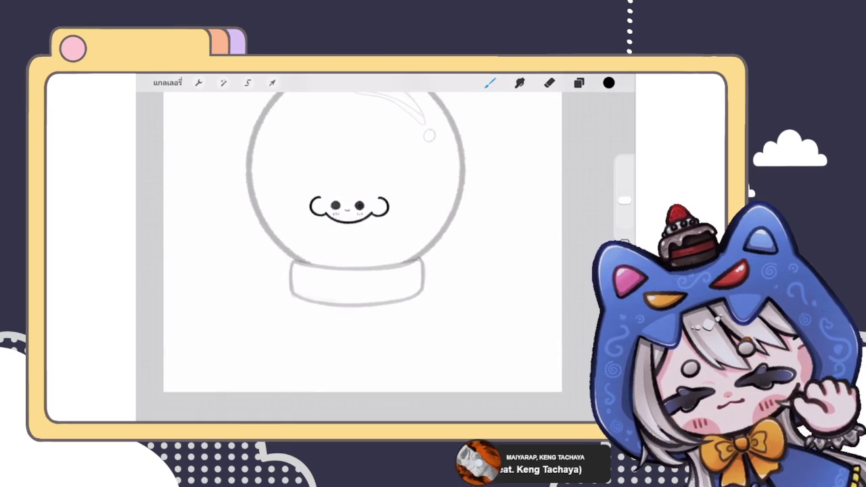
pyautogui.scroll(3, 359, 223)
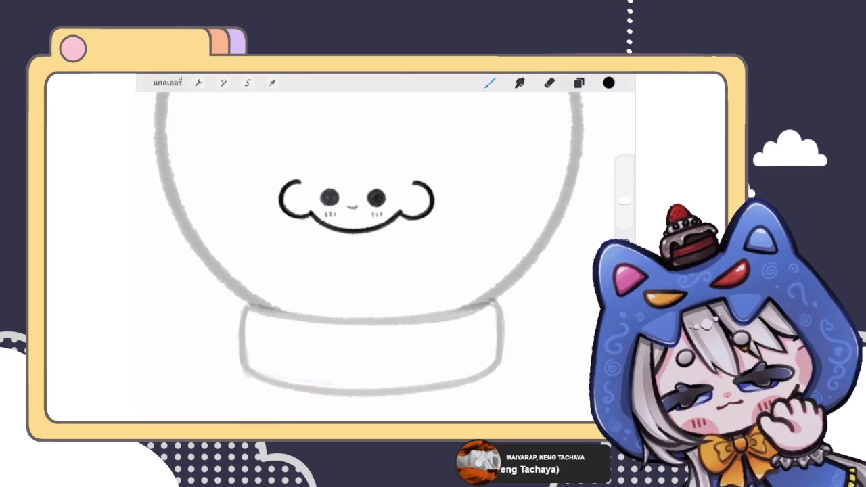
pyautogui.scroll(-3, 359, 237)
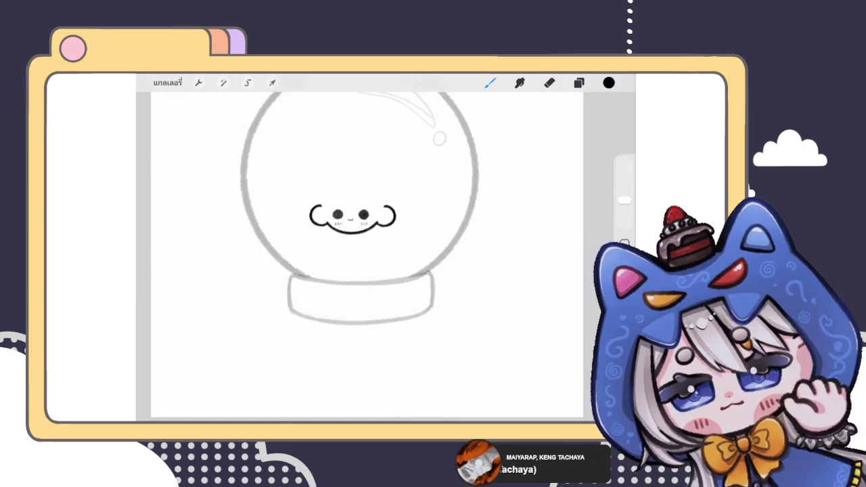
pyautogui.scroll(3, 358, 237)
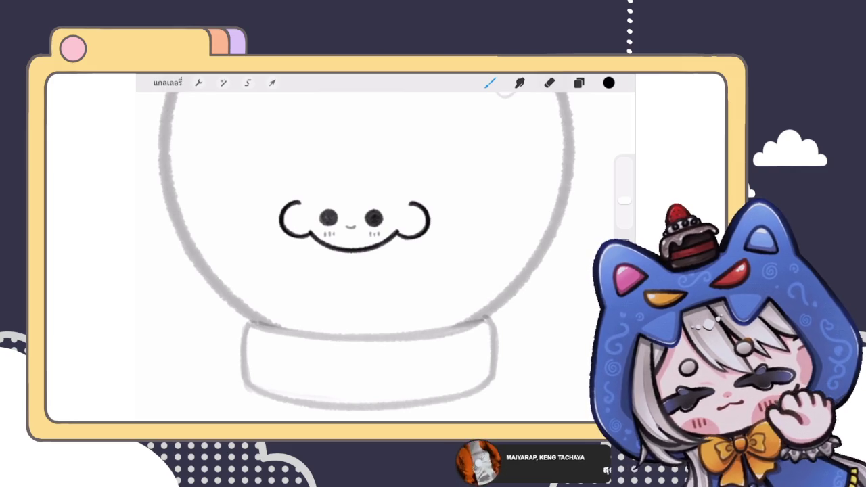
pyautogui.click(578, 83)
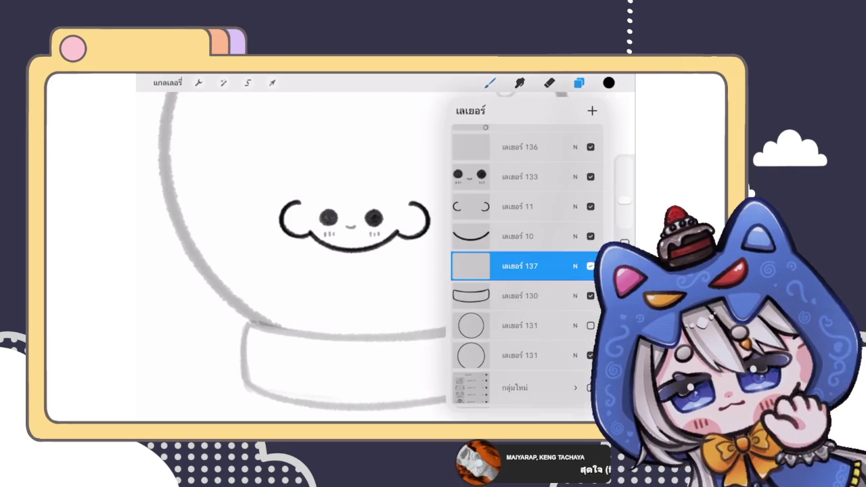
pyautogui.click(578, 83)
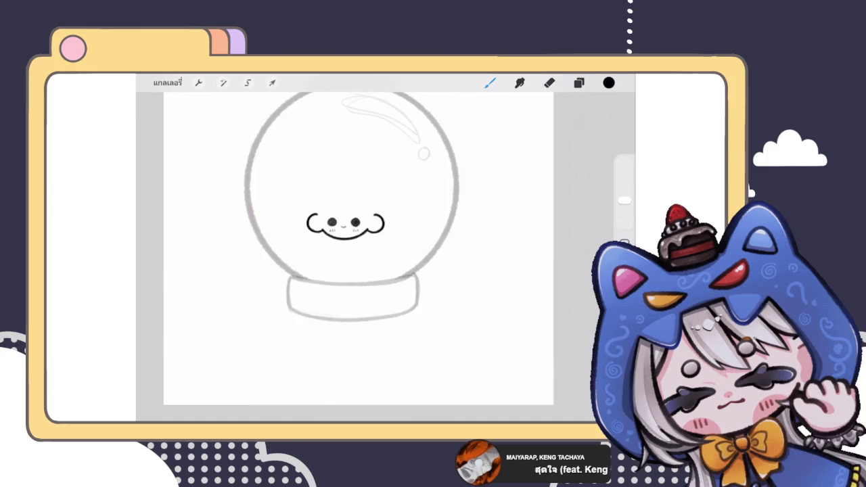
pyautogui.moveTo(322, 203); pyautogui.dragTo(405, 201)
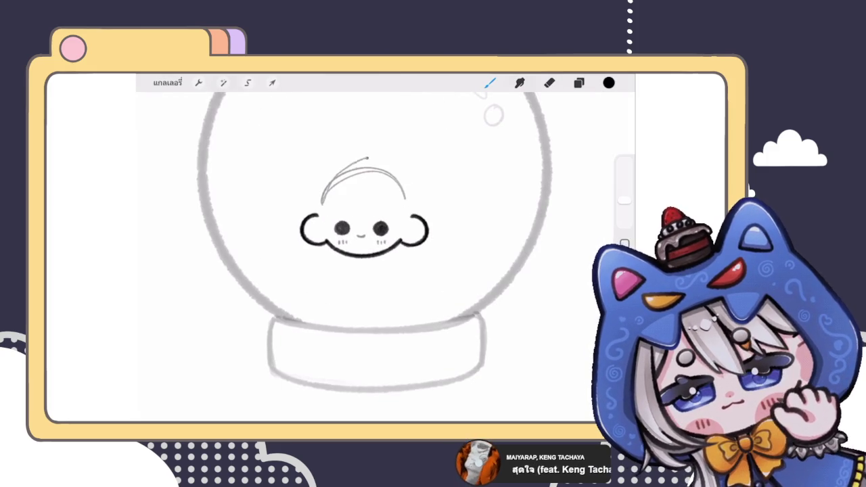
pyautogui.hotkey('ctrl', 'z')
pyautogui.moveTo(320, 203); pyautogui.dragTo(403, 176)
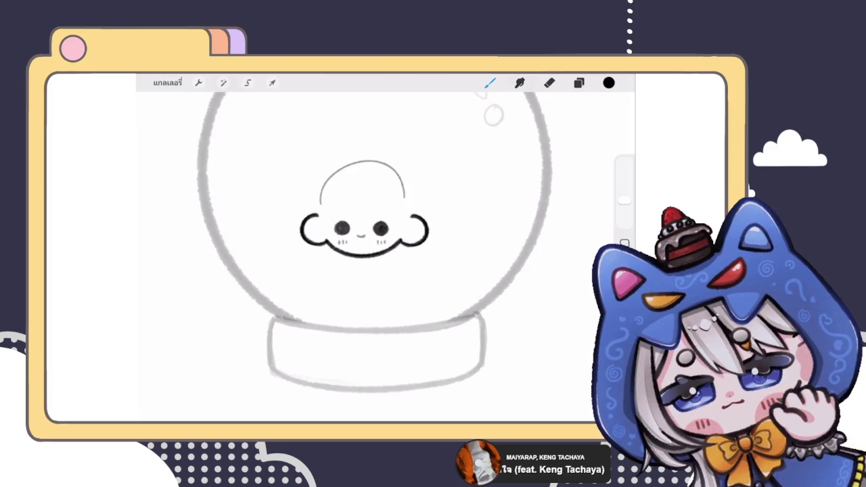
pyautogui.moveTo(317, 203); pyautogui.dragTo(413, 197)
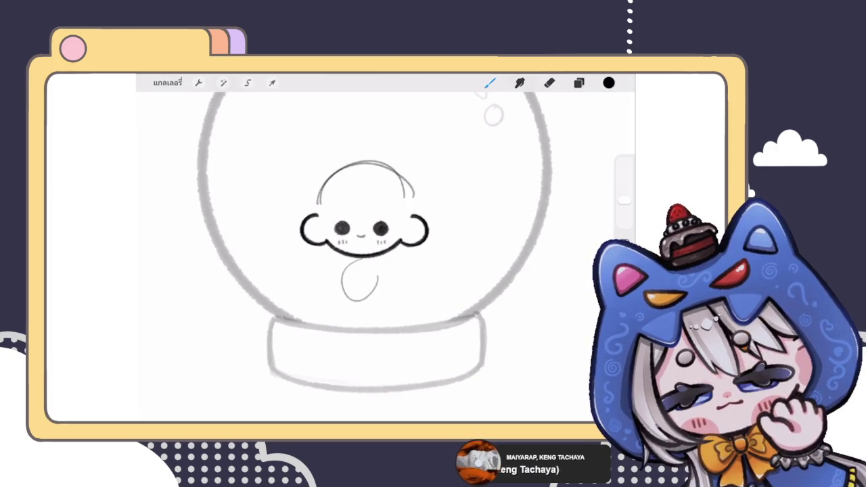
pyautogui.hotkey('ctrl', 'z')
pyautogui.hotkey('ctrl', 'z')
pyautogui.hotkey('ctrl', 'z')
pyautogui.scroll(2, 358, 237)
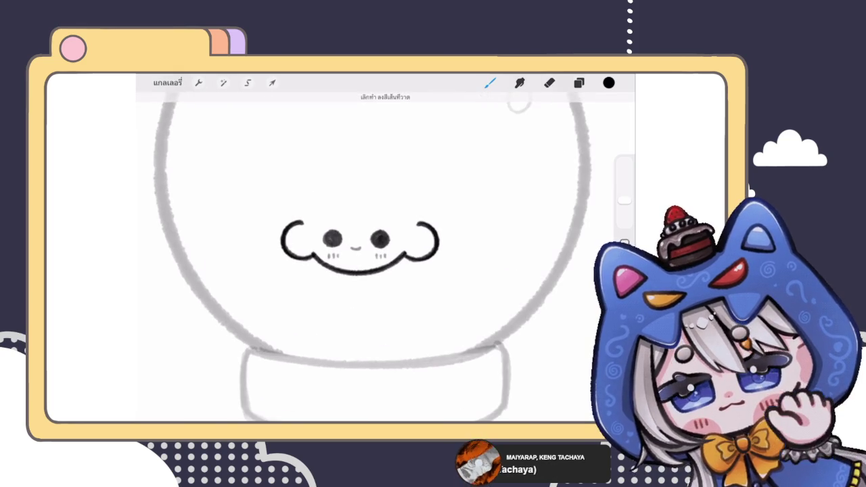
# - Delete the empty layer 137 and make layer 136 active for sketching
pyautogui.click(578, 83)
pyautogui.moveTo(554, 265); pyautogui.dragTo(494, 266)
pyautogui.click(580, 266)
pyautogui.click(520, 147)
pyautogui.click(490, 83)
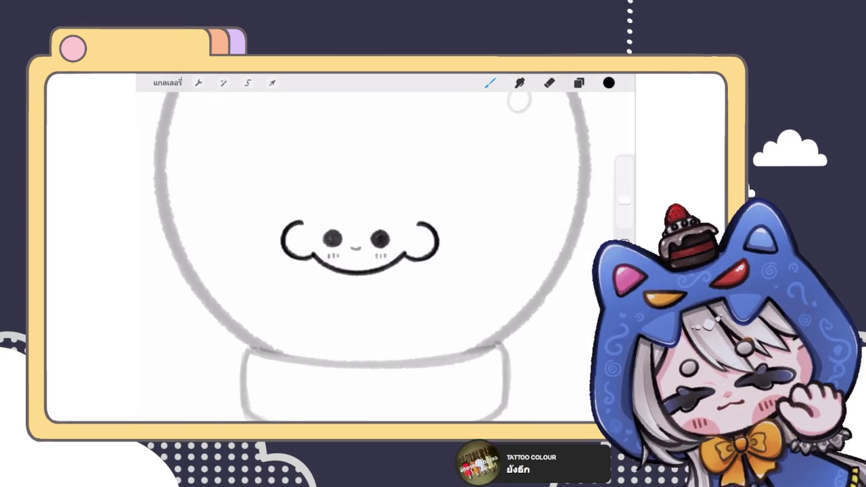
# - Sketch a pine tree with zigzag branches and a two-line trunk inside the globe
pyautogui.scroll(-3, 358, 257)
pyautogui.moveTo(411, 157); pyautogui.dragTo(402, 212)
pyautogui.hotkey('ctrl', 'z')
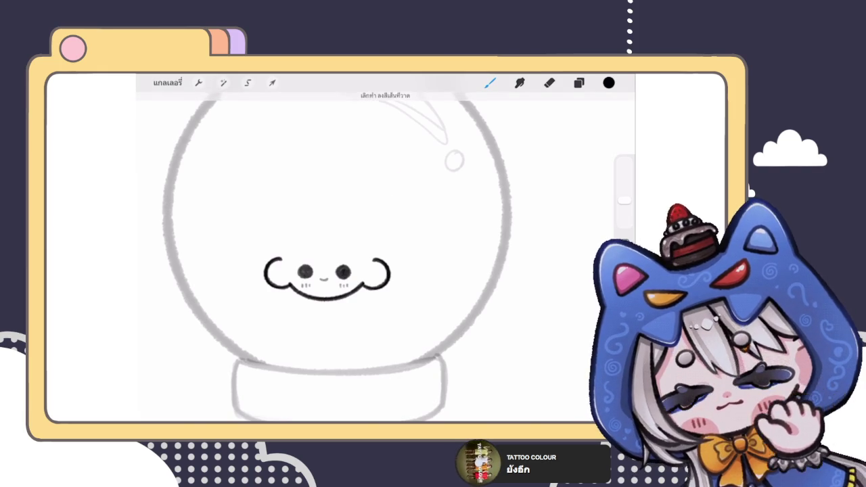
pyautogui.scroll(2, 351, 257)
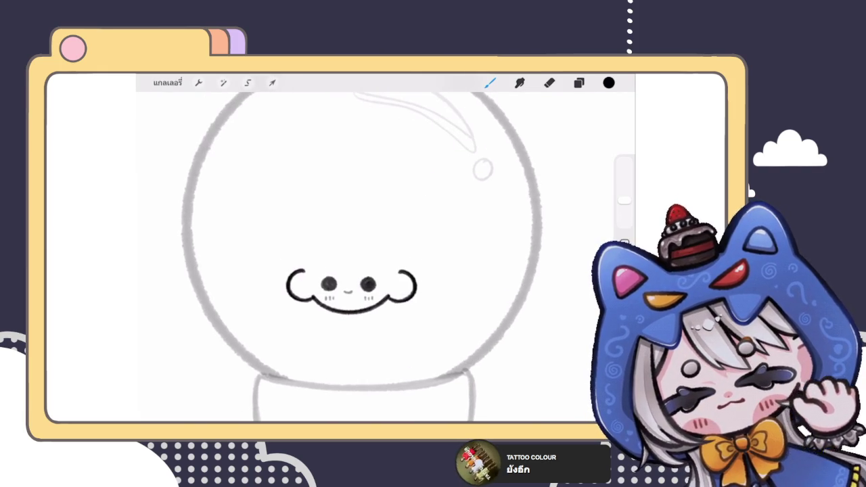
pyautogui.moveTo(449, 149)
pyautogui.mouseDown()
pyautogui.moveTo(422, 186)
pyautogui.moveTo(431, 201)
pyautogui.moveTo(509, 199)
pyautogui.moveTo(478, 203)
pyautogui.moveTo(431, 234)
pyautogui.moveTo(423, 268)
pyautogui.mouseUp()
pyautogui.moveTo(489, 211)
pyautogui.mouseDown()
pyautogui.moveTo(507, 259)
pyautogui.moveTo(471, 276)
pyautogui.mouseUp()
pyautogui.scroll(-3, 365, 256)
pyautogui.moveTo(445, 236); pyautogui.dragTo(445, 259)
pyautogui.moveTo(453, 240); pyautogui.dragTo(454, 263)
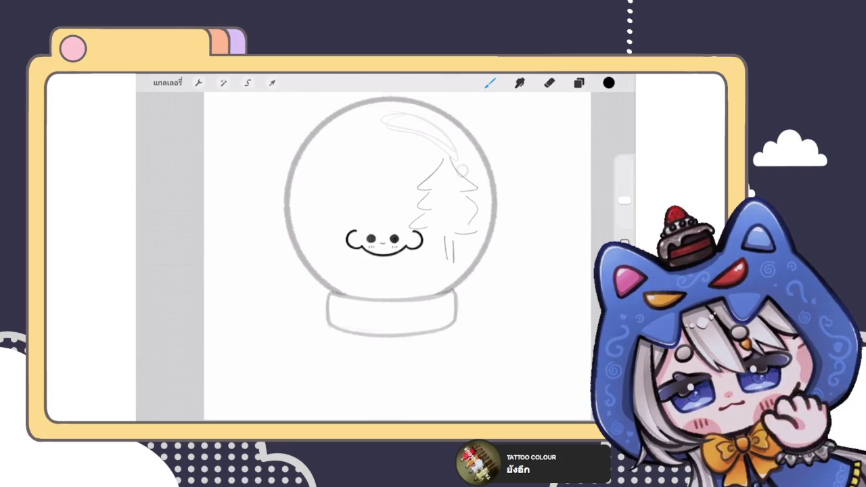
pyautogui.scroll(3, 322, 206)
# - Sketch the snowman's round head and body just left of the face
pyautogui.moveTo(365, 213)
pyautogui.mouseDown()
pyautogui.moveTo(317, 237)
pyautogui.moveTo(369, 223)
pyautogui.mouseUp()
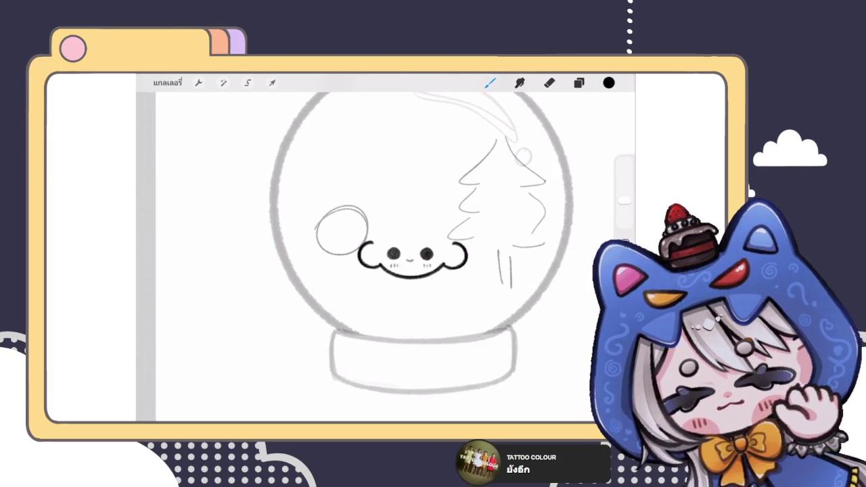
pyautogui.moveTo(329, 245)
pyautogui.mouseDown()
pyautogui.moveTo(343, 235)
pyautogui.moveTo(334, 287)
pyautogui.moveTo(366, 288)
pyautogui.mouseUp()
pyautogui.hotkey('ctrl', 'z')
pyautogui.hotkey('ctrl', 'z')
pyautogui.moveTo(316, 264); pyautogui.dragTo(368, 298)
pyautogui.scroll(-3, 378, 250)
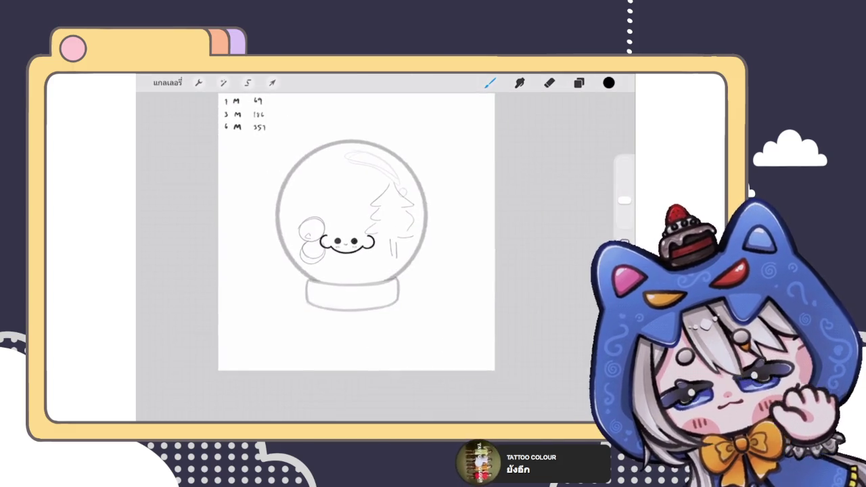
pyautogui.scroll(3, 359, 243)
pyautogui.scroll(2, 379, 244)
pyautogui.scroll(1, 379, 244)
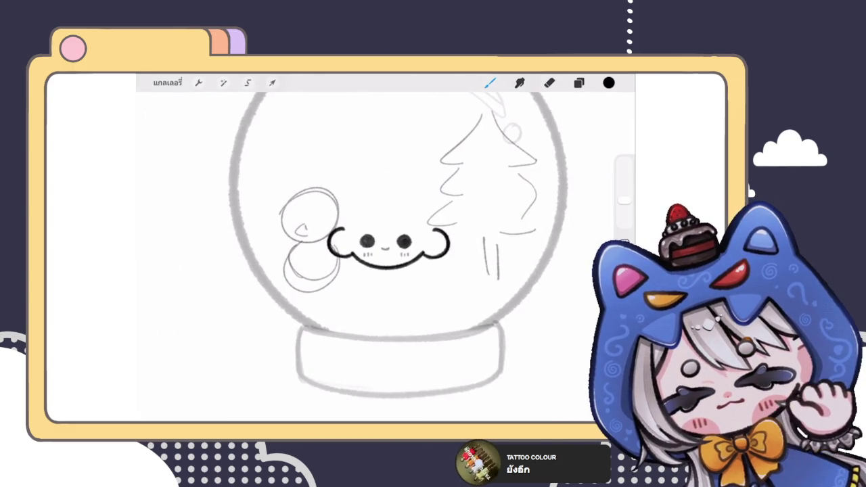
# - Add an arm and a top hat with brim to the snowman, redrawing the misplaced hat
pyautogui.moveTo(280, 231); pyautogui.dragTo(272, 244)
pyautogui.moveTo(345, 235); pyautogui.dragTo(359, 249)
pyautogui.moveTo(290, 203)
pyautogui.mouseDown()
pyautogui.moveTo(311, 154)
pyautogui.moveTo(334, 192)
pyautogui.mouseUp()
pyautogui.hotkey('ctrl', 'z')
pyautogui.moveTo(291, 166); pyautogui.dragTo(292, 201)
pyautogui.moveTo(292, 167)
pyautogui.mouseDown()
pyautogui.moveTo(335, 191)
pyautogui.moveTo(342, 169)
pyautogui.mouseUp()
pyautogui.scroll(1, 399, 244)
pyautogui.scroll(-2, 399, 243)
pyautogui.moveTo(289, 212)
pyautogui.mouseDown()
pyautogui.moveTo(299, 223)
pyautogui.moveTo(321, 222)
pyautogui.mouseUp()
pyautogui.scroll(-2, 346, 230)
pyautogui.scroll(3, 346, 230)
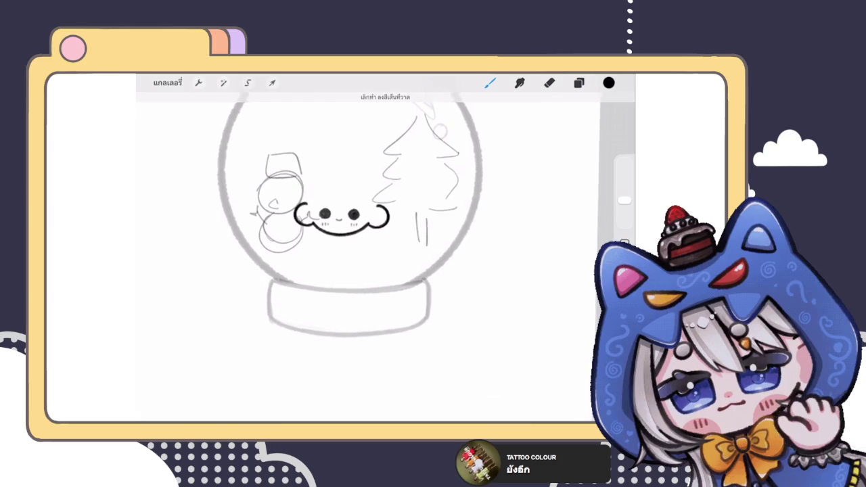
pyautogui.scroll(-2, 347, 230)
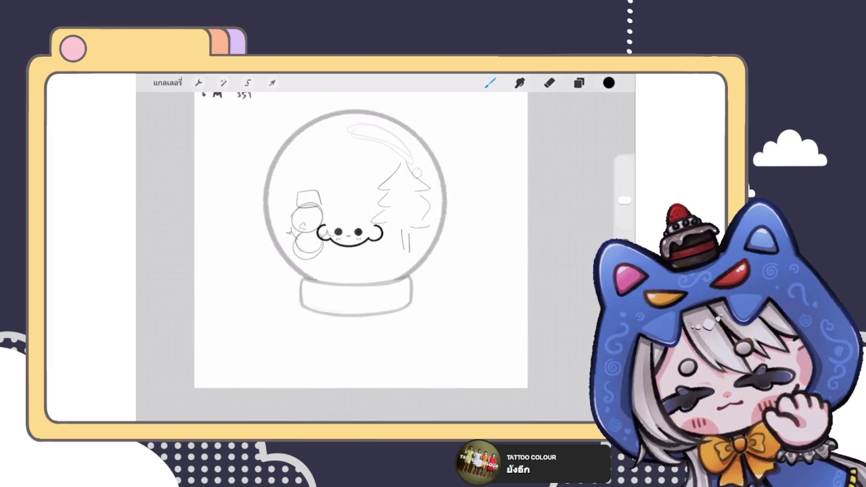
pyautogui.click(578, 82)
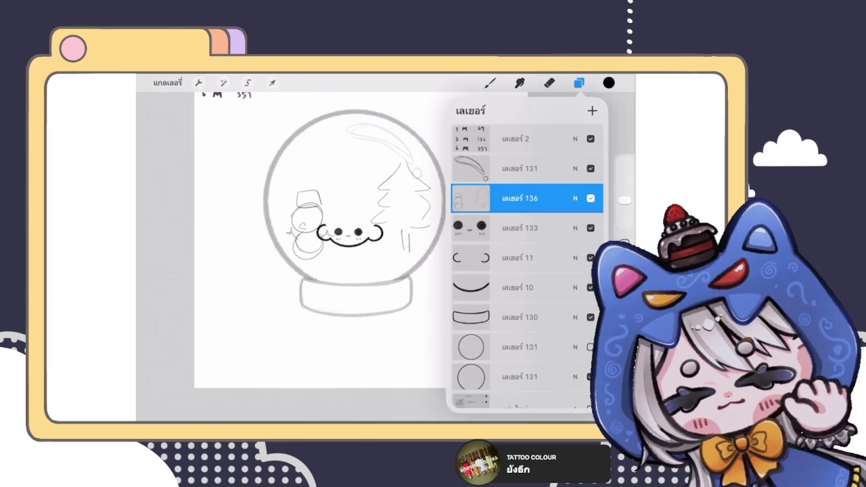
# - Hide sketch layer 136 with the snowman and tree, then zoom back out
pyautogui.click(590, 199)
pyautogui.click(489, 82)
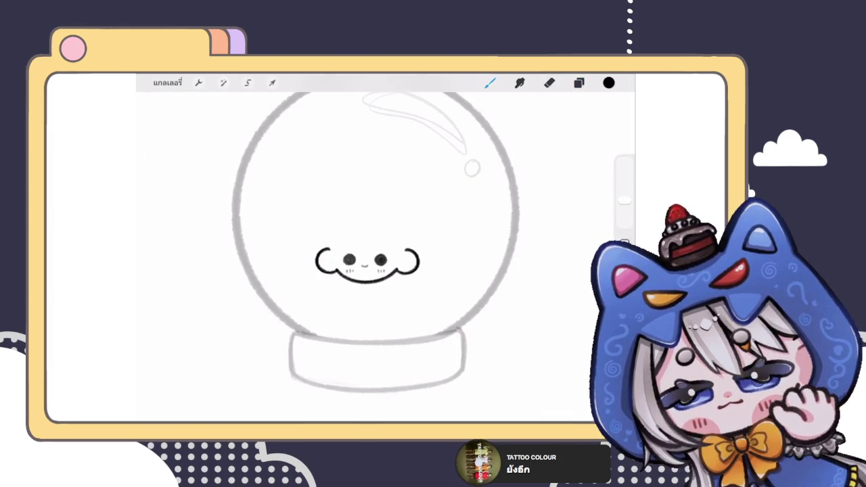
pyautogui.scroll(-3, 376, 250)
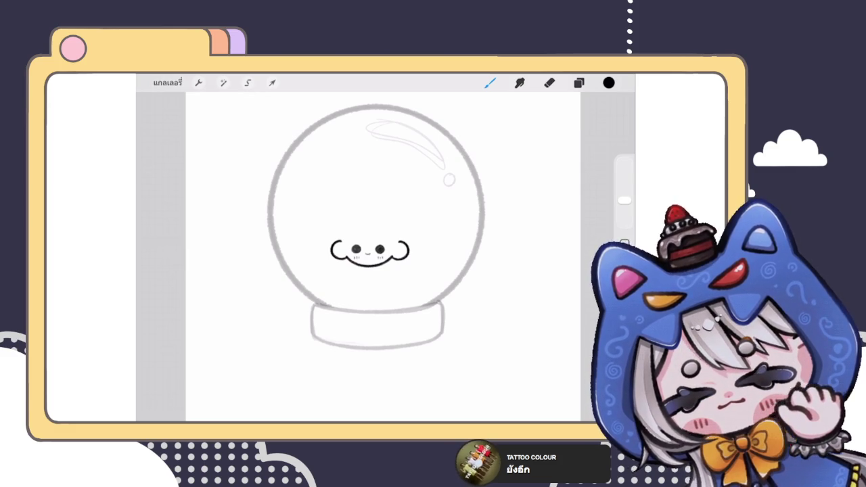
# - On a new layer, draw a small ring with a centre dot in the globe's upper left
pyautogui.click(578, 83)
pyautogui.click(578, 82)
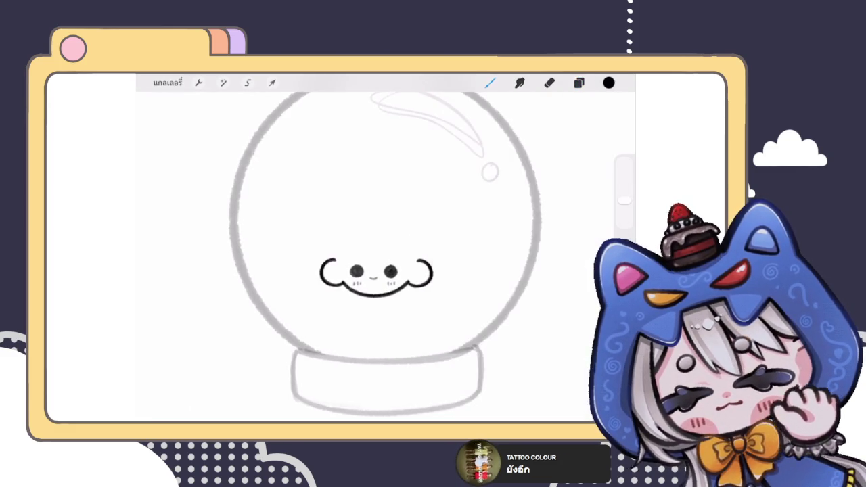
pyautogui.scroll(2, 289, 129)
pyautogui.moveTo(308, 184); pyautogui.dragTo(329, 204)
pyautogui.scroll(3, 318, 203)
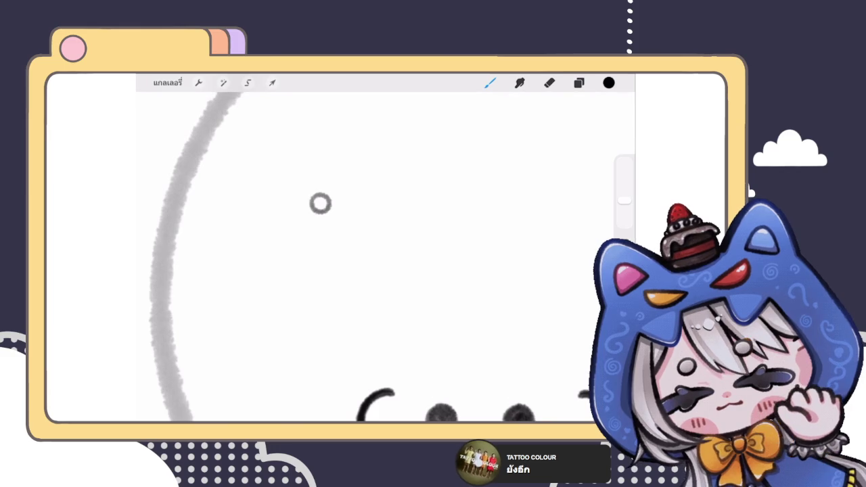
pyautogui.click(321, 203)
pyautogui.scroll(2, 324, 203)
# - Draw the snowflake's spokes around the ring and branch each of their tips
pyautogui.moveTo(331, 170)
pyautogui.mouseDown()
pyautogui.moveTo(331, 199)
pyautogui.moveTo(295, 215)
pyautogui.mouseUp()
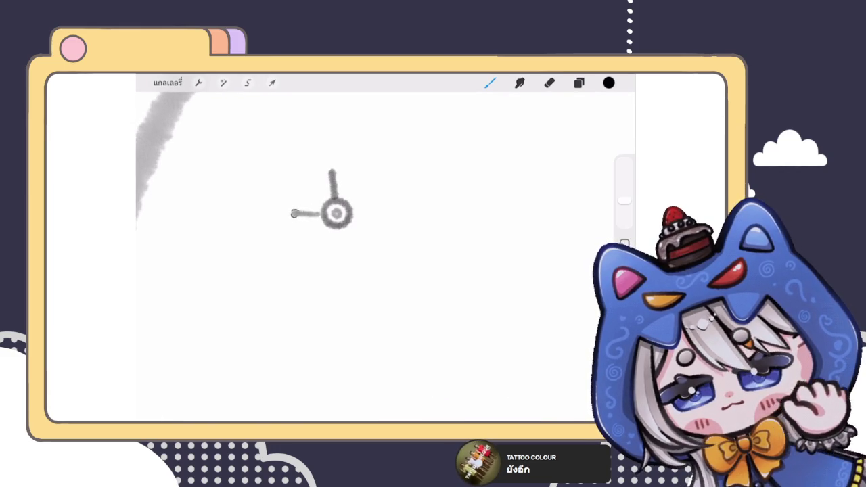
pyautogui.moveTo(352, 209); pyautogui.dragTo(379, 201)
pyautogui.moveTo(331, 232)
pyautogui.mouseDown()
pyautogui.moveTo(316, 250)
pyautogui.moveTo(362, 245)
pyautogui.mouseUp()
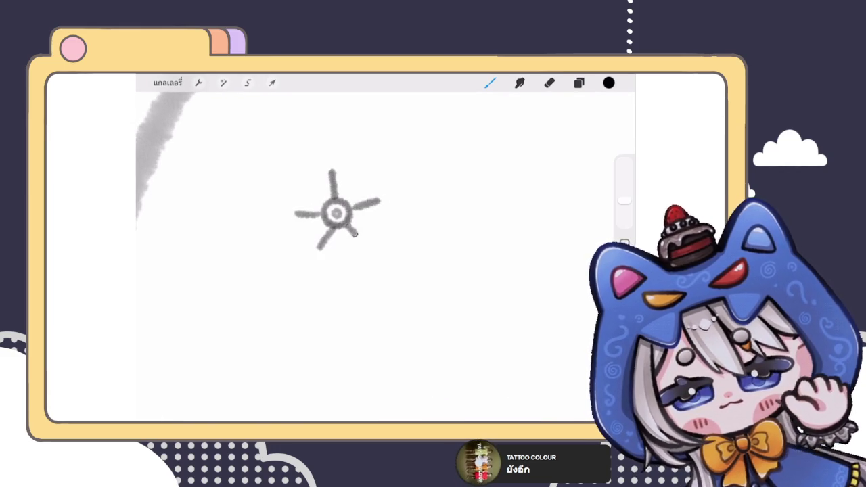
pyautogui.moveTo(332, 173); pyautogui.dragTo(320, 159)
pyautogui.moveTo(333, 173)
pyautogui.mouseDown()
pyautogui.moveTo(344, 157)
pyautogui.moveTo(334, 196)
pyautogui.moveTo(282, 202)
pyautogui.mouseUp()
pyautogui.moveTo(302, 214)
pyautogui.mouseDown()
pyautogui.moveTo(288, 229)
pyautogui.moveTo(295, 214)
pyautogui.moveTo(309, 231)
pyautogui.moveTo(312, 197)
pyautogui.mouseUp()
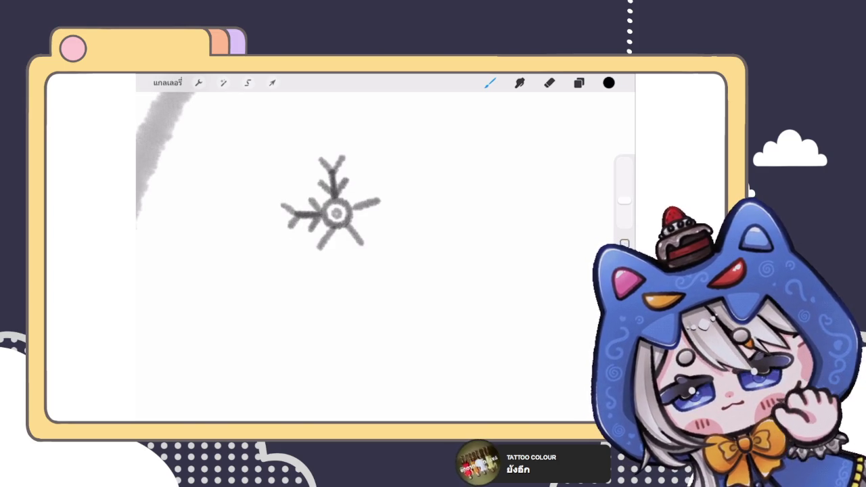
pyautogui.moveTo(334, 224); pyautogui.dragTo(318, 236)
pyautogui.moveTo(329, 226)
pyautogui.mouseDown()
pyautogui.moveTo(339, 245)
pyautogui.moveTo(309, 257)
pyautogui.moveTo(324, 263)
pyautogui.moveTo(367, 223)
pyautogui.moveTo(360, 258)
pyautogui.moveTo(377, 245)
pyautogui.mouseUp()
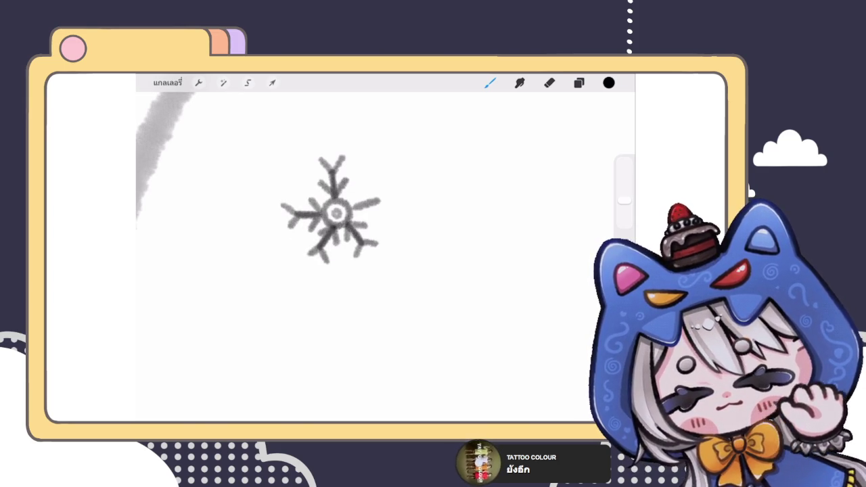
pyautogui.moveTo(350, 213)
pyautogui.mouseDown()
pyautogui.moveTo(369, 210)
pyautogui.moveTo(381, 188)
pyautogui.moveTo(390, 207)
pyautogui.mouseUp()
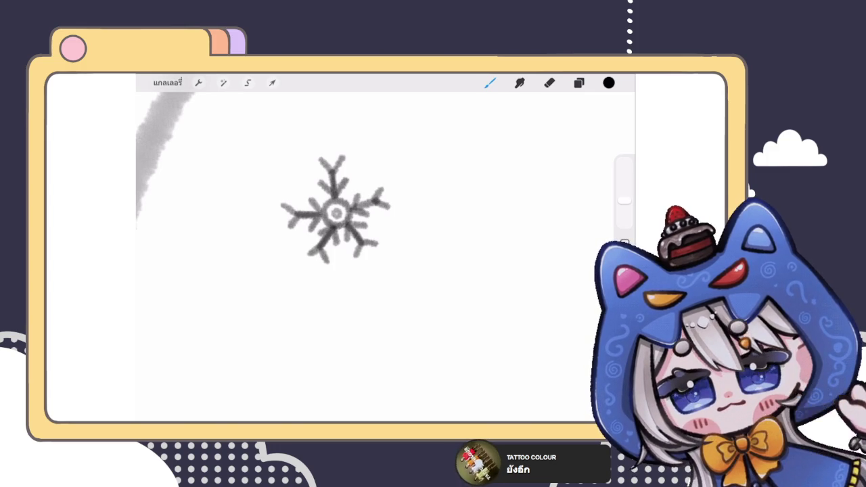
# - Scatter four snow dots around the snowflake
pyautogui.click(302, 182)
pyautogui.click(363, 175)
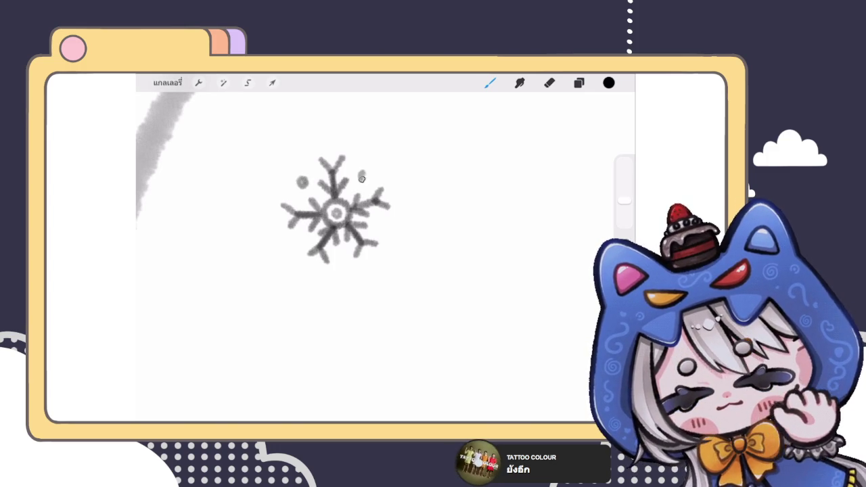
pyautogui.click(300, 238)
pyautogui.click(383, 225)
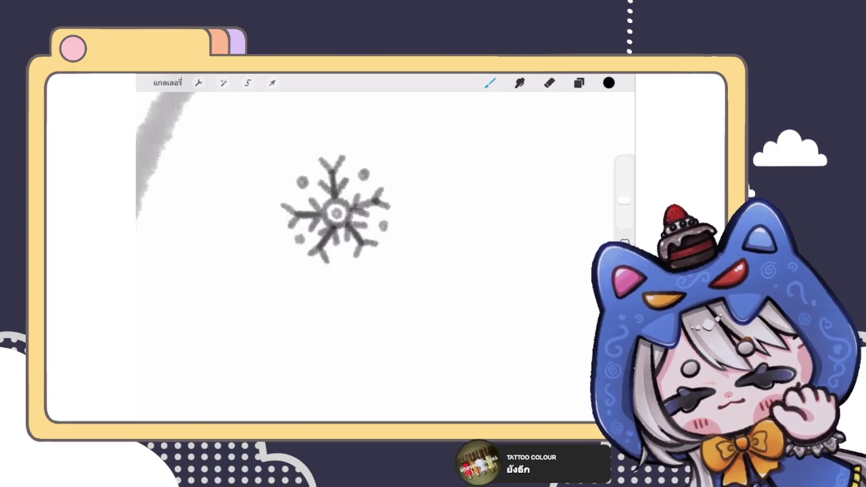
pyautogui.scroll(-5, 385, 257)
pyautogui.scroll(-3, 378, 257)
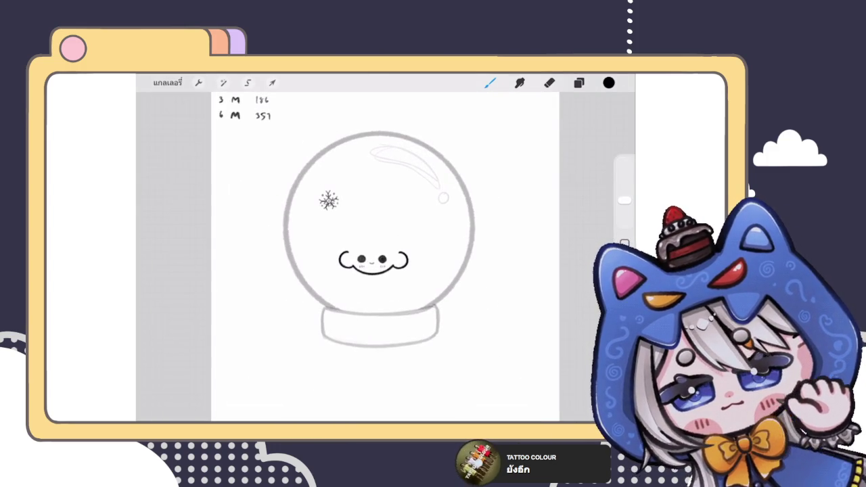
pyautogui.scroll(5, 329, 200)
pyautogui.scroll(5, 328, 200)
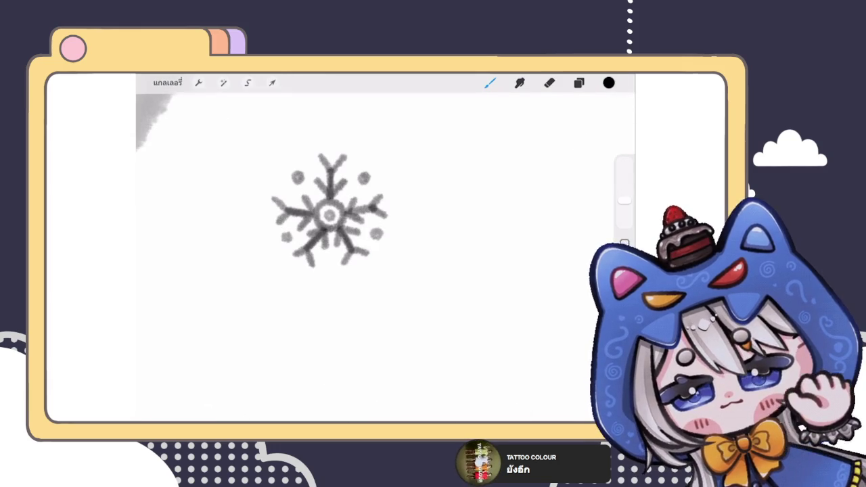
pyautogui.scroll(-3, 329, 210)
pyautogui.scroll(-5, 328, 210)
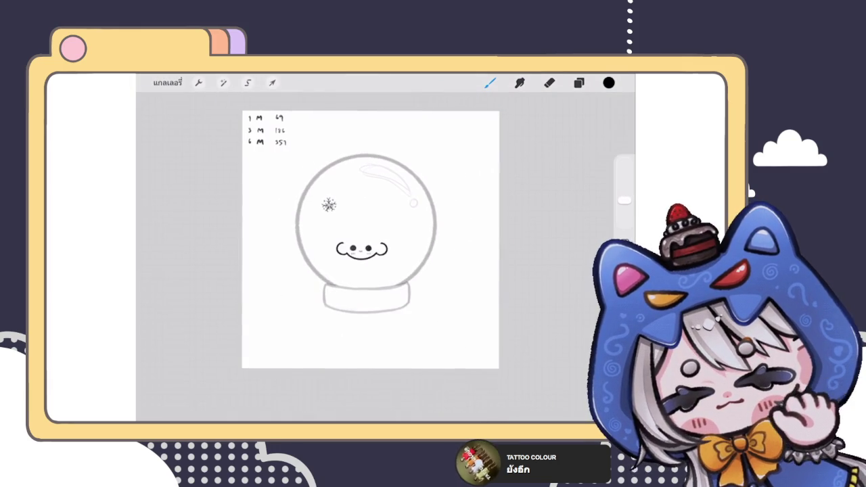
pyautogui.scroll(5, 331, 207)
pyautogui.scroll(3, 331, 206)
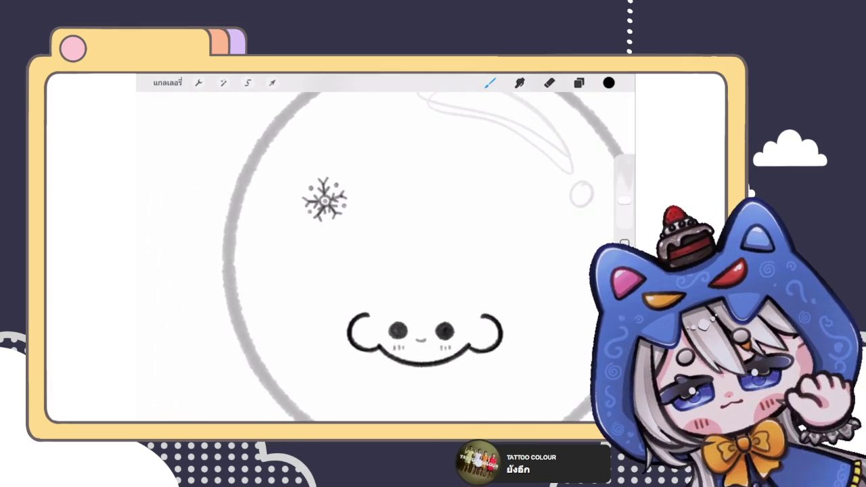
# - Slightly reshape the snowflake with the Liquify adjustment
pyautogui.click(222, 83)
pyautogui.click(186, 390)
pyautogui.moveTo(177, 399); pyautogui.dragTo(181, 399)
pyautogui.moveTo(322, 196); pyautogui.dragTo(324, 191)
pyautogui.click(330, 174)
pyautogui.click(348, 175)
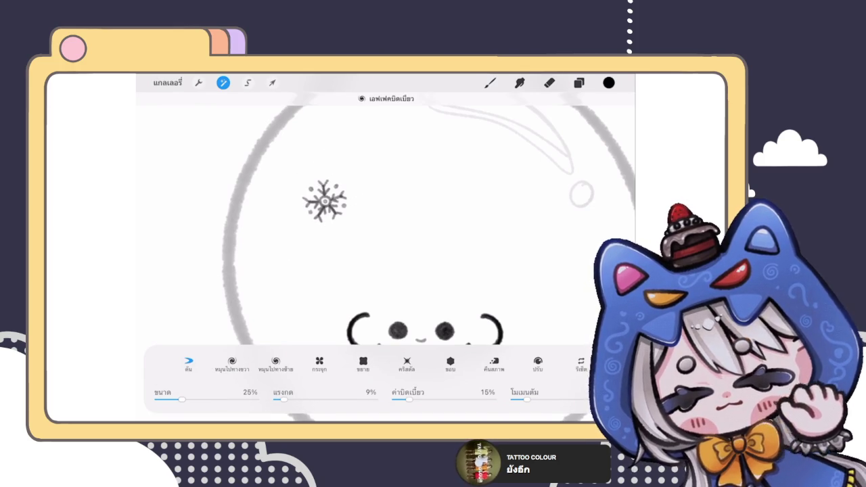
pyautogui.click(489, 83)
pyautogui.scroll(-3, 382, 247)
pyautogui.scroll(-2, 376, 250)
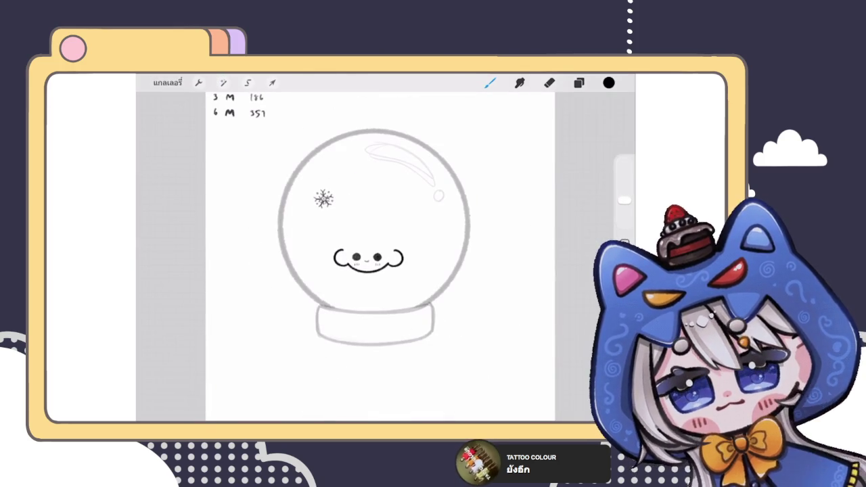
pyautogui.scroll(2, 375, 250)
pyautogui.click(578, 83)
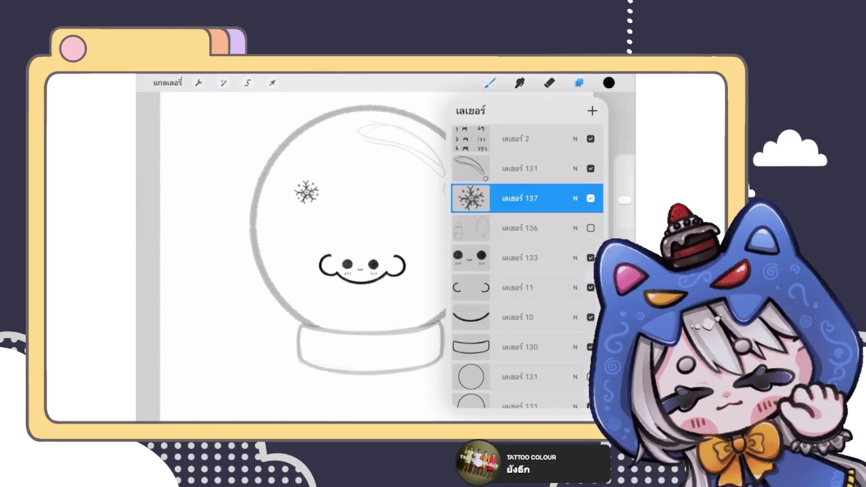
pyautogui.click(471, 198)
pyautogui.click(386, 273)
pyautogui.click(271, 83)
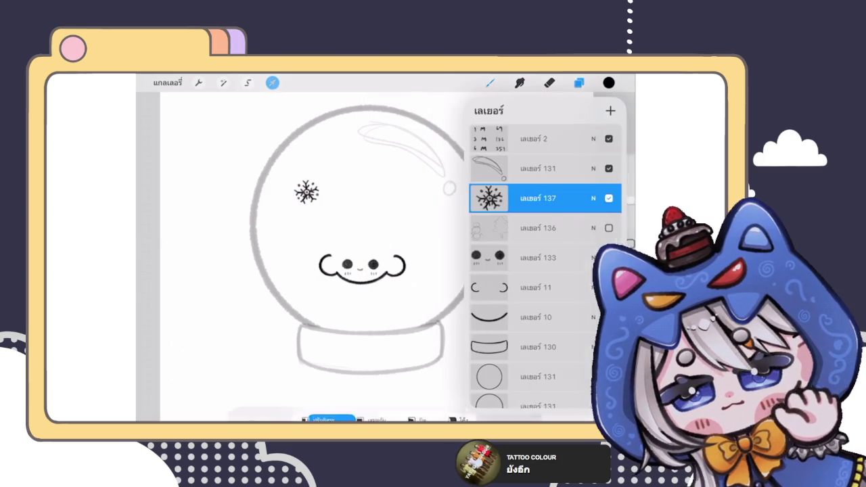
pyautogui.moveTo(595, 198); pyautogui.dragTo(501, 198)
pyautogui.click(565, 198)
pyautogui.click(578, 83)
pyautogui.moveTo(306, 191)
pyautogui.mouseDown()
pyautogui.moveTo(302, 236)
pyautogui.moveTo(288, 220)
pyautogui.mouseUp()
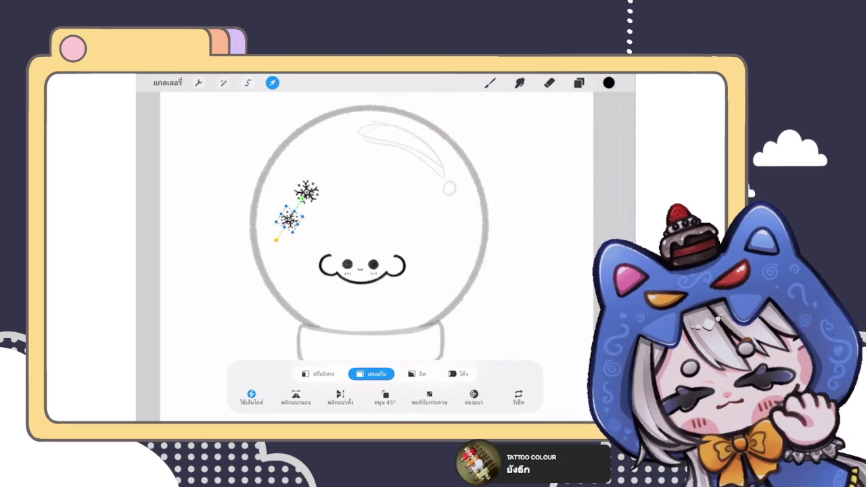
pyautogui.click(579, 83)
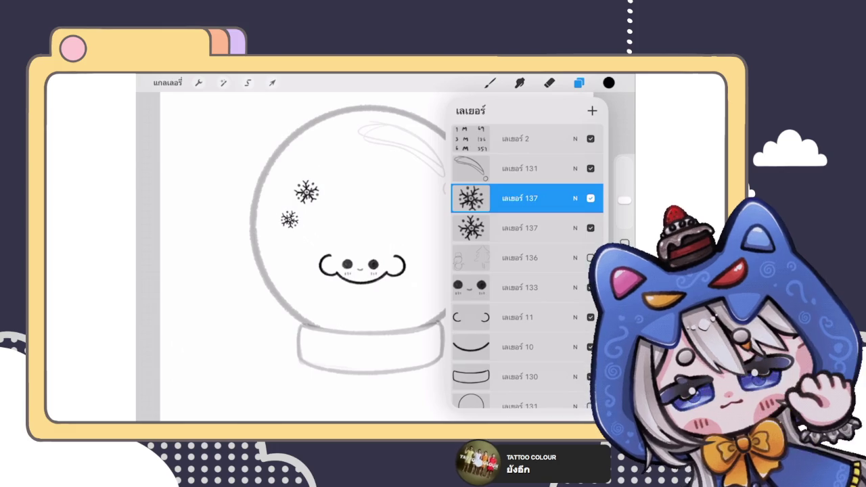
pyautogui.scroll(-2, 338, 257)
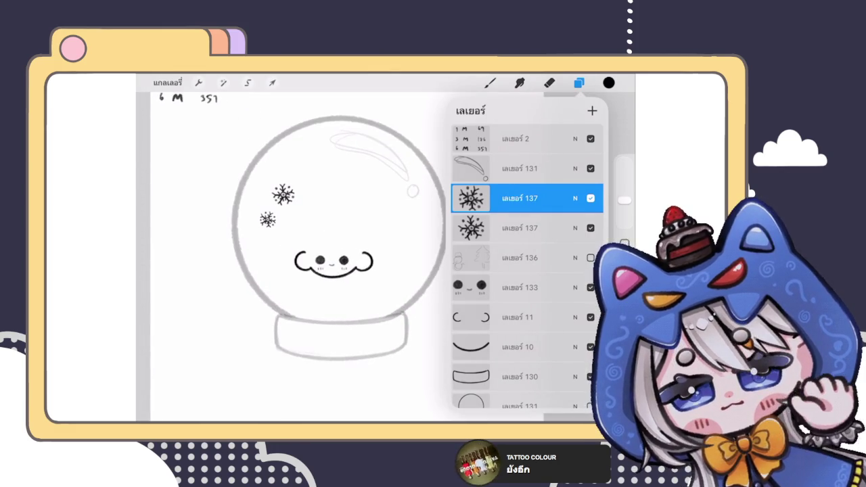
pyautogui.moveTo(562, 228); pyautogui.dragTo(501, 228)
pyautogui.click(551, 228)
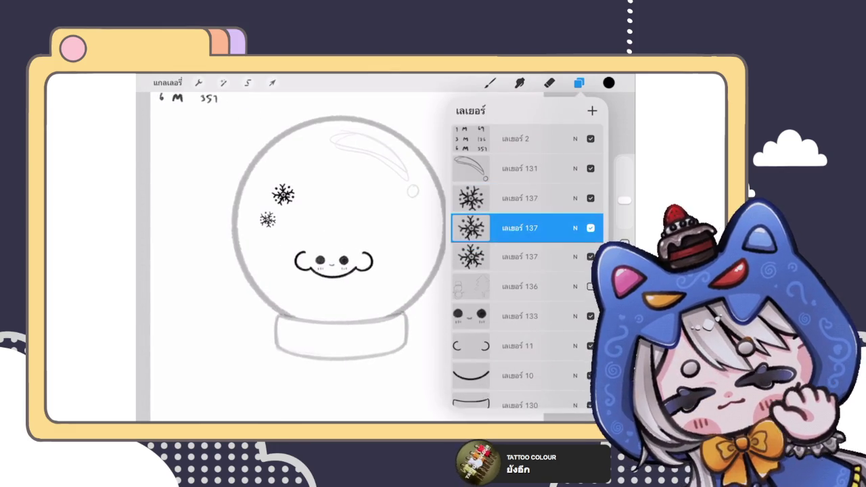
pyautogui.click(272, 82)
pyautogui.moveTo(283, 194)
pyautogui.mouseDown()
pyautogui.moveTo(389, 234)
pyautogui.moveTo(385, 212)
pyautogui.moveTo(409, 211)
pyautogui.mouseUp()
pyautogui.click(489, 82)
pyautogui.scroll(-3, 346, 257)
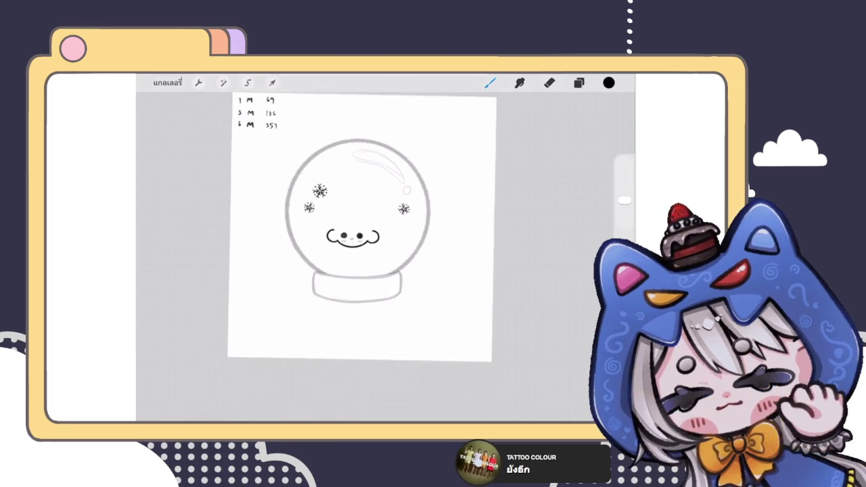
pyautogui.scroll(3, 359, 243)
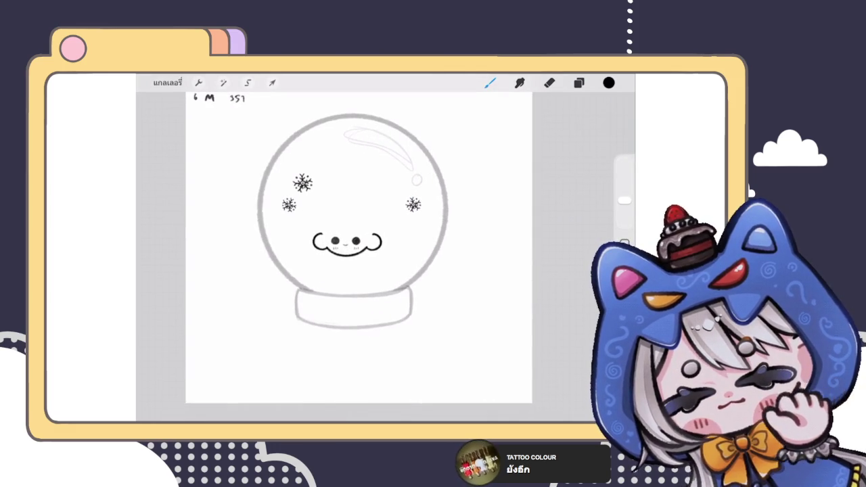
pyautogui.scroll(2, 347, 230)
pyautogui.scroll(1, 346, 230)
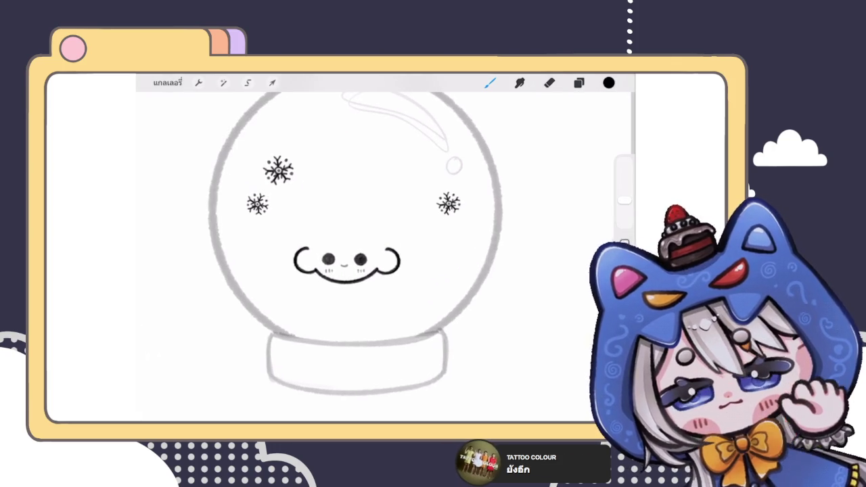
# - Pinch-merge the three snowflake layers 137 into one layer
pyautogui.click(578, 82)
pyautogui.click(519, 198)
pyautogui.moveTo(519, 258); pyautogui.dragTo(520, 199)
# - Group face layers 133, 11 and 10 into one collapsed group
pyautogui.click(519, 228)
pyautogui.click(520, 258)
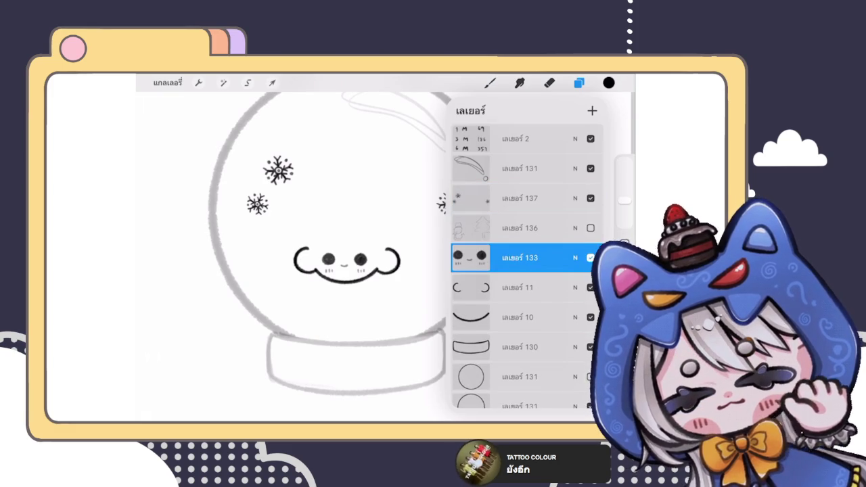
pyautogui.moveTo(474, 288); pyautogui.dragTo(514, 288)
pyautogui.moveTo(473, 317); pyautogui.dragTo(514, 317)
pyautogui.click(561, 110)
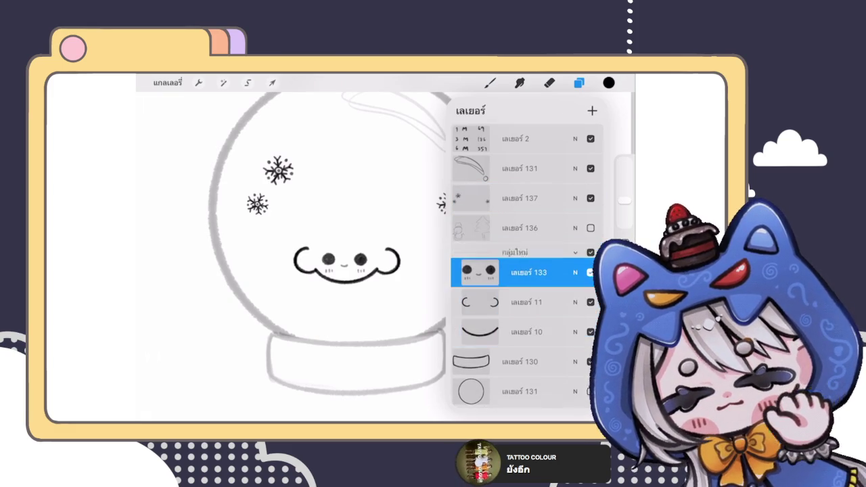
pyautogui.click(575, 252)
# - Nudge the grouped face slightly up and to the left with Transform
pyautogui.click(272, 82)
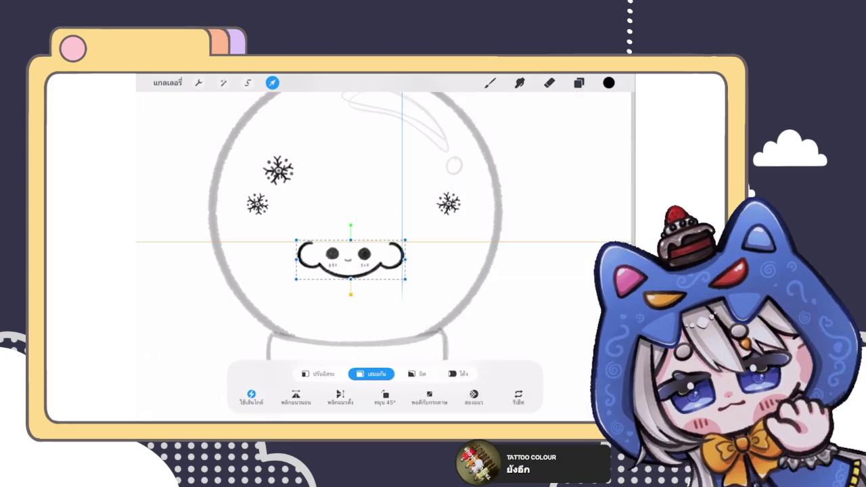
pyautogui.moveTo(355, 249); pyautogui.dragTo(351, 245)
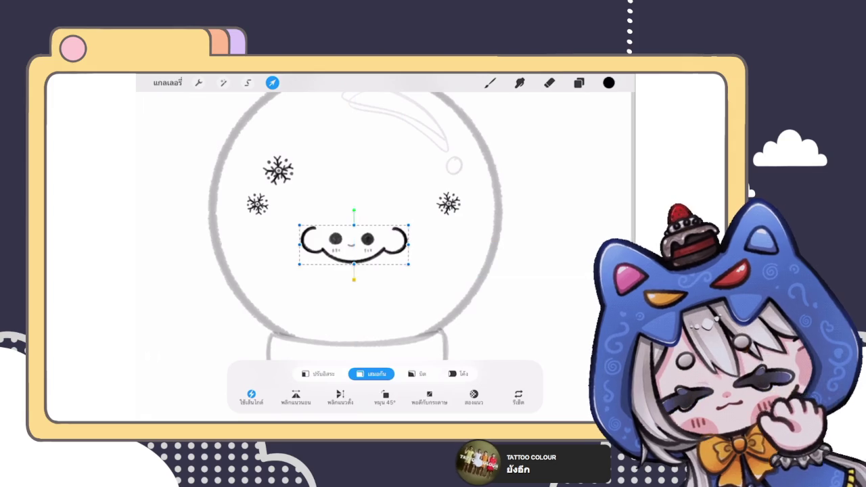
pyautogui.click(489, 83)
pyautogui.scroll(3, 338, 251)
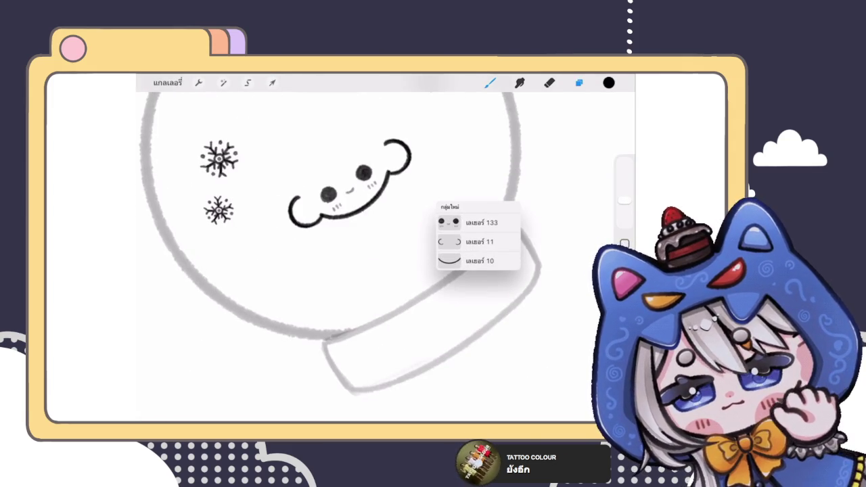
# - On base layer 130, sketch an oval rim line along the base's top edge
pyautogui.click(578, 82)
pyautogui.click(521, 293)
pyautogui.click(473, 230)
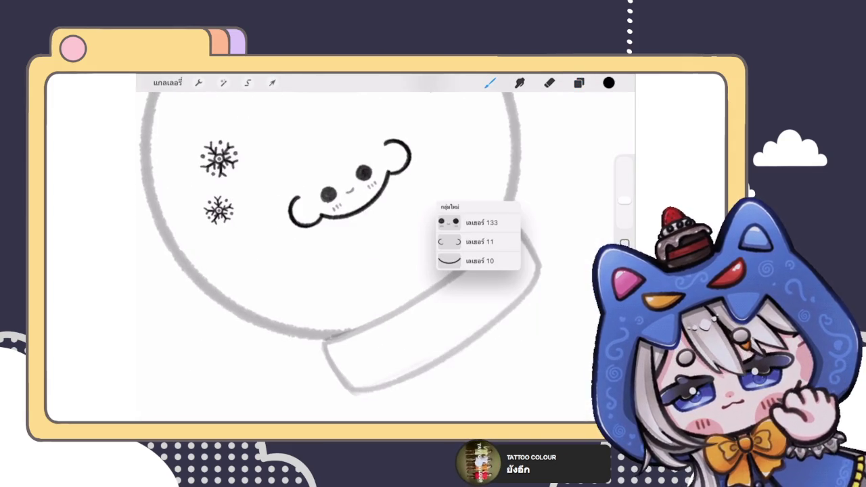
pyautogui.moveTo(335, 321)
pyautogui.mouseDown()
pyautogui.moveTo(480, 232)
pyautogui.moveTo(336, 319)
pyautogui.moveTo(479, 233)
pyautogui.moveTo(380, 316)
pyautogui.mouseUp()
pyautogui.hotkey('ctrl', 'z')
pyautogui.hotkey('ctrl', 'z')
pyautogui.moveTo(477, 250); pyautogui.dragTo(395, 306)
pyautogui.moveTo(409, 268); pyautogui.dragTo(325, 337)
pyautogui.scroll(-5, 386, 257)
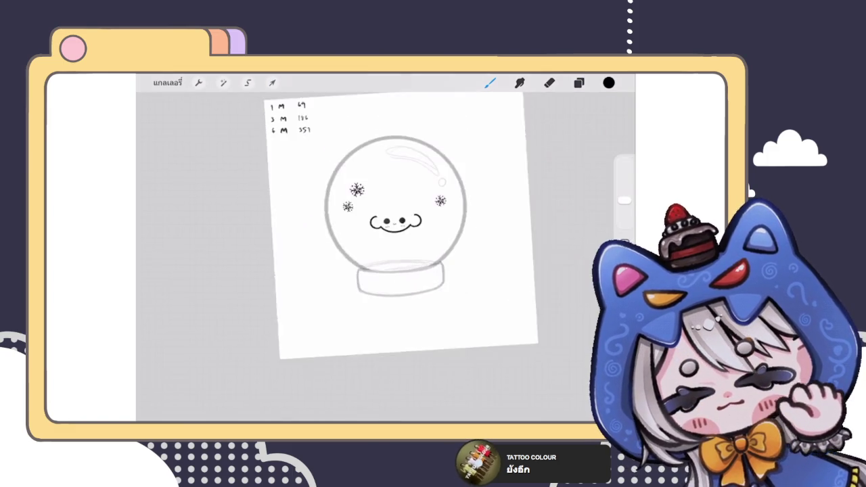
pyautogui.scroll(3, 376, 230)
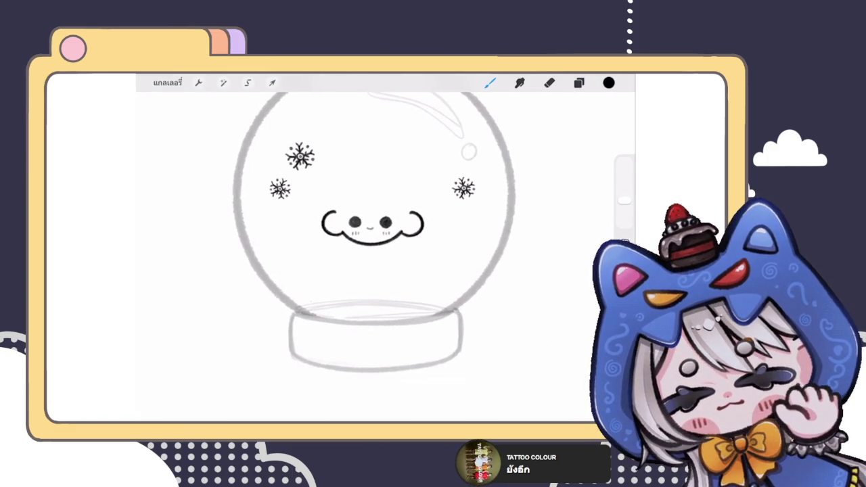
# - Return to the brush and try a first drip stroke on the base, then undo it
pyautogui.press('e')
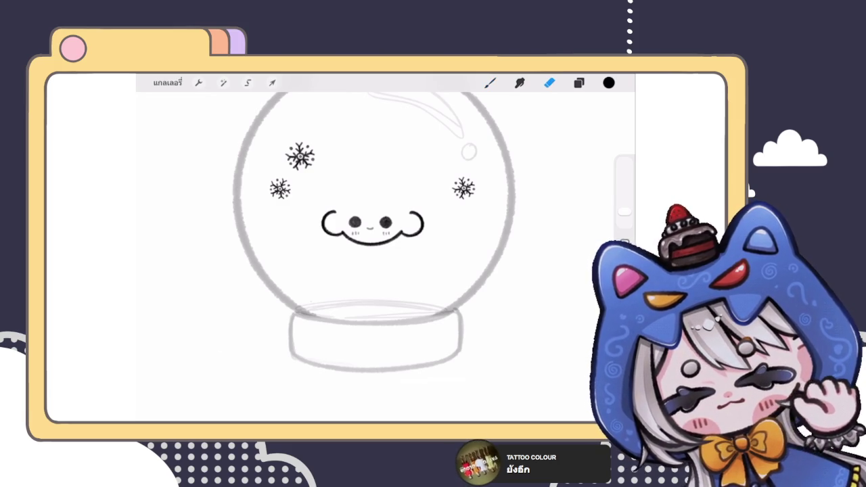
pyautogui.scroll(2, 372, 223)
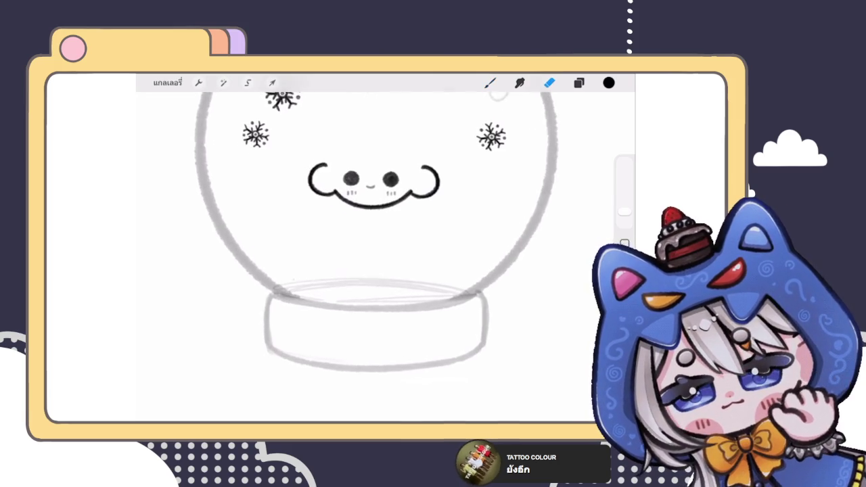
pyautogui.click(579, 83)
pyautogui.click(578, 82)
pyautogui.press('b')
pyautogui.moveTo(272, 330)
pyautogui.mouseDown()
pyautogui.moveTo(283, 316)
pyautogui.moveTo(298, 323)
pyautogui.mouseUp()
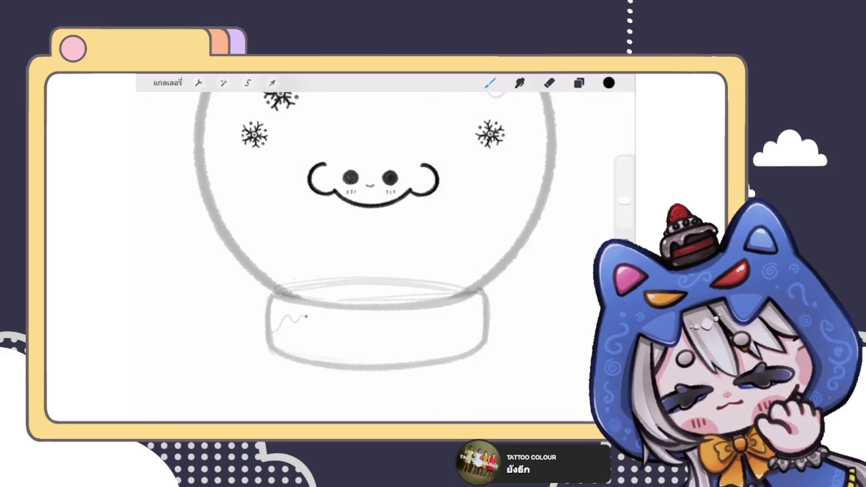
pyautogui.scroll(3, 406, 271)
pyautogui.hotkey('ctrl', 'z')
# - Draw a wavy drip line across the base and retry the right-hand drip
pyautogui.moveTo(332, 290)
pyautogui.mouseDown()
pyautogui.moveTo(347, 319)
pyautogui.moveTo(408, 293)
pyautogui.moveTo(427, 300)
pyautogui.moveTo(452, 278)
pyautogui.moveTo(499, 265)
pyautogui.mouseUp()
pyautogui.hscroll(2, 408, 293)
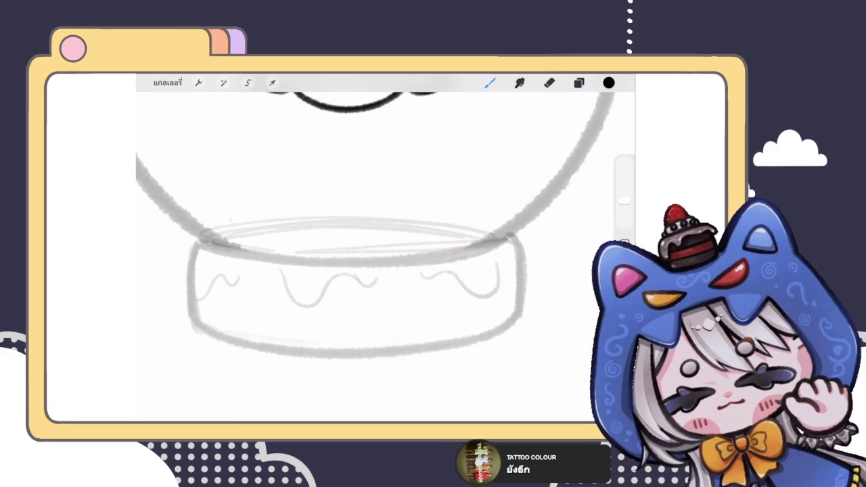
pyautogui.moveTo(445, 270)
pyautogui.mouseDown()
pyautogui.moveTo(477, 291)
pyautogui.moveTo(510, 259)
pyautogui.moveTo(518, 271)
pyautogui.mouseUp()
pyautogui.hotkey('ctrl', 'z')
pyautogui.scroll(-3, 417, 223)
pyautogui.moveTo(417, 203)
pyautogui.mouseDown()
pyautogui.moveTo(392, 183)
pyautogui.moveTo(351, 223)
pyautogui.moveTo(338, 175)
pyautogui.mouseUp()
pyautogui.scroll(2, 393, 183)
pyautogui.scroll(2, 338, 176)
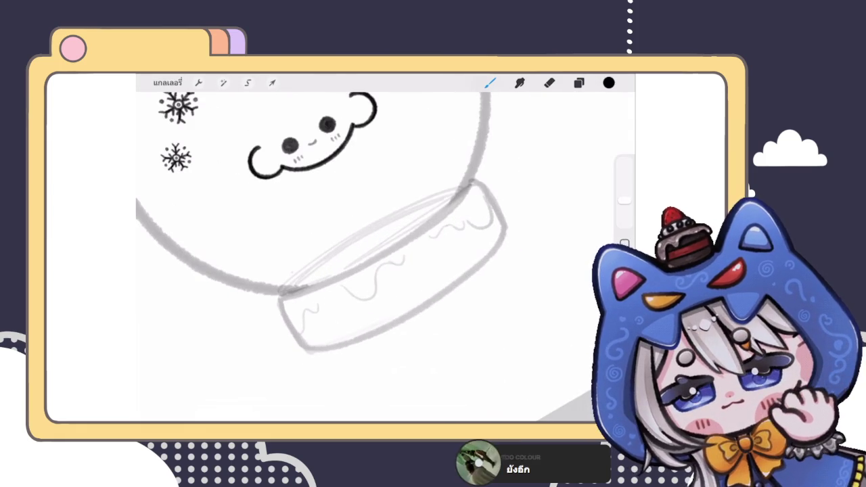
# - Erase stray base lines, redraw a clean drip line, and hide the snowflakes layer
pyautogui.click(549, 83)
pyautogui.moveTo(318, 336); pyautogui.dragTo(466, 264)
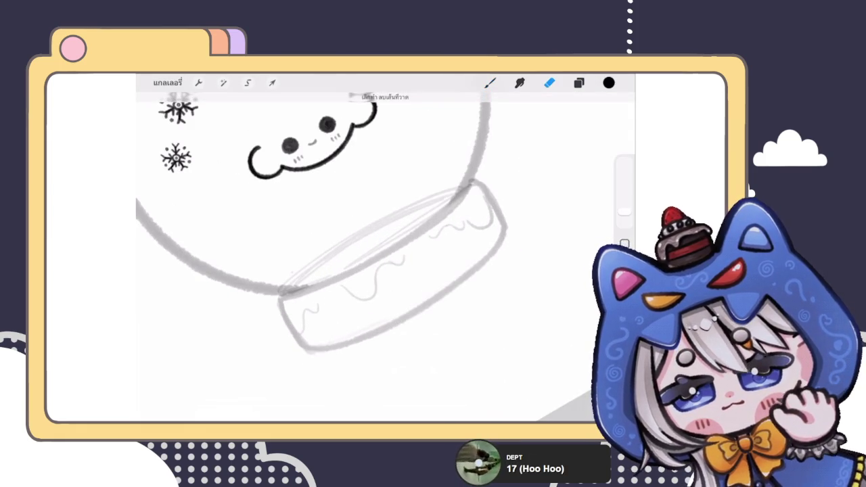
pyautogui.click(490, 82)
pyautogui.moveTo(313, 338)
pyautogui.mouseDown()
pyautogui.moveTo(419, 289)
pyautogui.moveTo(477, 238)
pyautogui.mouseUp()
pyautogui.hotkey('ctrl', 'z')
pyautogui.moveTo(302, 340)
pyautogui.mouseDown()
pyautogui.moveTo(407, 297)
pyautogui.moveTo(492, 220)
pyautogui.moveTo(447, 234)
pyautogui.mouseUp()
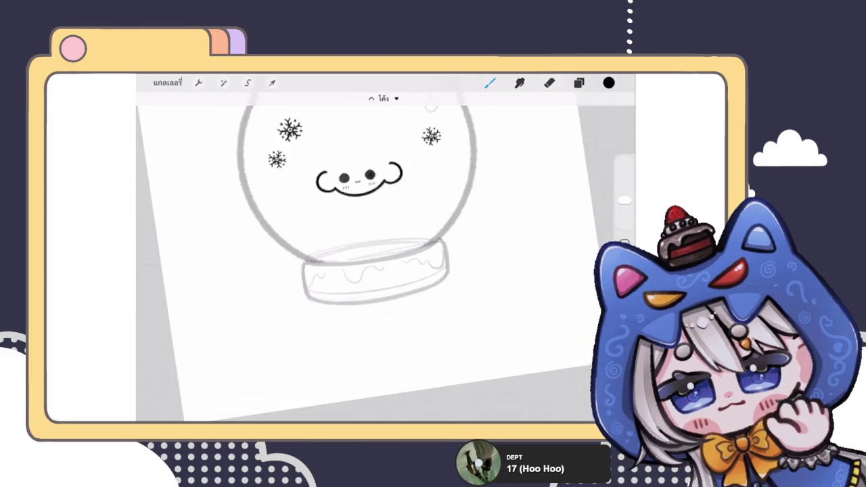
pyautogui.scroll(-3, 365, 257)
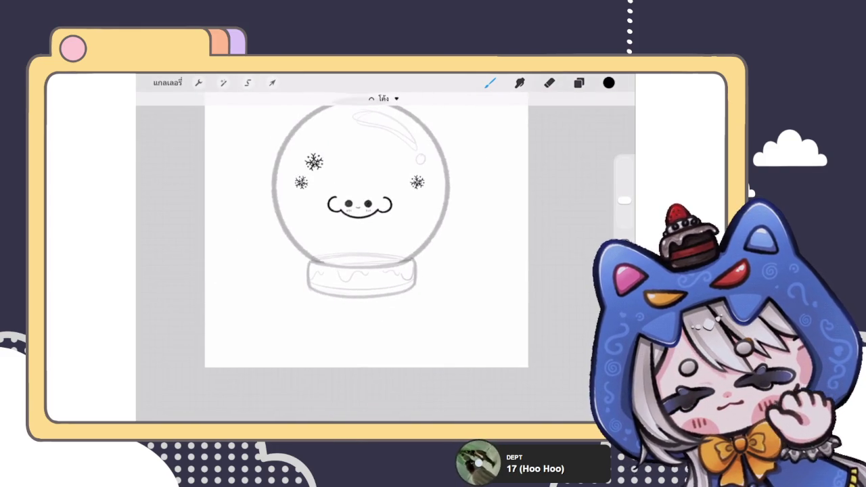
pyautogui.scroll(3, 371, 249)
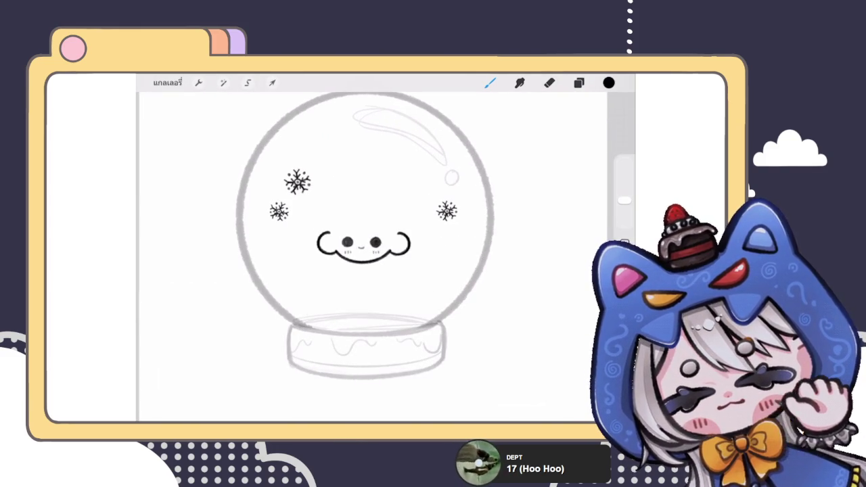
pyautogui.click(578, 83)
pyautogui.click(591, 171)
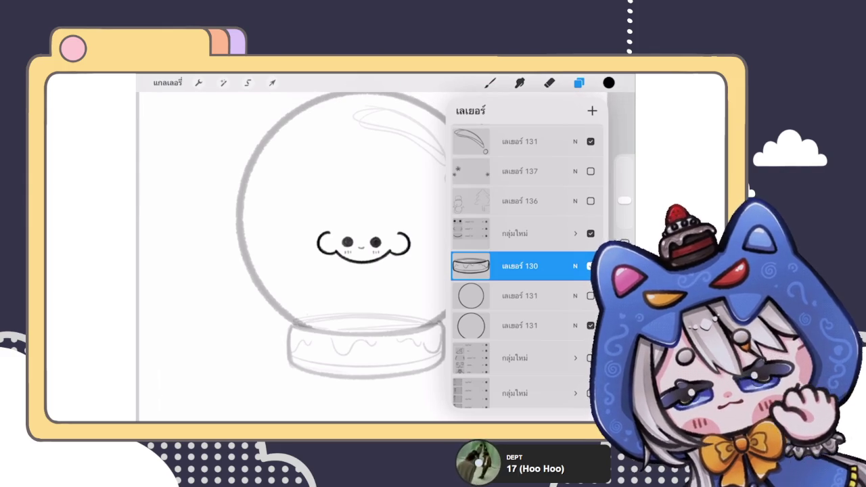
# - Expand the face group and select face layer 133 in the layer list
pyautogui.scroll(1, 518, 270)
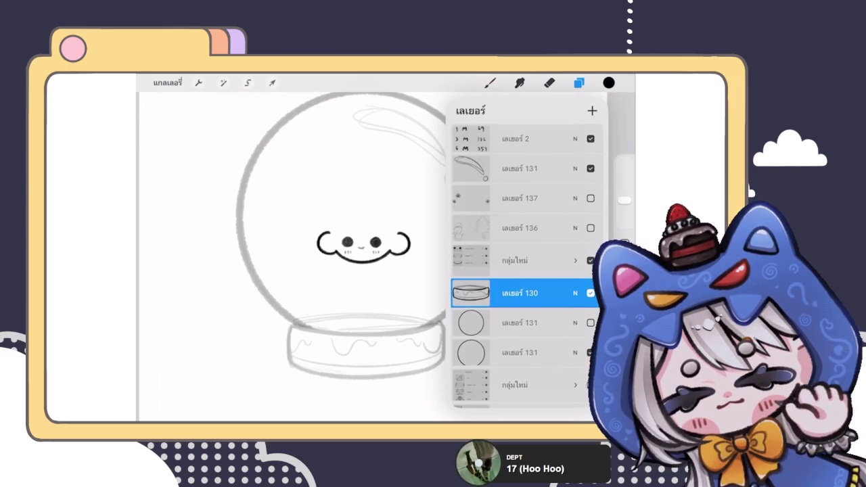
pyautogui.click(576, 253)
pyautogui.click(528, 277)
pyautogui.click(579, 83)
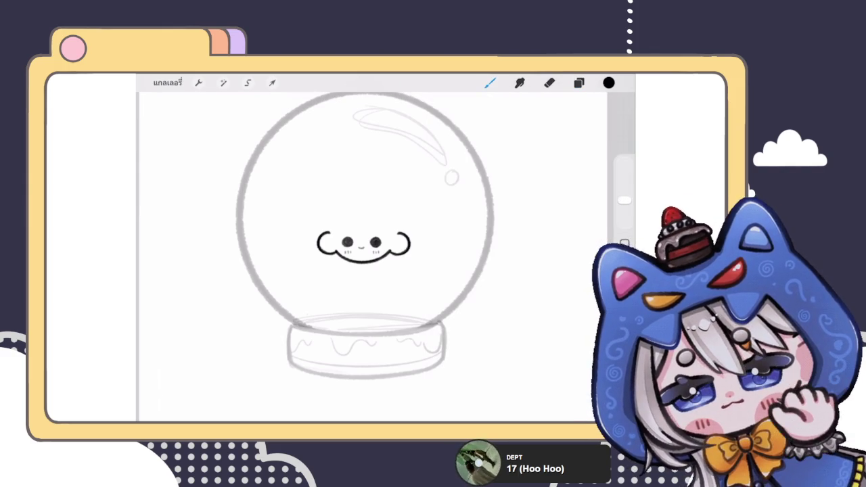
pyautogui.click(579, 83)
pyautogui.click(579, 83)
pyautogui.scroll(2, 382, 229)
pyautogui.scroll(1, 382, 230)
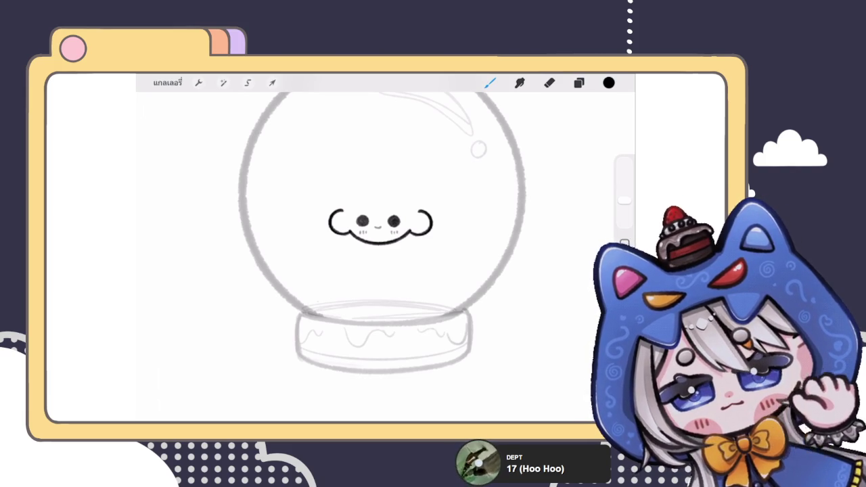
pyautogui.scroll(3, 378, 223)
pyautogui.click(578, 82)
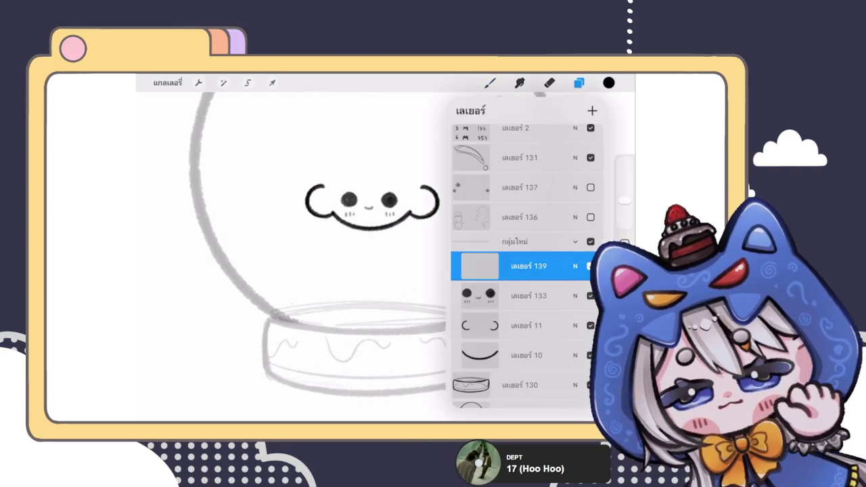
pyautogui.scroll(2, 378, 223)
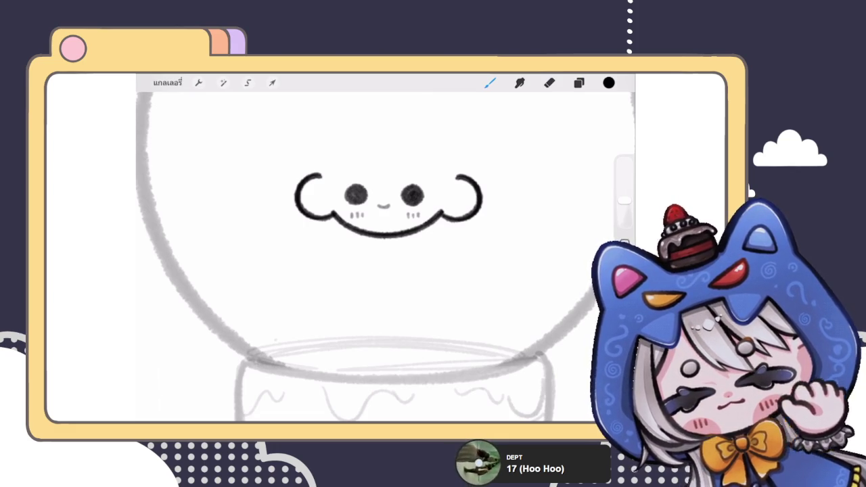
pyautogui.scroll(-3, 368, 256)
pyautogui.scroll(-2, 368, 256)
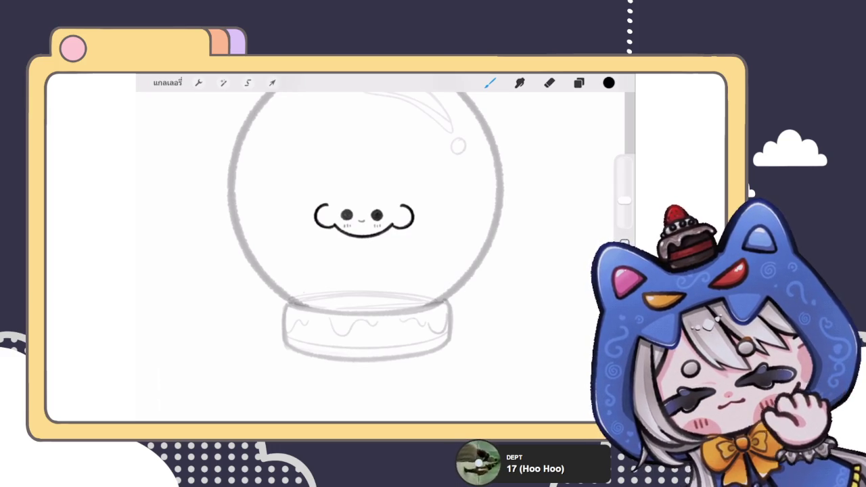
pyautogui.scroll(5, 368, 241)
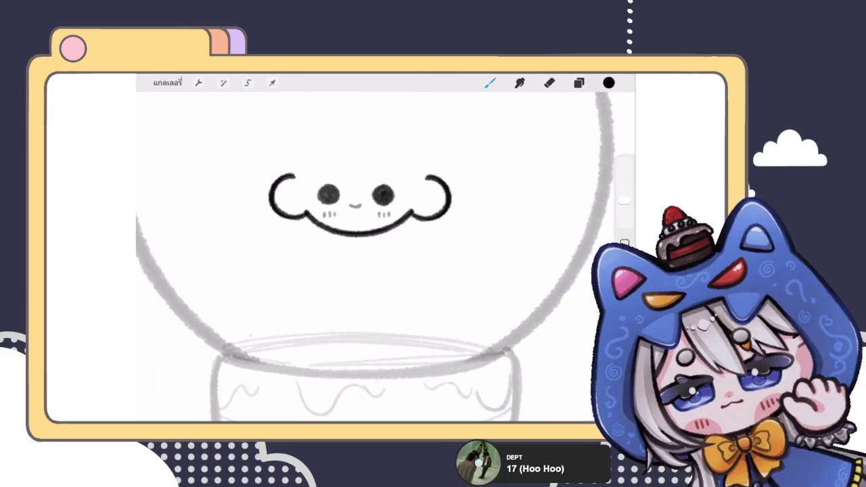
# - Sketch the left and right sides of the body under the face, trimming the left line's bottom
pyautogui.moveTo(337, 236); pyautogui.dragTo(320, 276)
pyautogui.moveTo(376, 237); pyautogui.dragTo(388, 256)
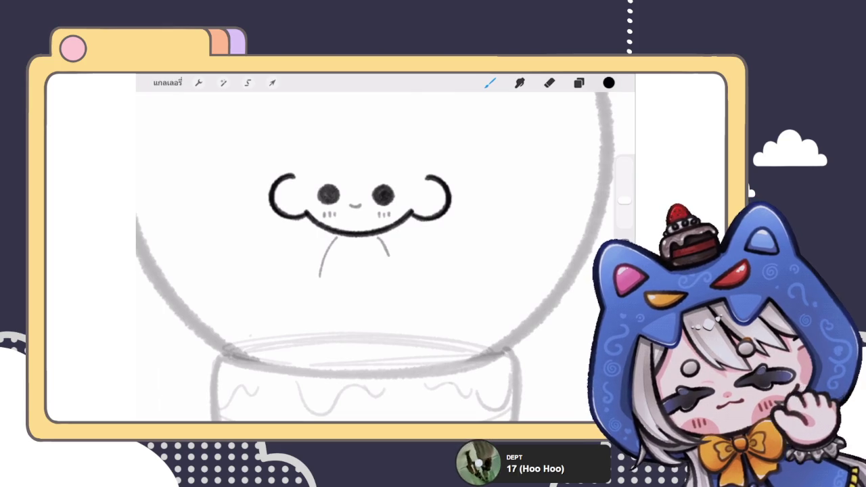
pyautogui.click(548, 82)
pyautogui.moveTo(324, 255); pyautogui.dragTo(320, 273)
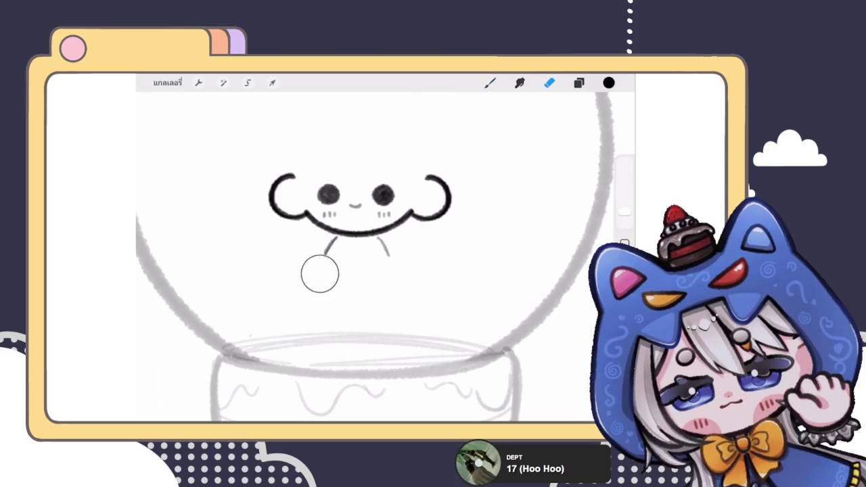
pyautogui.click(489, 83)
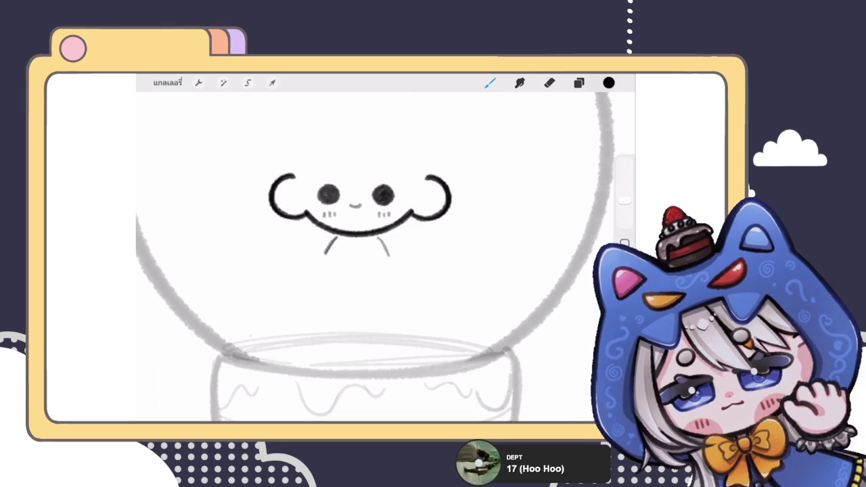
# - Sketch a V-shaped pair of leg lines below the face, undoing the extra leg strokes
pyautogui.moveTo(328, 258); pyautogui.dragTo(332, 282)
pyautogui.moveTo(345, 242)
pyautogui.mouseDown()
pyautogui.moveTo(355, 270)
pyautogui.moveTo(383, 281)
pyautogui.mouseUp()
pyautogui.moveTo(370, 245)
pyautogui.mouseDown()
pyautogui.moveTo(361, 271)
pyautogui.moveTo(333, 281)
pyautogui.moveTo(358, 296)
pyautogui.moveTo(384, 299)
pyautogui.moveTo(388, 288)
pyautogui.mouseUp()
pyautogui.scroll(2, 362, 223)
pyautogui.hotkey('ctrl', 'z')
pyautogui.hotkey('ctrl', 'z')
pyautogui.hotkey('ctrl', 'z')
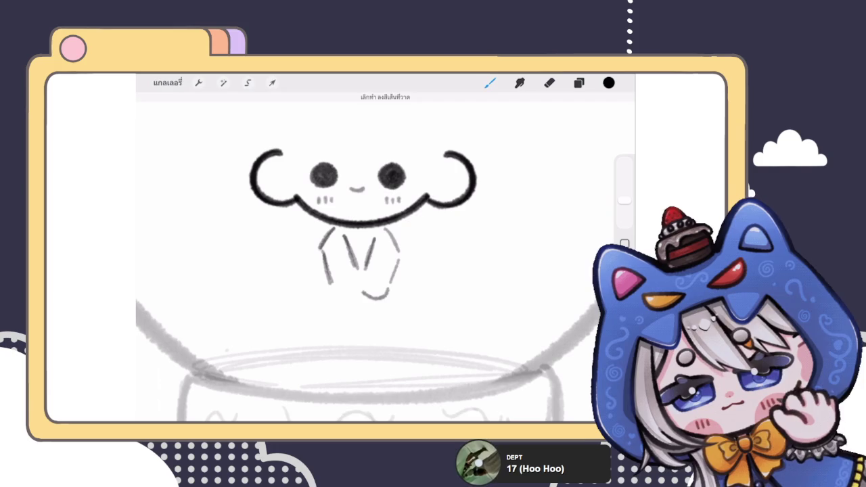
pyautogui.hotkey('ctrl', 'z')
# - Draw a curved foot with toe marks and darken the left side and back leg outline
pyautogui.moveTo(329, 284)
pyautogui.mouseDown()
pyautogui.moveTo(355, 298)
pyautogui.moveTo(388, 290)
pyautogui.moveTo(358, 282)
pyautogui.moveTo(335, 307)
pyautogui.moveTo(363, 303)
pyautogui.mouseUp()
pyautogui.scroll(-5, 365, 257)
pyautogui.scroll(5, 365, 257)
pyautogui.moveTo(374, 303); pyautogui.dragTo(378, 308)
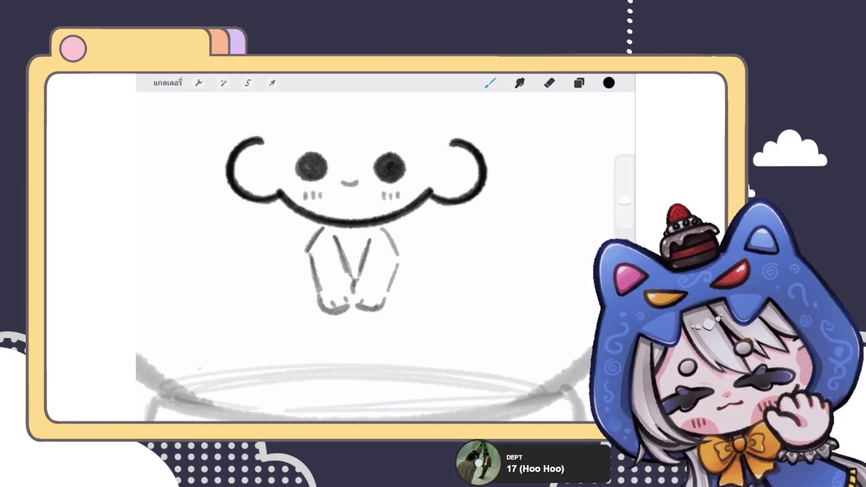
pyautogui.moveTo(305, 255); pyautogui.dragTo(298, 310)
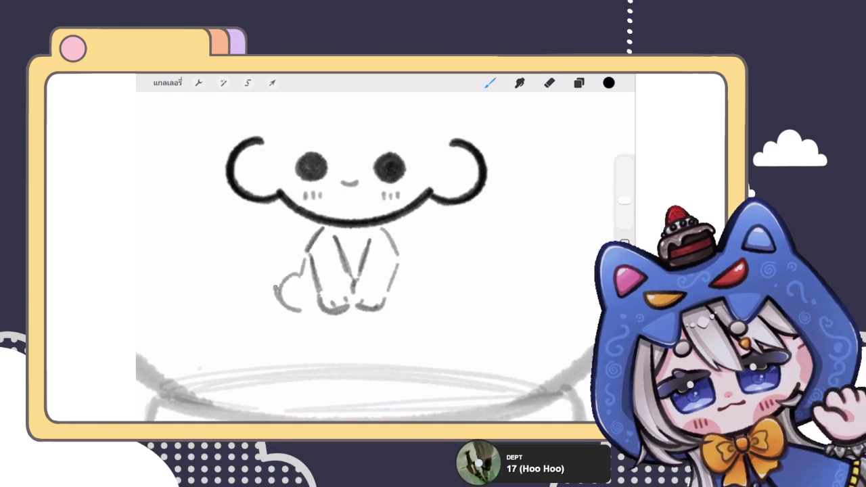
pyautogui.moveTo(306, 276)
pyautogui.mouseDown()
pyautogui.moveTo(278, 297)
pyautogui.moveTo(313, 314)
pyautogui.mouseUp()
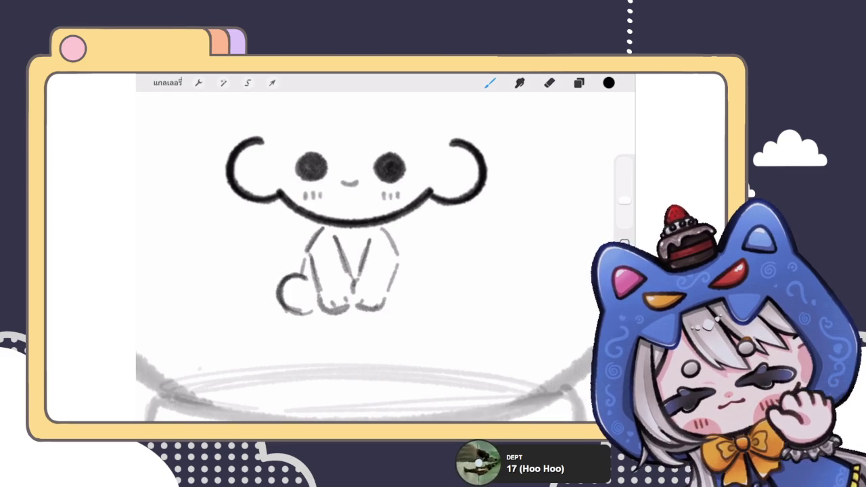
# - Redraw the right paw as a C-shaped curve, undoing the stray strokes
pyautogui.moveTo(403, 272)
pyautogui.mouseDown()
pyautogui.moveTo(423, 287)
pyautogui.moveTo(414, 314)
pyautogui.moveTo(390, 308)
pyautogui.mouseUp()
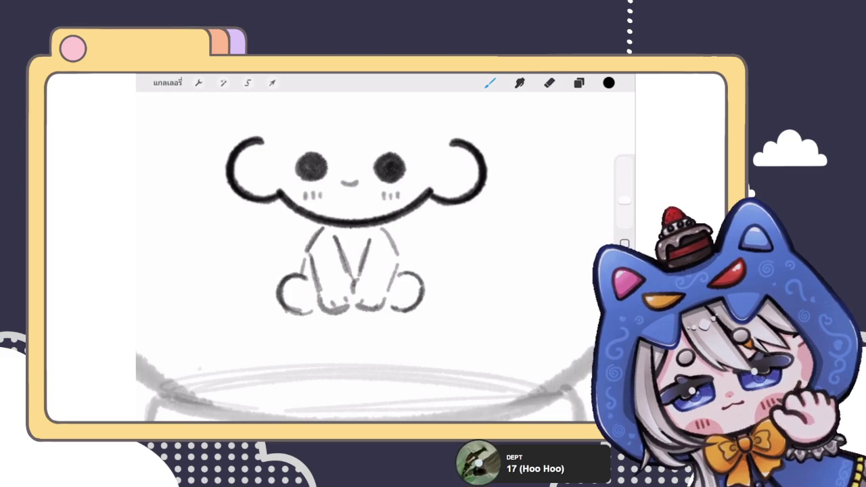
pyautogui.scroll(-3, 358, 257)
pyautogui.scroll(3, 358, 257)
pyautogui.hotkey('ctrl', 'z')
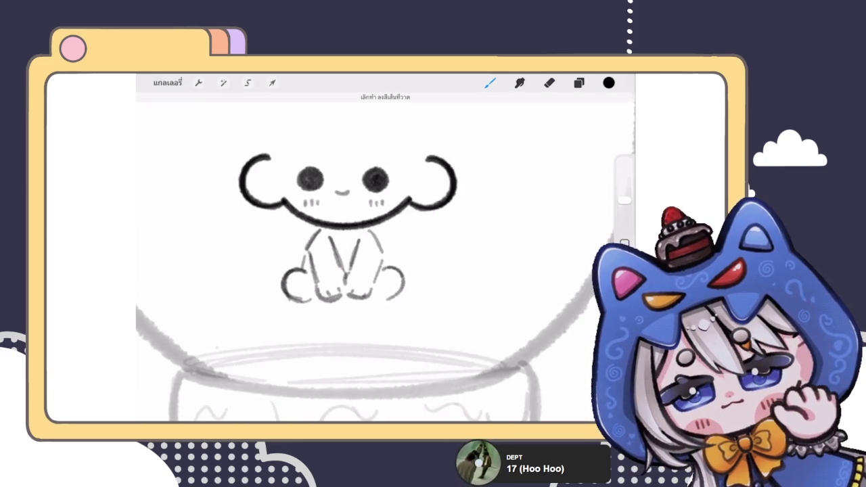
pyautogui.hotkey('ctrl', 'z')
pyautogui.hotkey('ctrl', 'z')
pyautogui.moveTo(383, 271)
pyautogui.mouseDown()
pyautogui.moveTo(386, 304)
pyautogui.moveTo(406, 298)
pyautogui.mouseUp()
pyautogui.moveTo(386, 255); pyautogui.dragTo(386, 268)
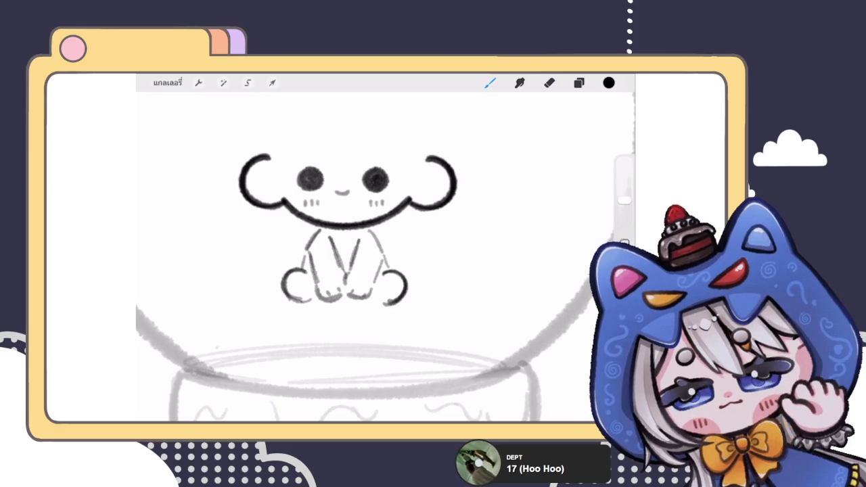
pyautogui.hotkey('ctrl', 'z')
# - Darken both body side outlines and redraw the left and right paw outlines darker
pyautogui.moveTo(369, 230); pyautogui.dragTo(386, 262)
pyautogui.moveTo(315, 232); pyautogui.dragTo(305, 267)
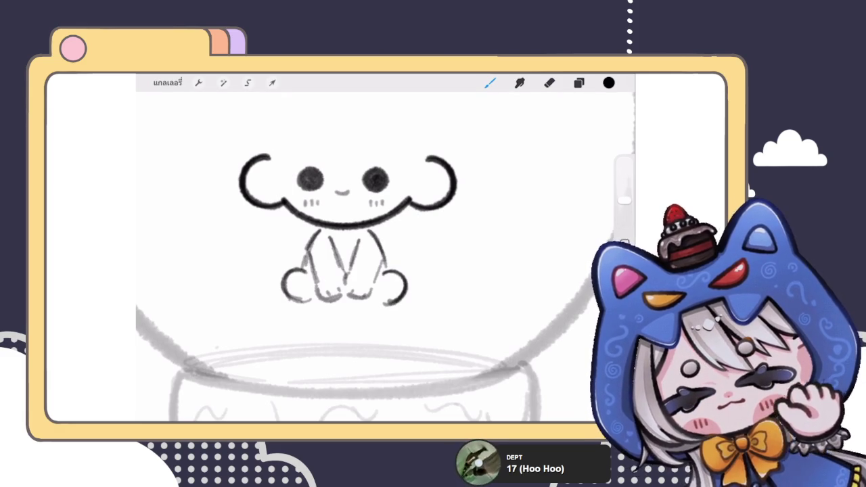
pyautogui.scroll(-3, 345, 223)
pyautogui.scroll(3, 335, 230)
pyautogui.moveTo(309, 257)
pyautogui.mouseDown()
pyautogui.moveTo(291, 268)
pyautogui.moveTo(316, 288)
pyautogui.mouseUp()
pyautogui.moveTo(382, 260)
pyautogui.mouseDown()
pyautogui.moveTo(409, 271)
pyautogui.moveTo(411, 288)
pyautogui.mouseUp()
pyautogui.scroll(2, 345, 223)
pyautogui.hotkey('ctrl', 'z')
pyautogui.click(549, 83)
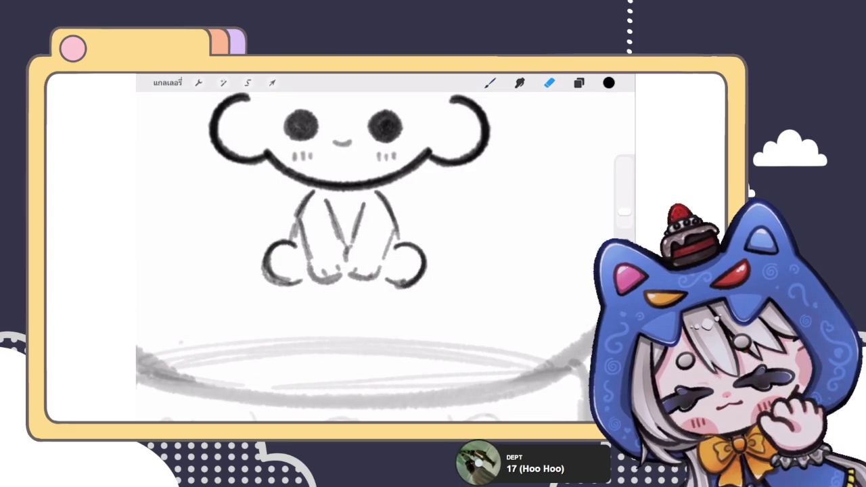
# - Fade body sketch layer 139 to 66% opacity and select eyes-and-mouth layer 133
pyautogui.click(489, 82)
pyautogui.scroll(-3, 338, 257)
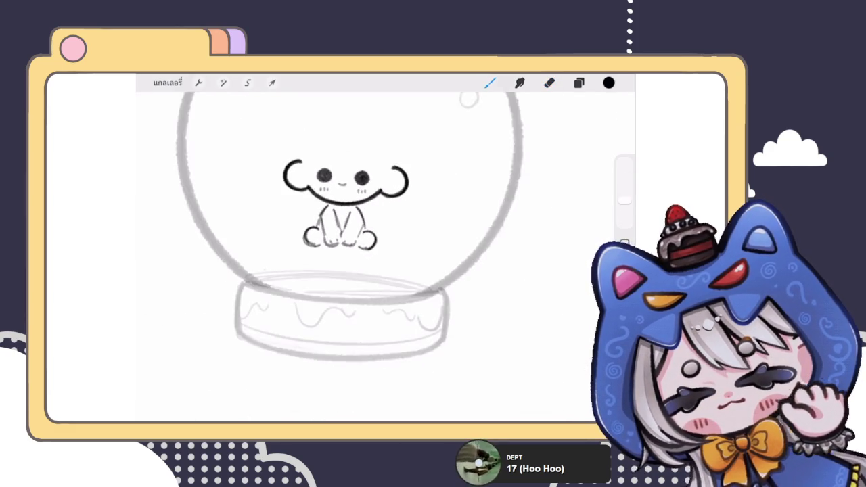
pyautogui.scroll(1, 338, 256)
pyautogui.scroll(2, 345, 217)
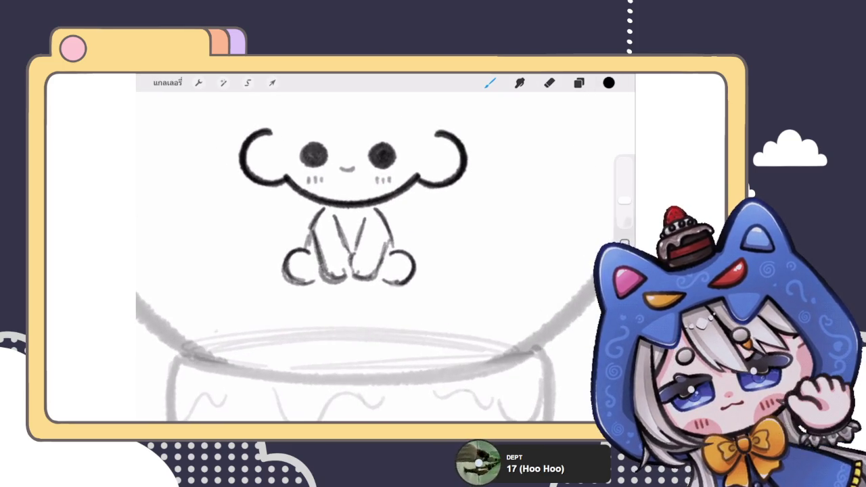
pyautogui.click(578, 82)
pyautogui.click(575, 266)
pyautogui.moveTo(524, 239); pyautogui.dragTo(484, 239)
pyautogui.click(578, 206)
pyautogui.click(528, 235)
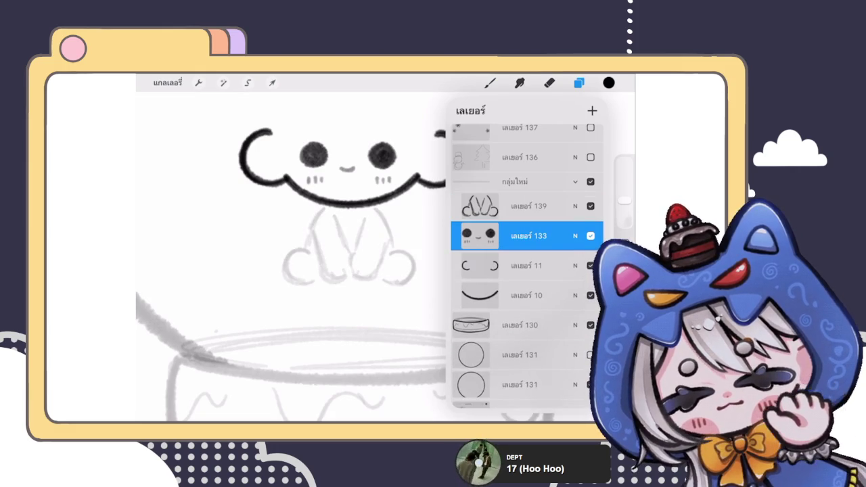
# - Check layer 133's eyes and mouth by toggling its visibility and starting a trial transform
pyautogui.click(590, 235)
pyautogui.click(590, 235)
pyautogui.click(528, 235)
pyautogui.click(528, 235)
pyautogui.click(272, 83)
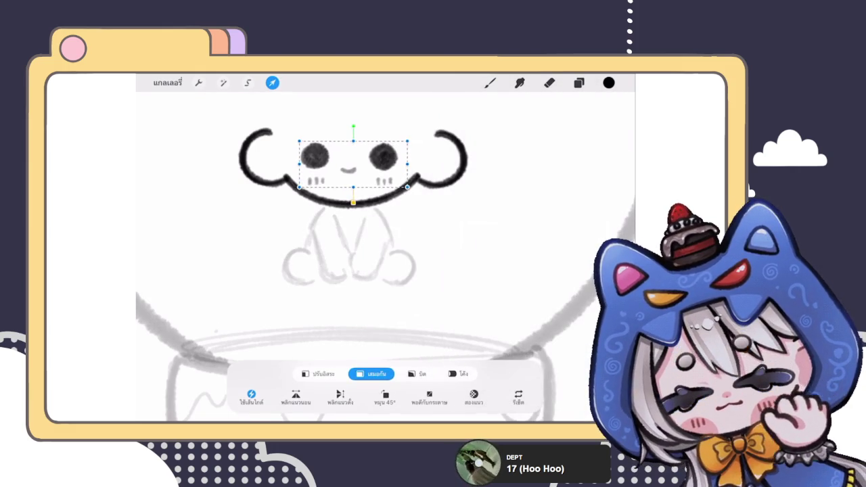
pyautogui.click(490, 83)
pyautogui.scroll(-3, 351, 257)
# - Nudge the eyes and mouth slightly right, tilt them about 1.4°, and select layer 139
pyautogui.click(272, 82)
pyautogui.moveTo(353, 203); pyautogui.dragTo(354, 203)
pyautogui.moveTo(354, 169); pyautogui.dragTo(352, 167)
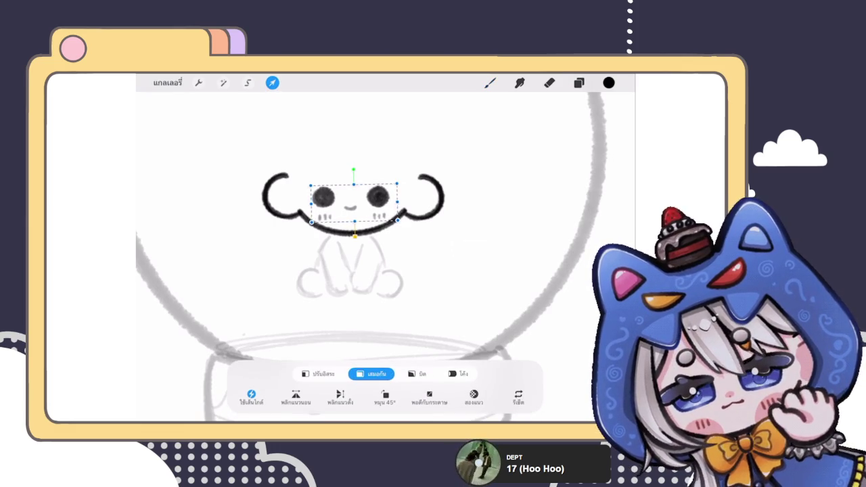
pyautogui.click(490, 82)
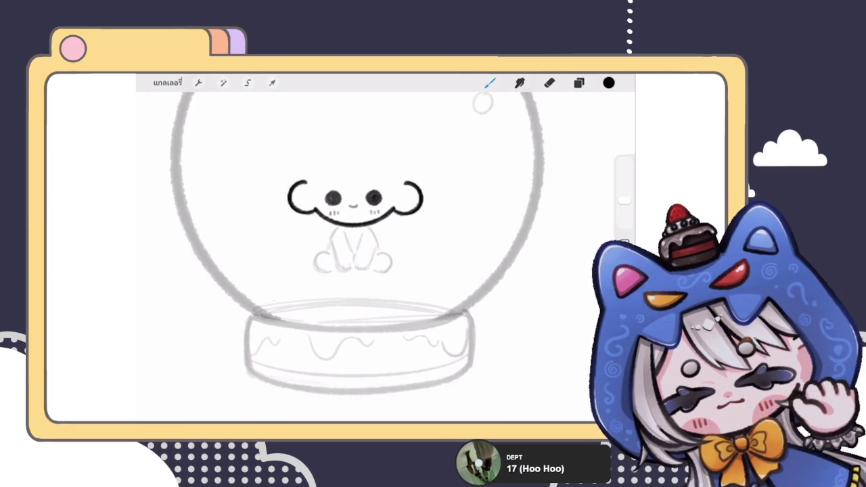
pyautogui.click(578, 82)
pyautogui.click(528, 236)
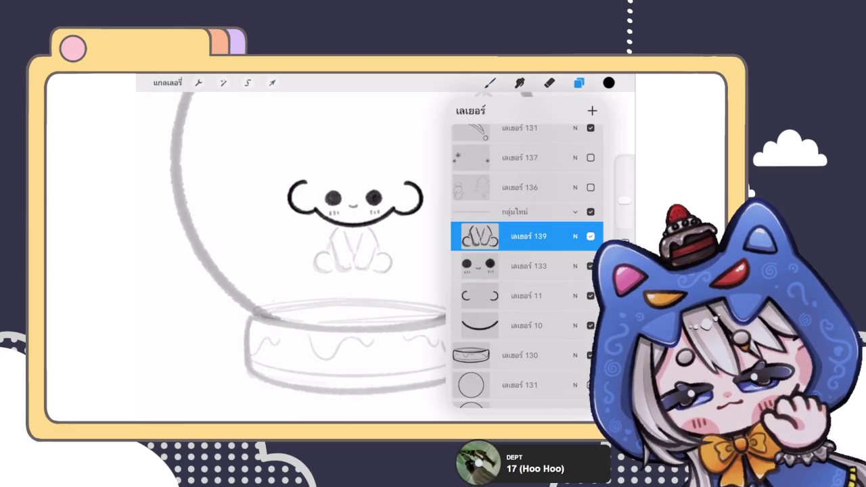
pyautogui.click(592, 110)
pyautogui.click(578, 83)
pyautogui.scroll(3, 352, 243)
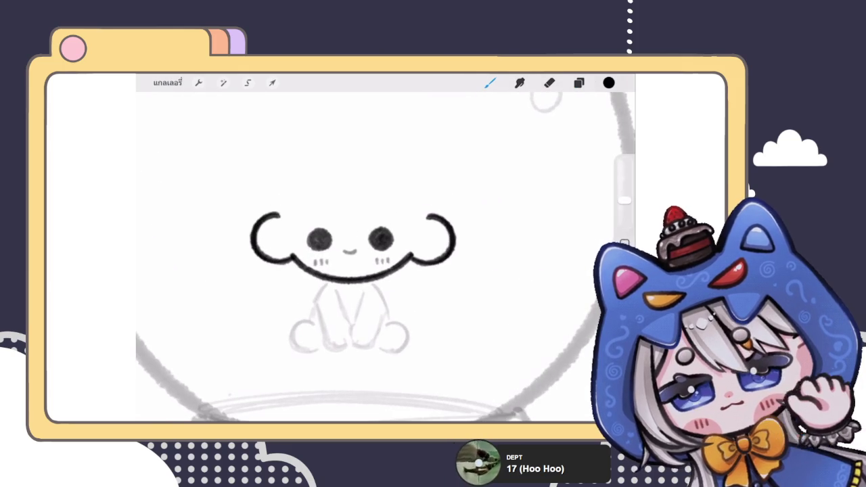
pyautogui.moveTo(329, 182); pyautogui.dragTo(360, 234)
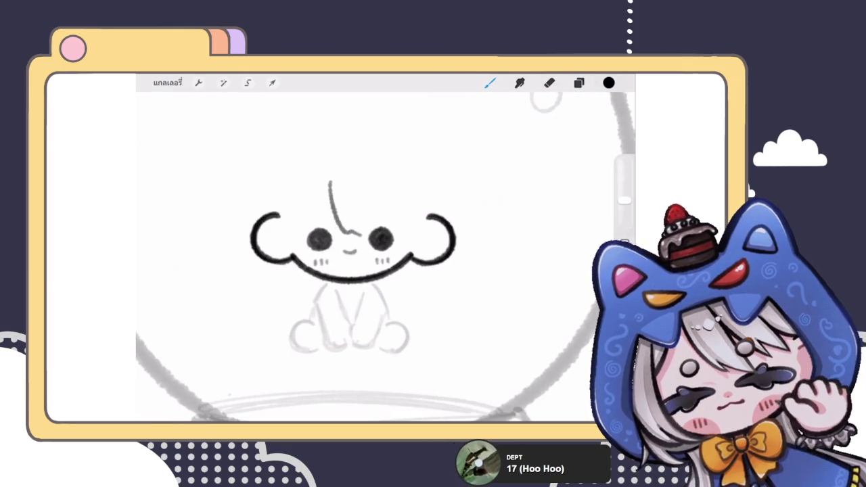
pyautogui.scroll(-3, 351, 251)
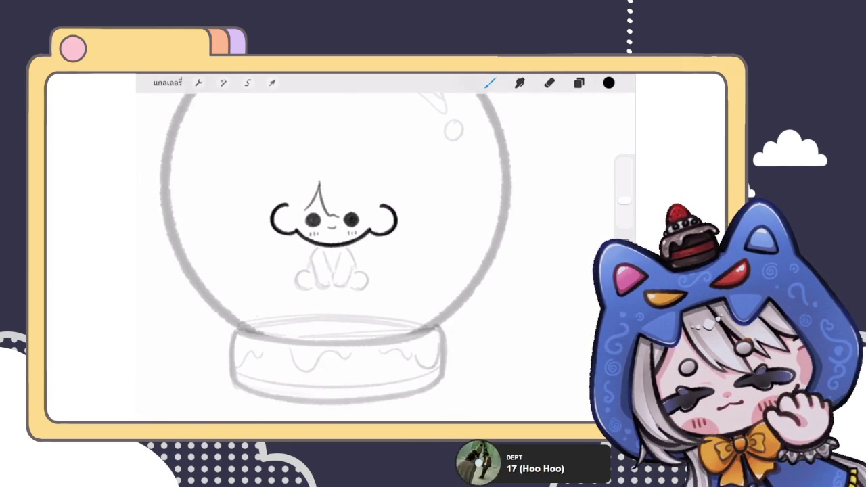
pyautogui.scroll(-2, 351, 251)
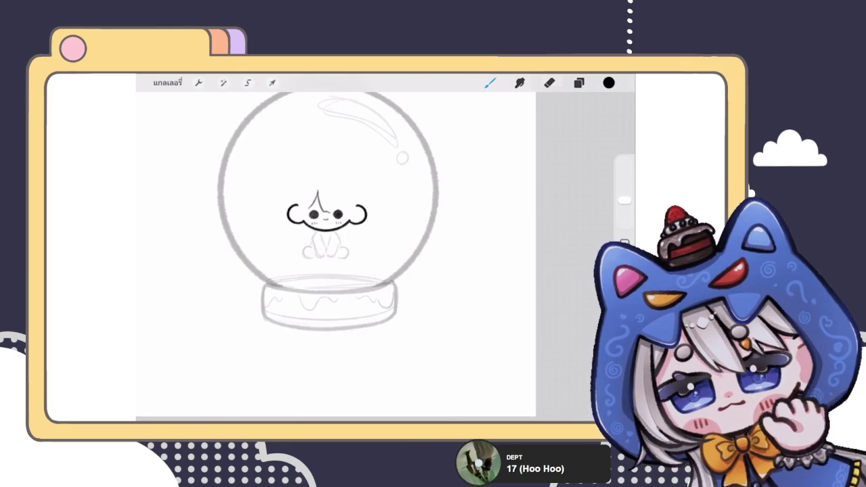
pyautogui.scroll(3, 308, 189)
pyautogui.scroll(2, 305, 338)
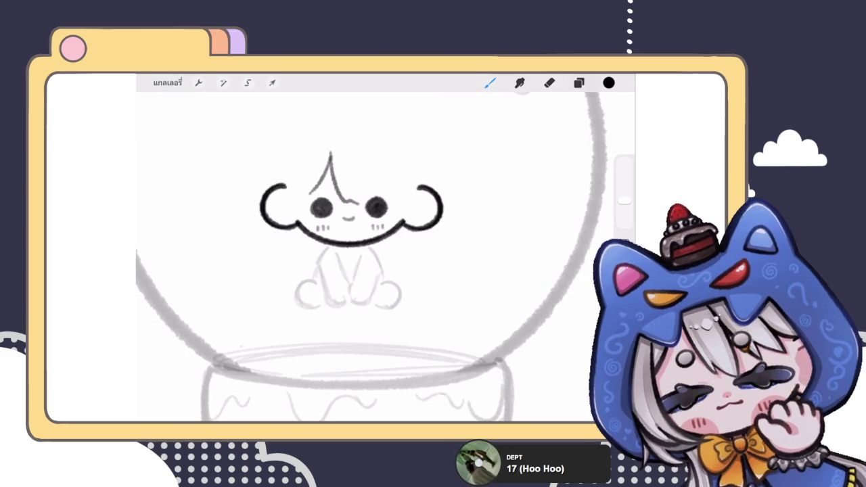
pyautogui.scroll(-3, 345, 210)
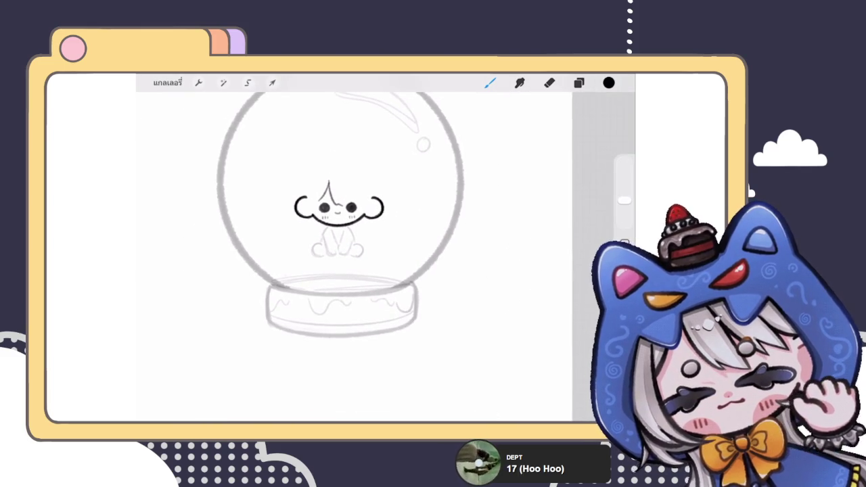
pyautogui.scroll(-2, 339, 216)
pyautogui.scroll(3, 324, 217)
pyautogui.click(578, 83)
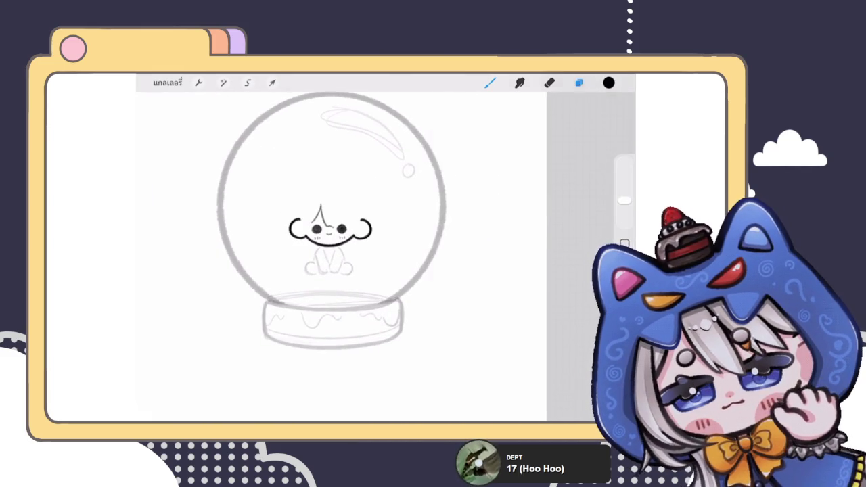
pyautogui.moveTo(541, 266); pyautogui.dragTo(474, 266)
pyautogui.click(575, 241)
pyautogui.click(575, 249)
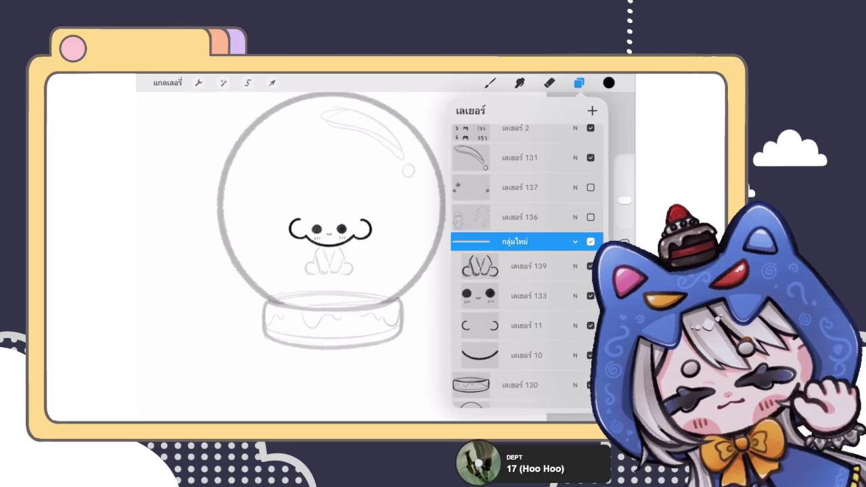
# - Lower the opacity of layer 11's ear outlines and layer 10's smile outline
pyautogui.click(575, 325)
pyautogui.moveTo(584, 242); pyautogui.dragTo(499, 242)
pyautogui.click(575, 203)
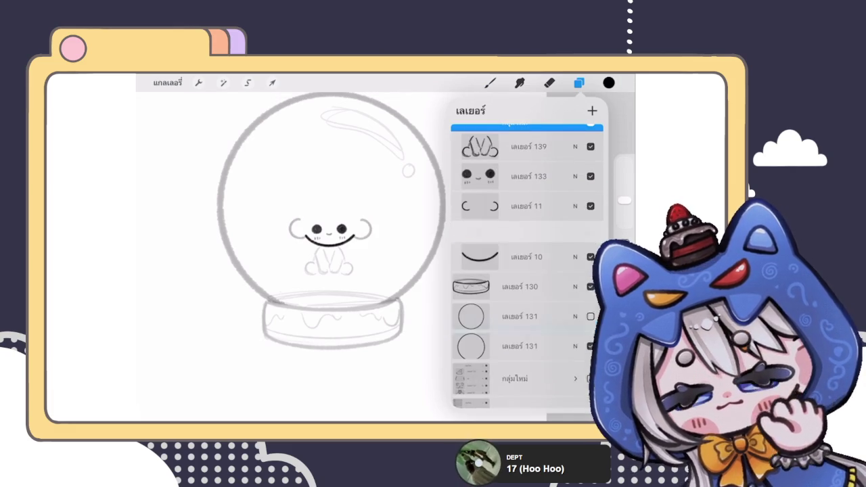
pyautogui.click(575, 235)
pyautogui.moveTo(584, 242); pyautogui.dragTo(497, 242)
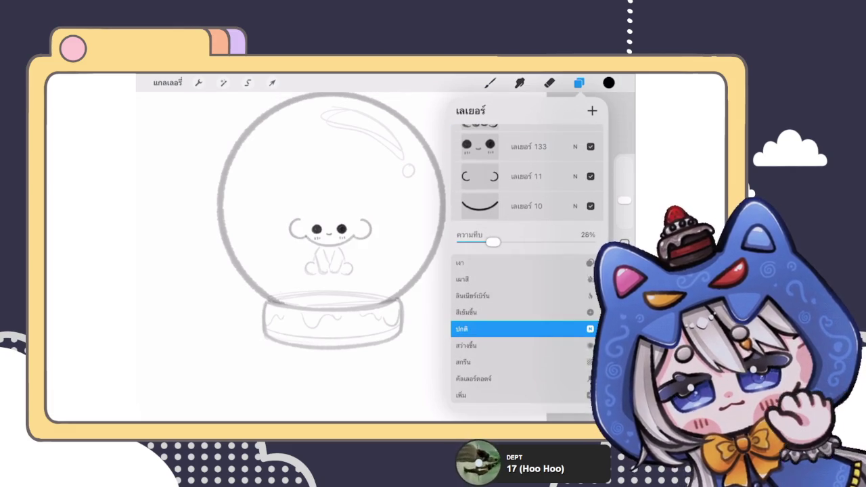
pyautogui.click(574, 206)
# - Move old eyes-and-mouth layer 3 into the face group between layers 133 and 11
pyautogui.scroll(3, 526, 264)
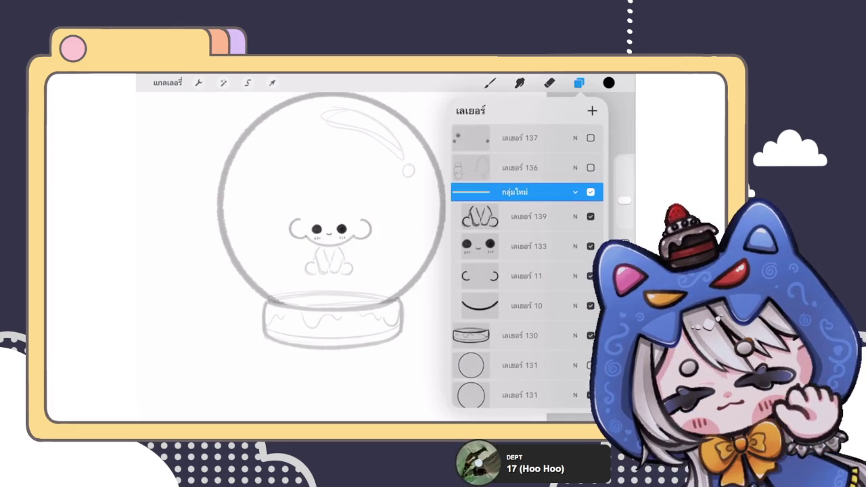
pyautogui.scroll(-5, 526, 264)
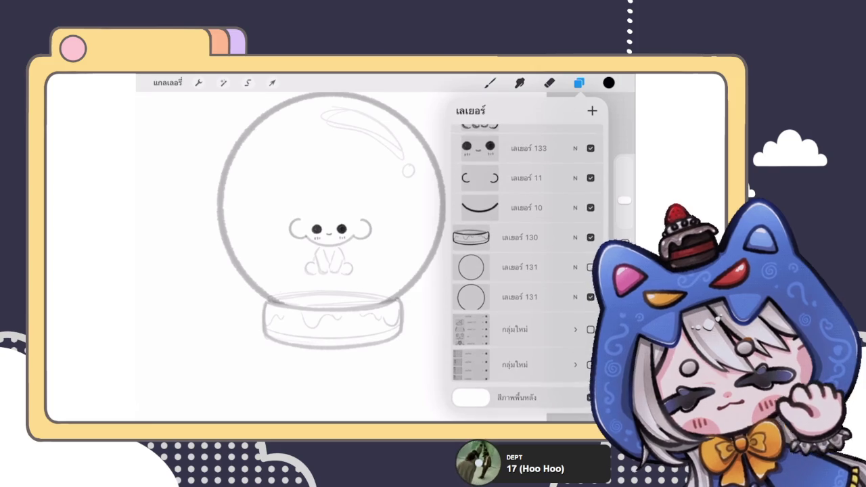
pyautogui.scroll(-3, 526, 264)
pyautogui.scroll(-5, 526, 263)
pyautogui.scroll(-3, 526, 264)
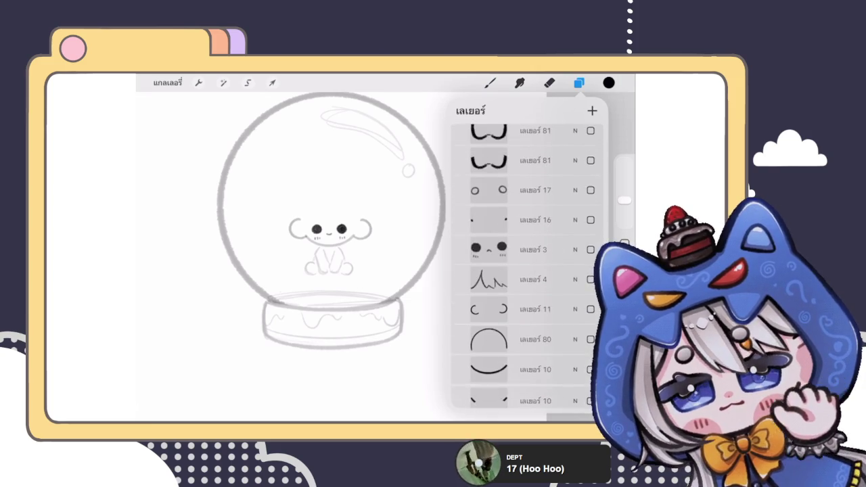
pyautogui.moveTo(526, 262); pyautogui.dragTo(541, 125)
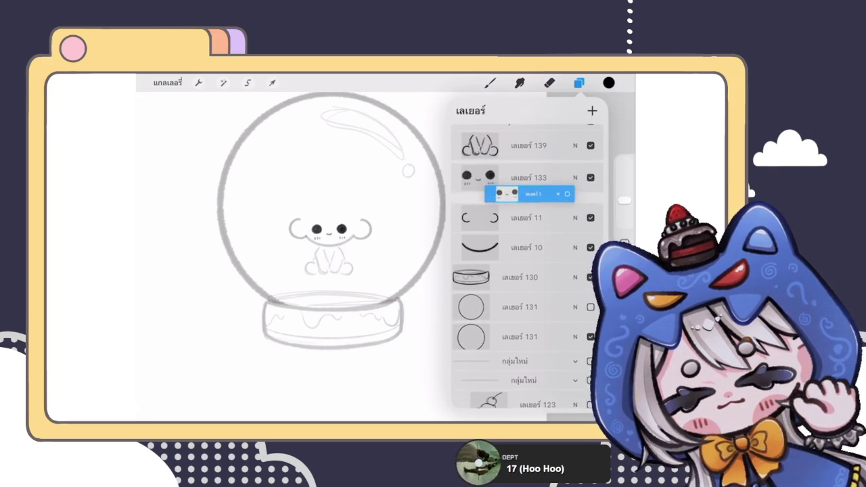
pyautogui.moveTo(541, 126); pyautogui.dragTo(526, 205)
pyautogui.click(272, 83)
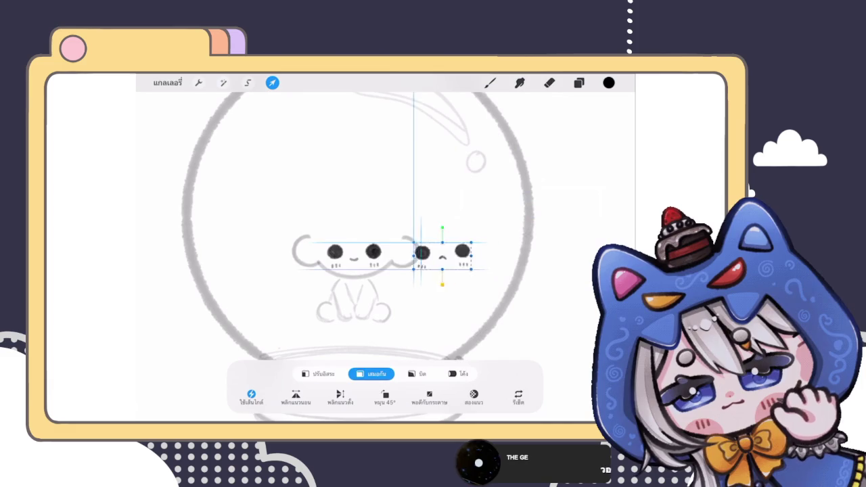